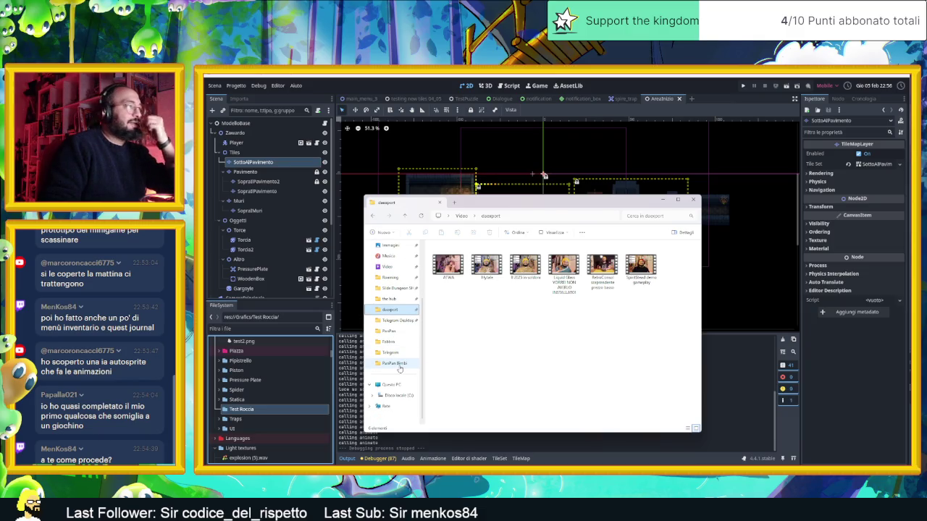
- Browse through Slide Dungeon SHIT and tile jd to open the Roccie laterali folder
click(398, 364)
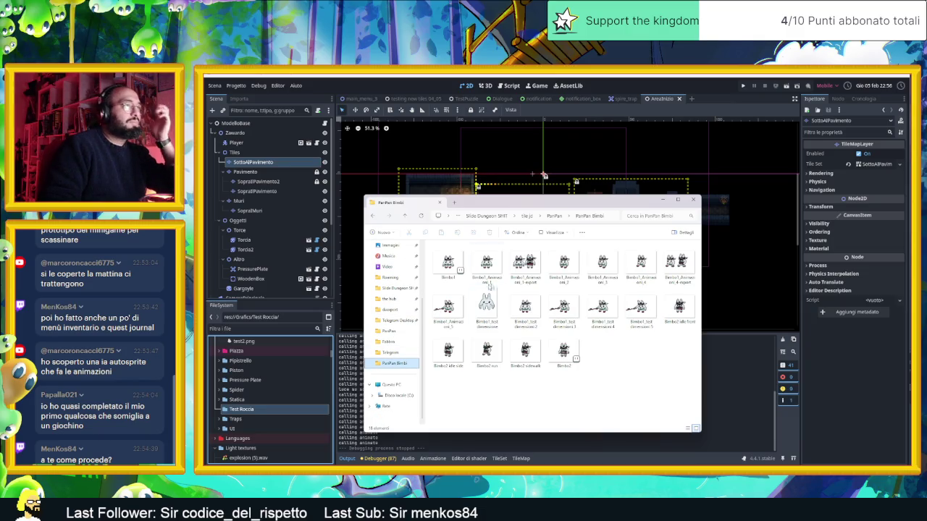
click(554, 216)
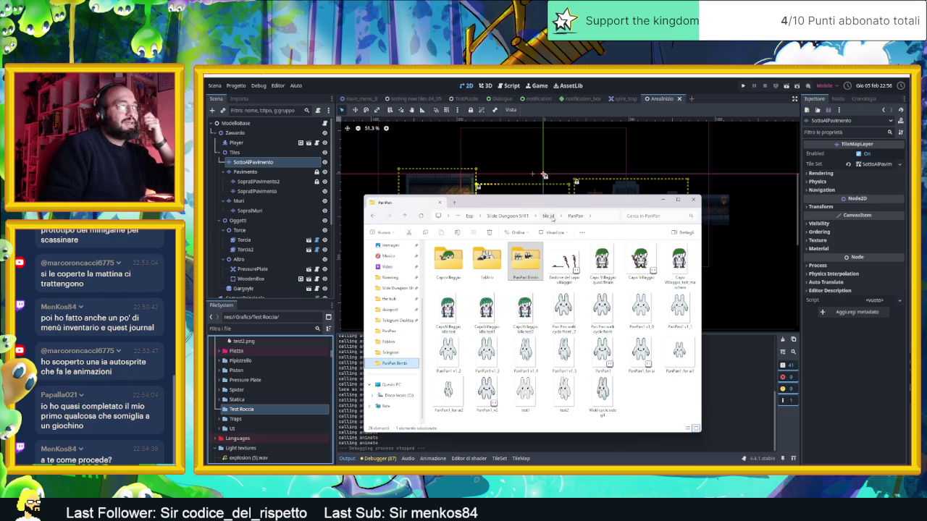
click(518, 217)
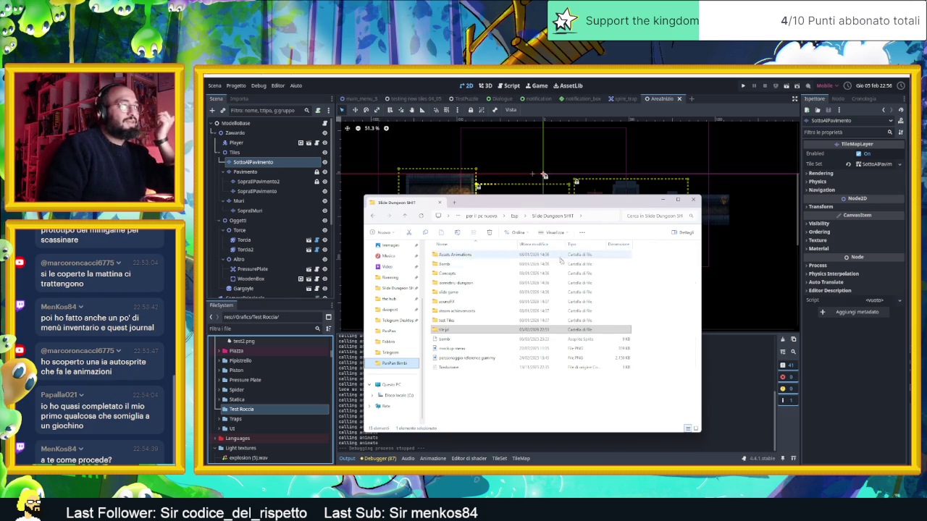
click(467, 332)
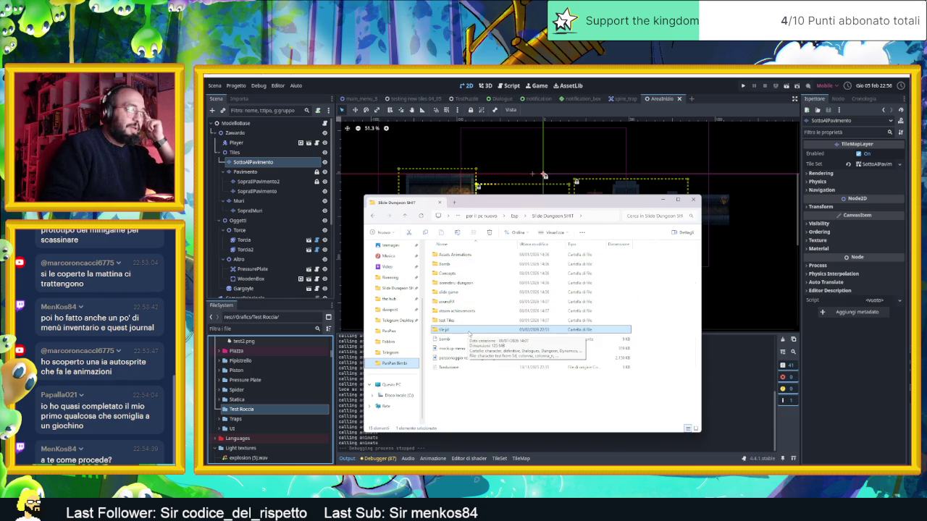
double_click(468, 333)
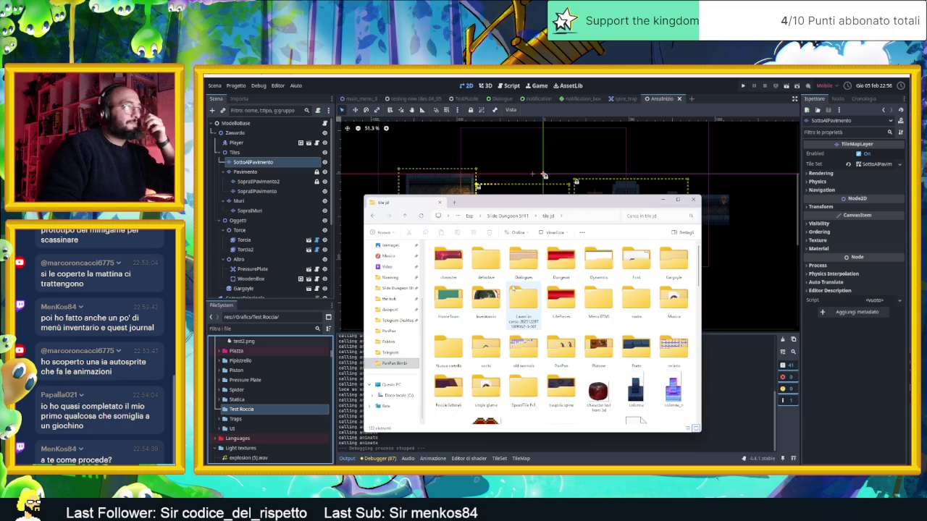
scroll(640, 336, down, 2)
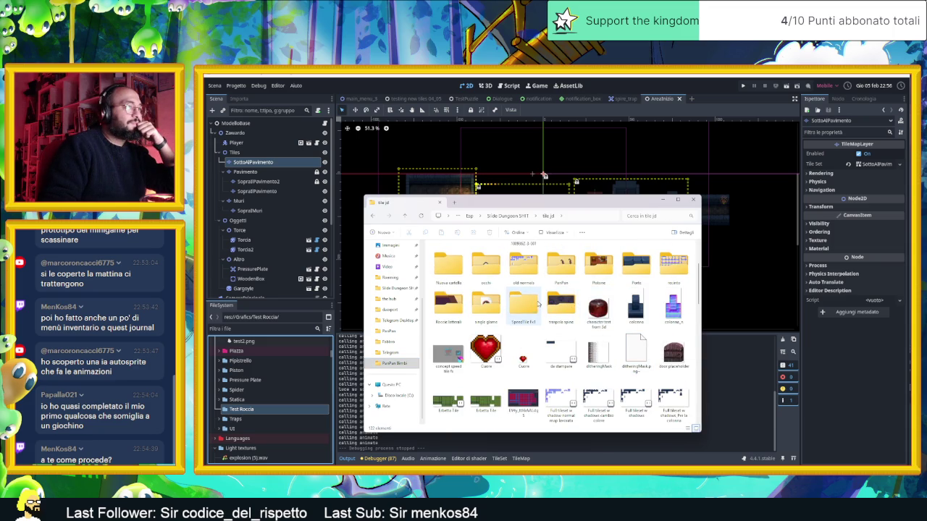
click(448, 302)
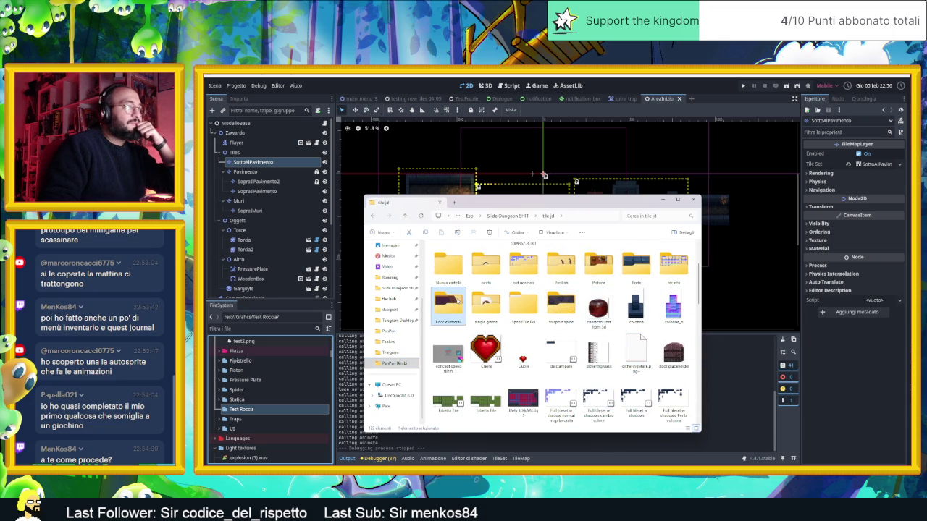
double_click(447, 302)
- Move the Explorer window higher up, then minimize it to reveal Godot
mouse_move(449, 261)
mouse_down()
mouse_move(315, 406)
mouse_move(242, 409)
mouse_up()
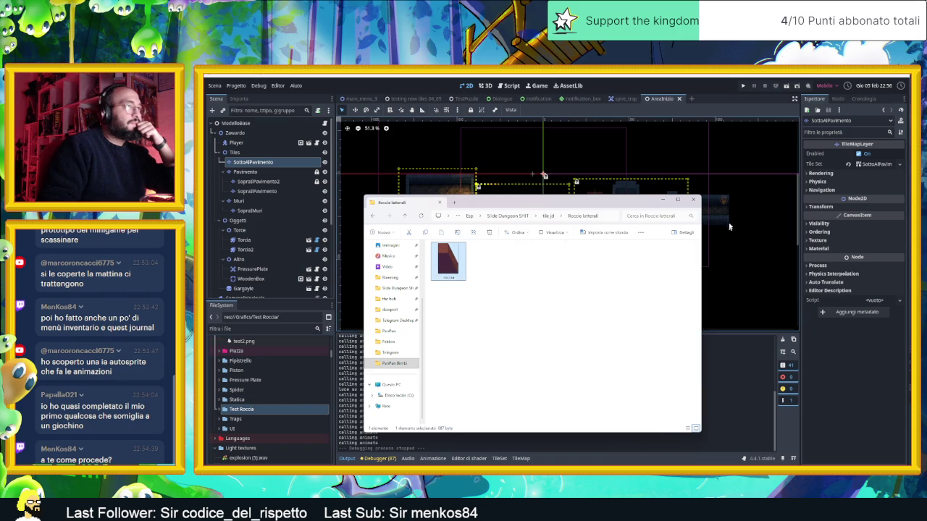
click(675, 200)
drag(650, 82, 650, 146)
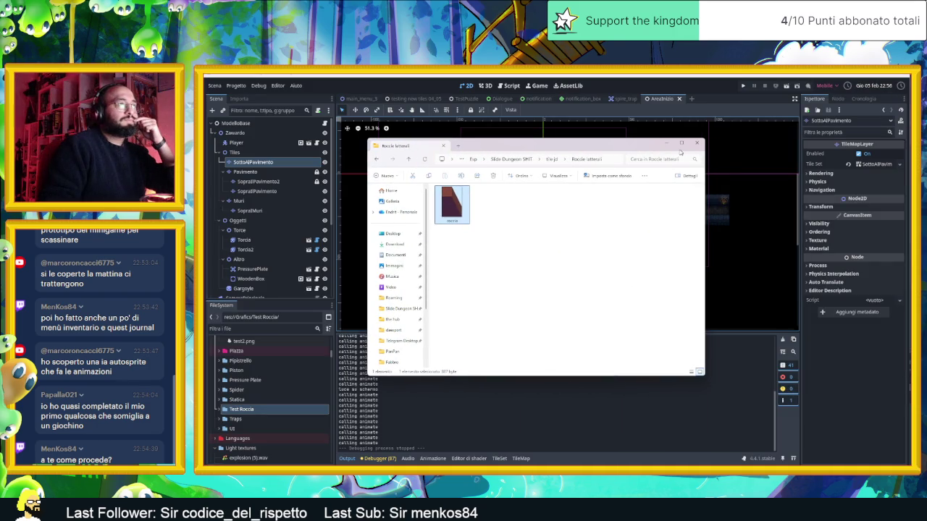
click(667, 144)
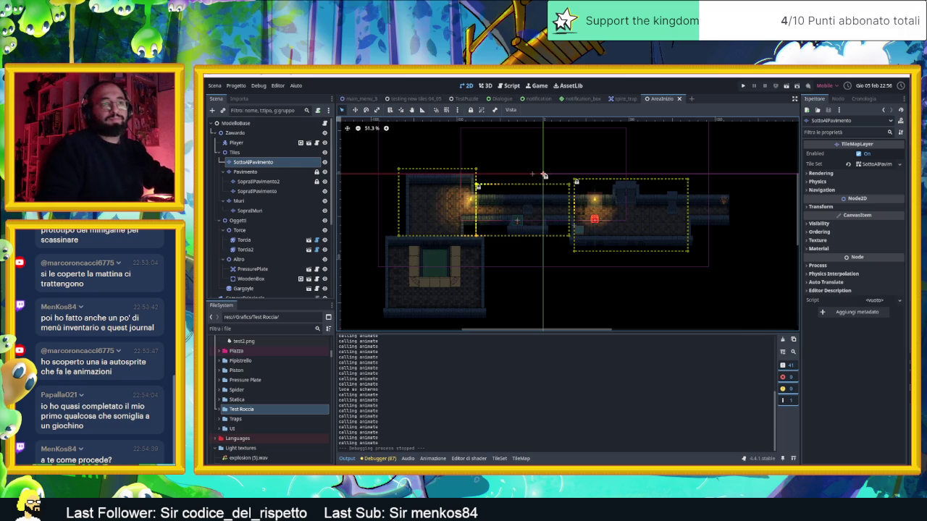
- Select the word 'autosprite' in the chat message
double_click(113, 361)
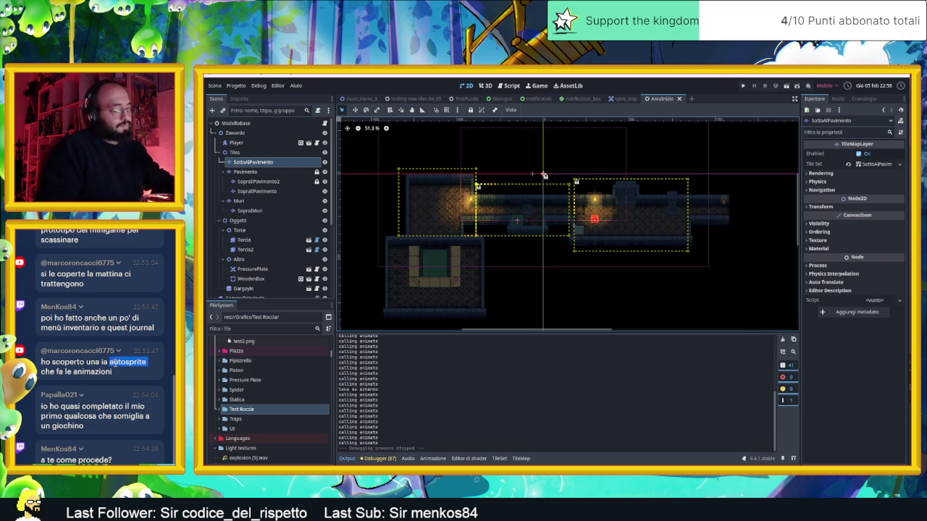
key(super)
key(super)
triple_click(110, 362)
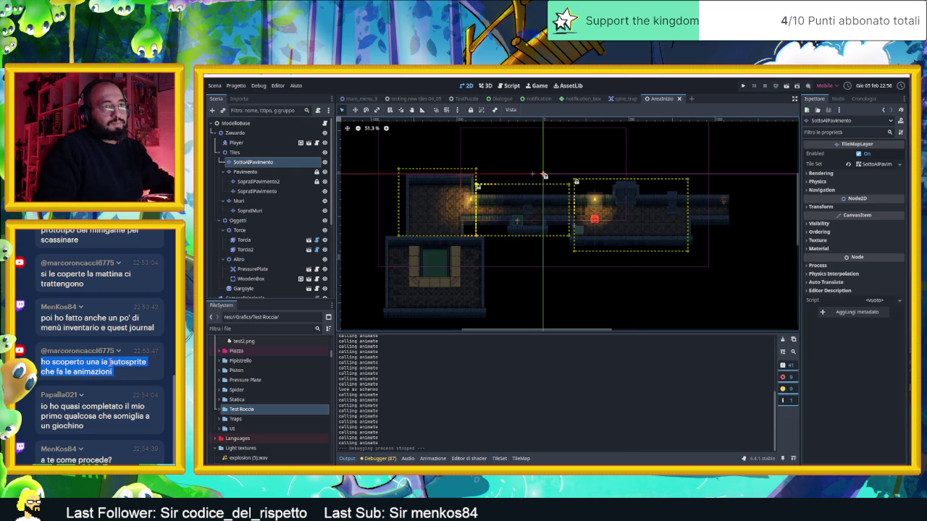
double_click(112, 362)
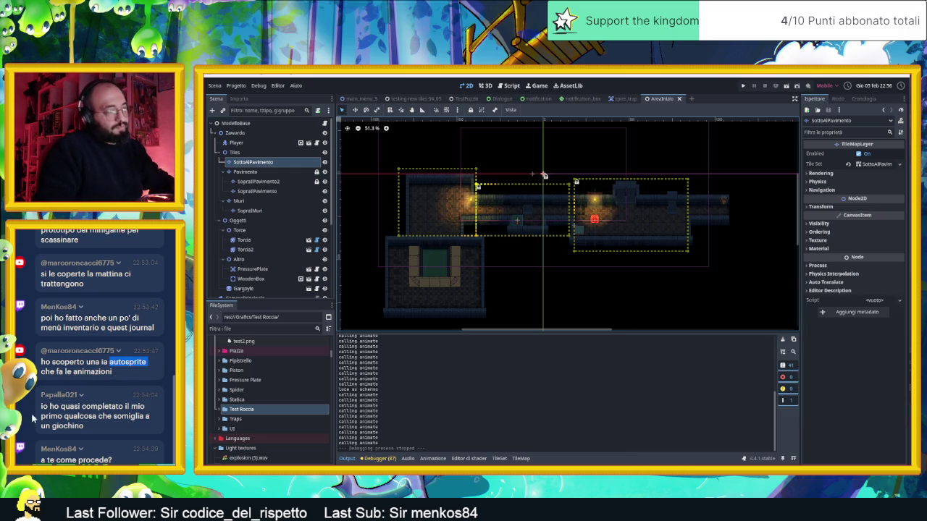
key(alt+Tab)
key(alt+Tab)
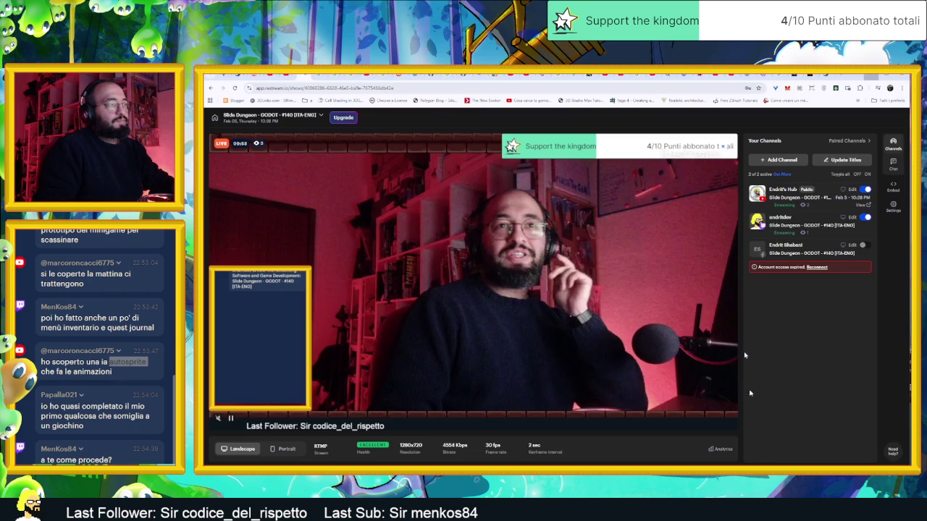
- Google 'autosprite ai' in a new Chrome tab and open the AutoSprite website
key(ctrl+t)
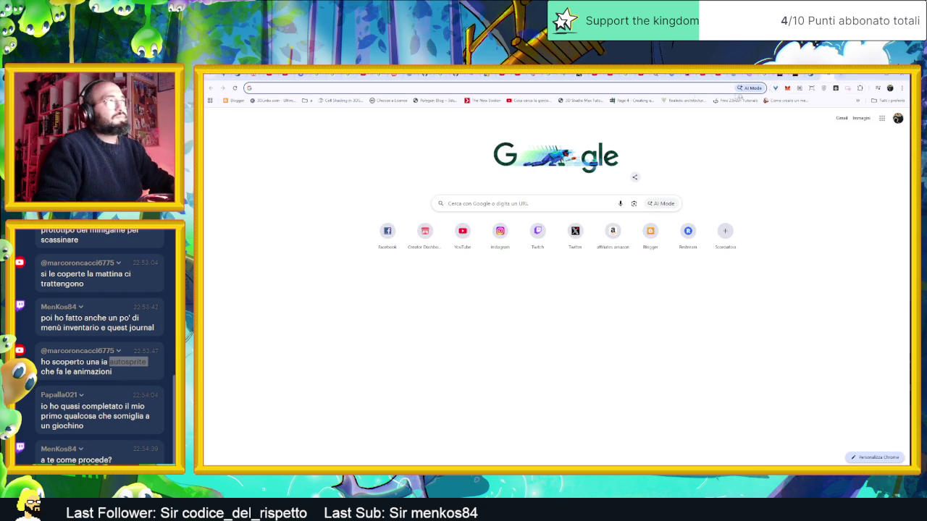
text(autosprite)
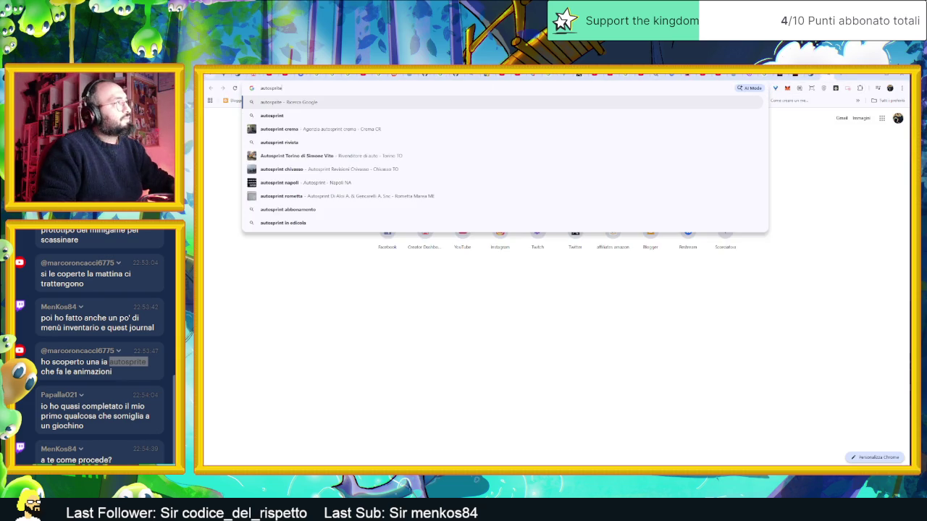
text( ai)
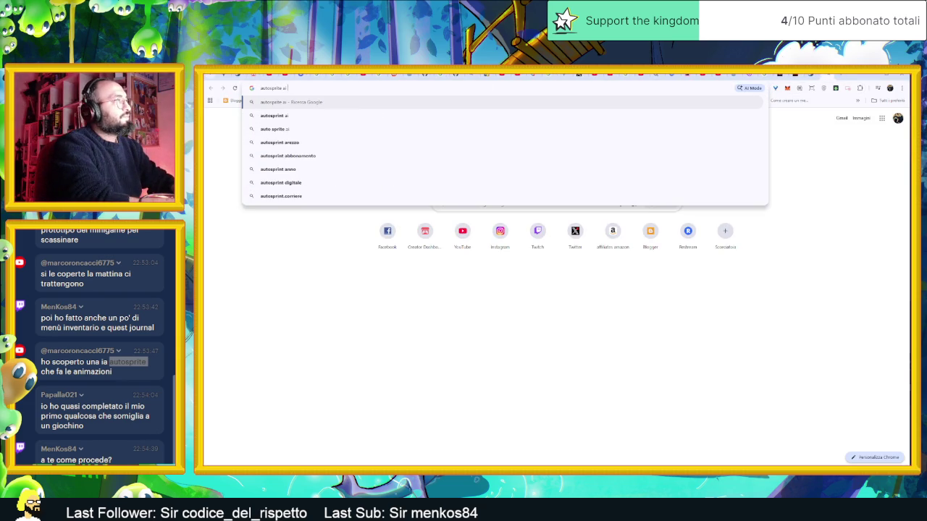
key(Return)
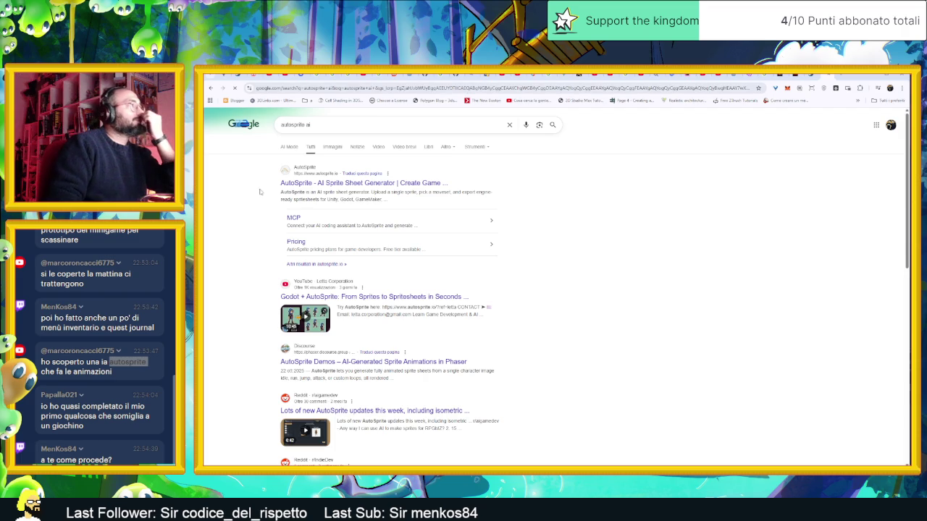
click(317, 184)
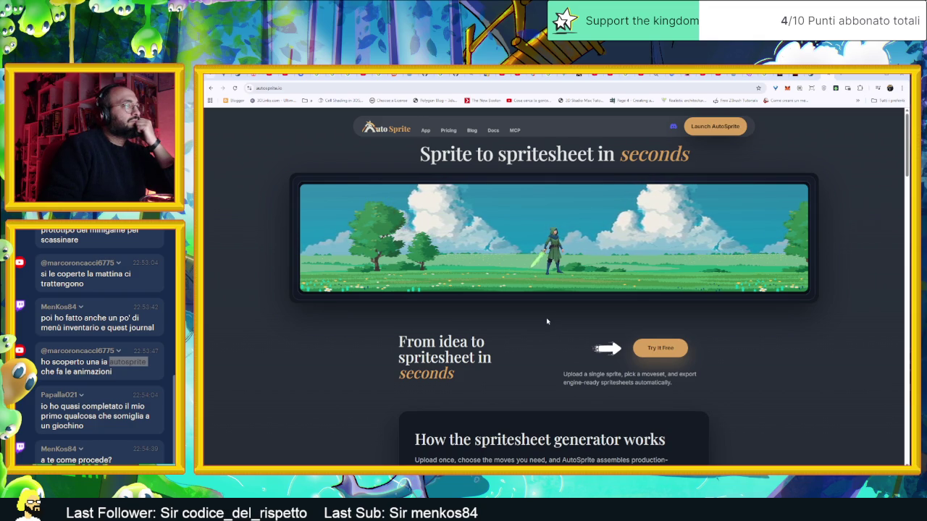
- Scroll down the AutoSprite page to read its Godot engine export section
scroll(546, 320, down, 1)
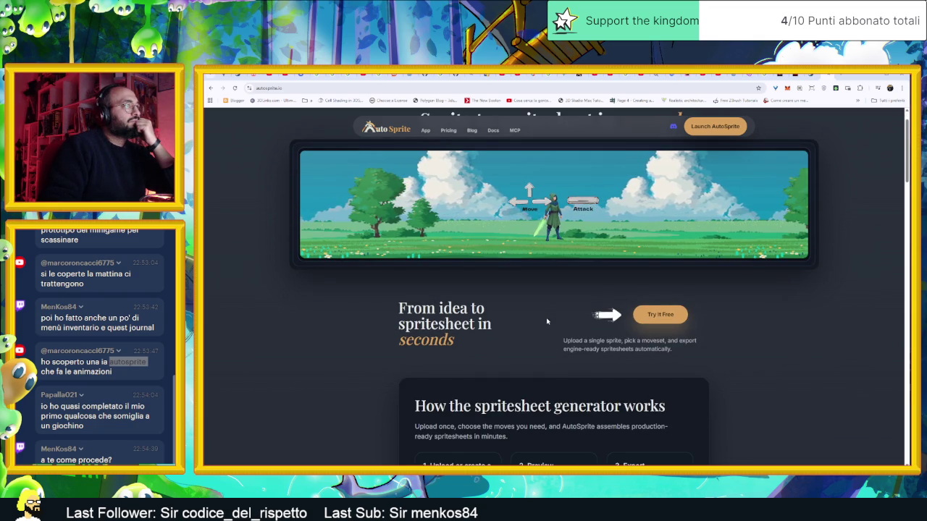
scroll(555, 244, down, 1)
scroll(557, 247, up, 2)
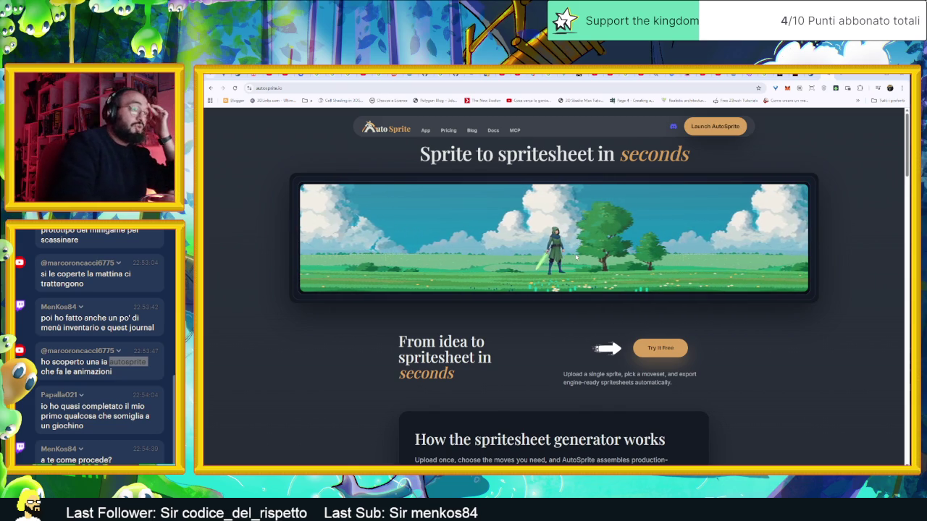
scroll(564, 289, down, 1)
scroll(565, 289, down, 2)
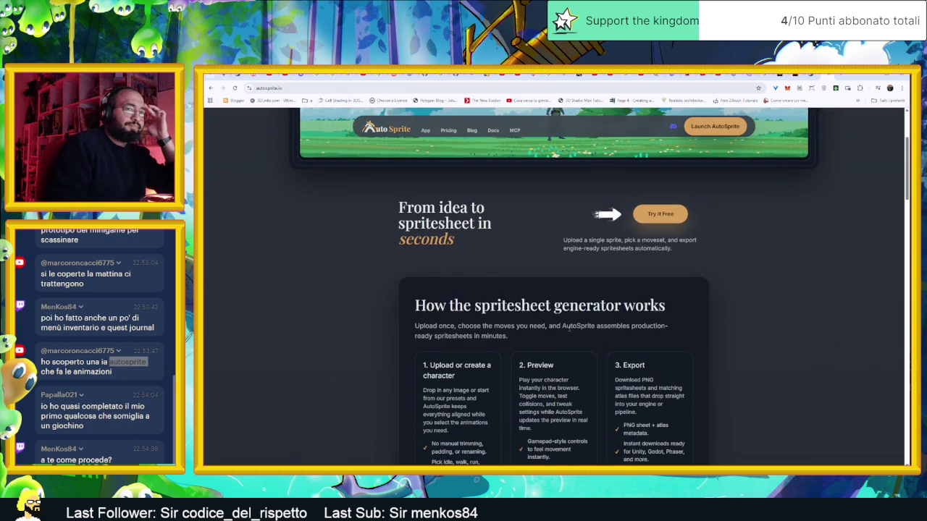
scroll(569, 329, down, 1)
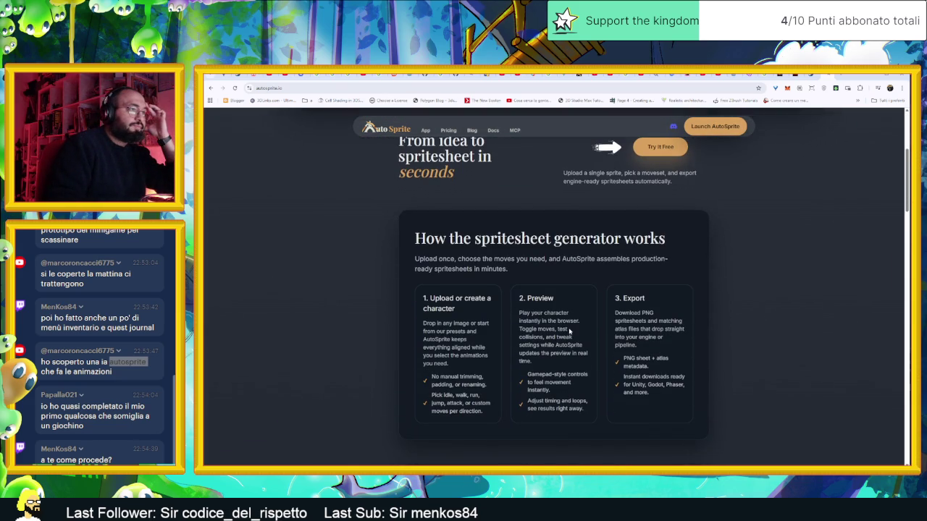
scroll(569, 331, down, 3)
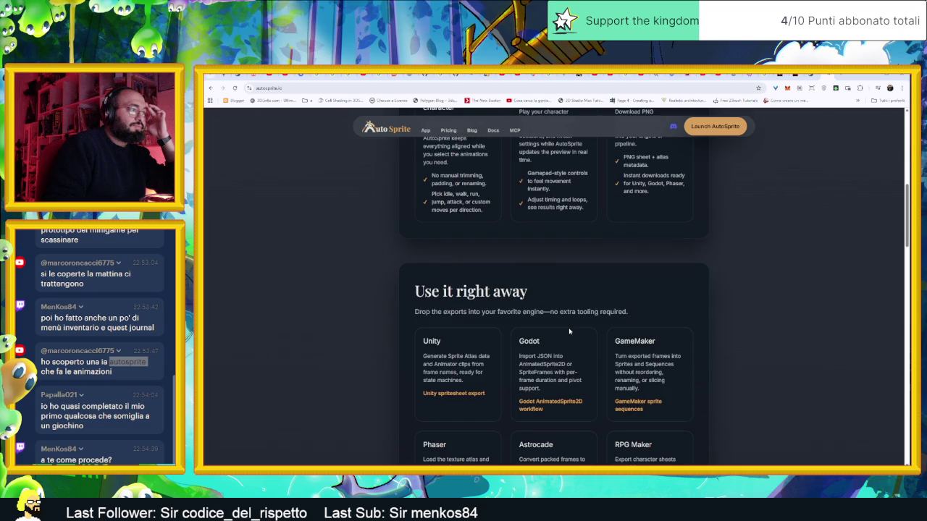
scroll(569, 331, down, 1)
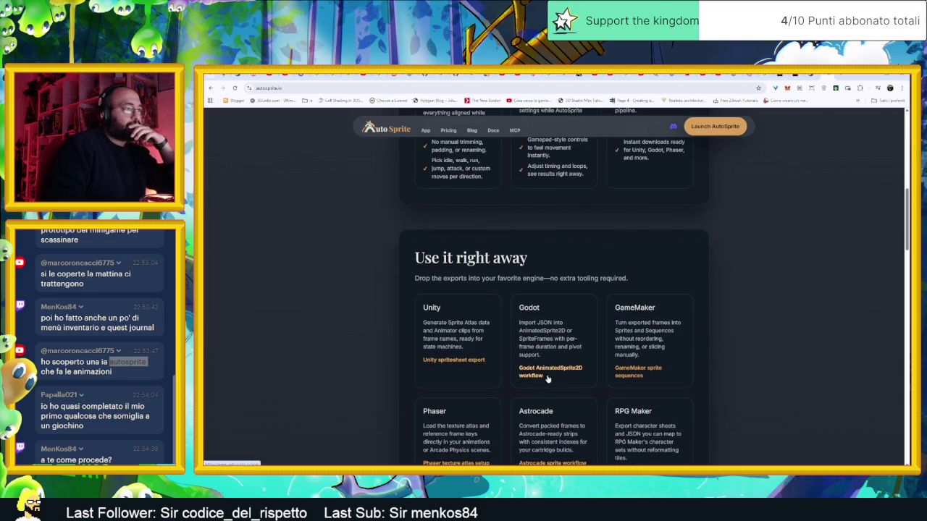
scroll(547, 378, down, 1)
scroll(771, 291, down, 2)
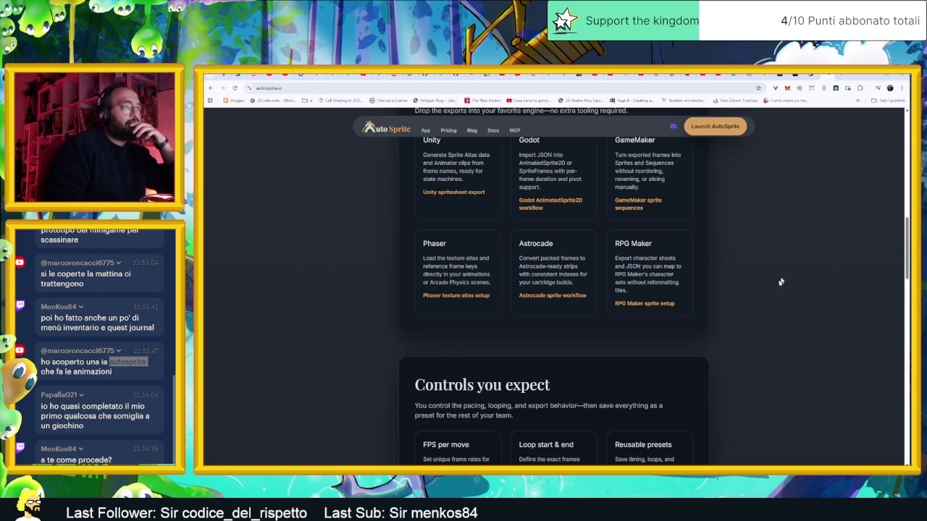
- Bookmark the AutoSprite page and minimize Chrome to return to Godot
click(753, 89)
click(790, 187)
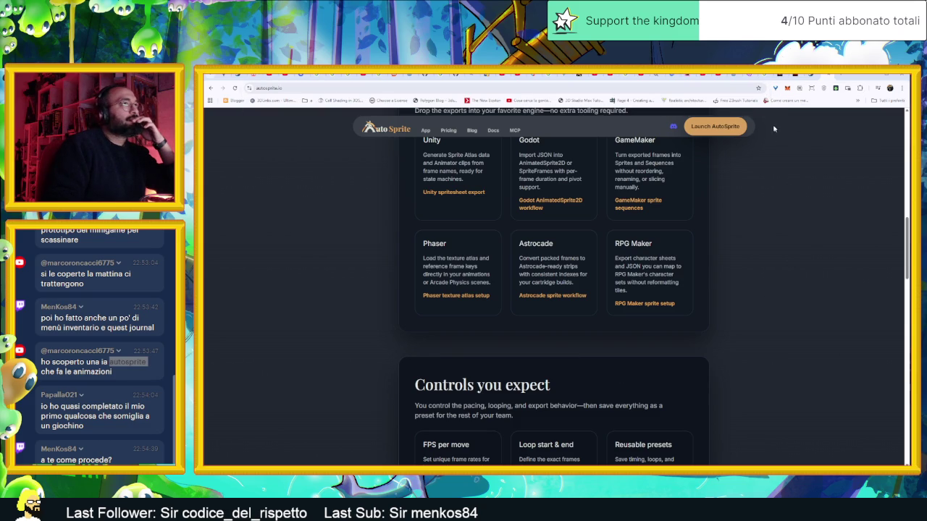
click(758, 89)
click(826, 215)
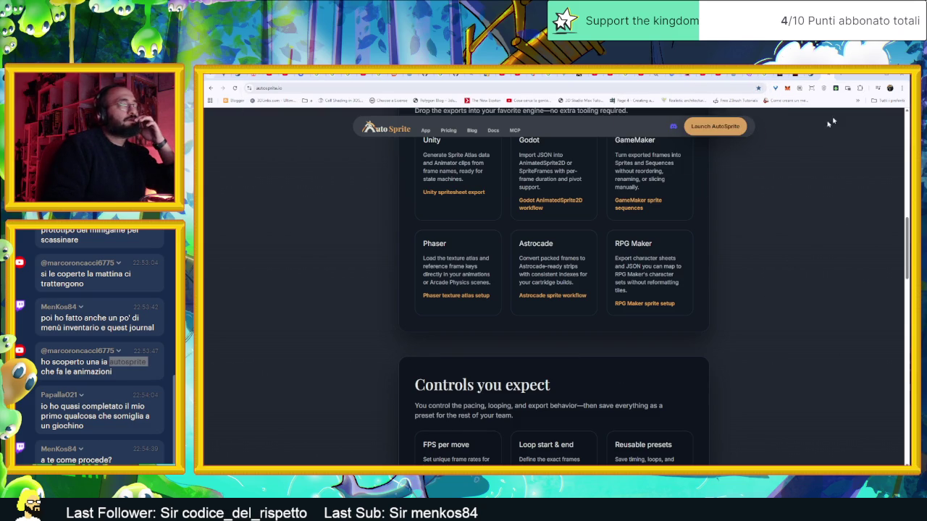
click(872, 80)
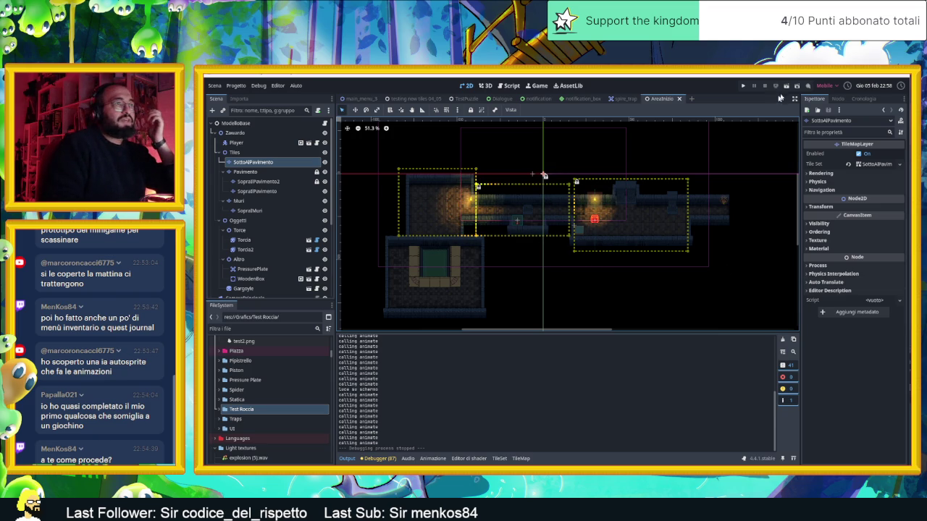
- Run the game with F5 and slide the slime through the upper corridor into a corner
key(F5)
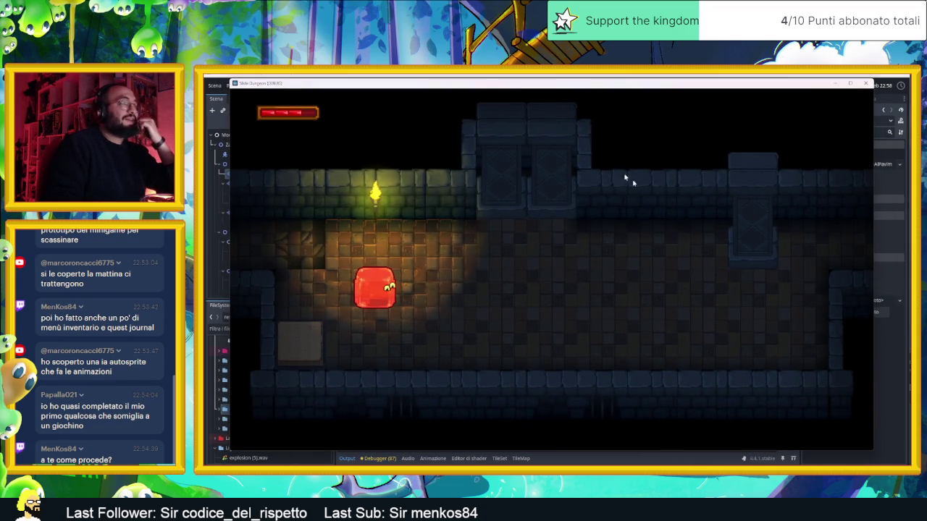
key(Up)
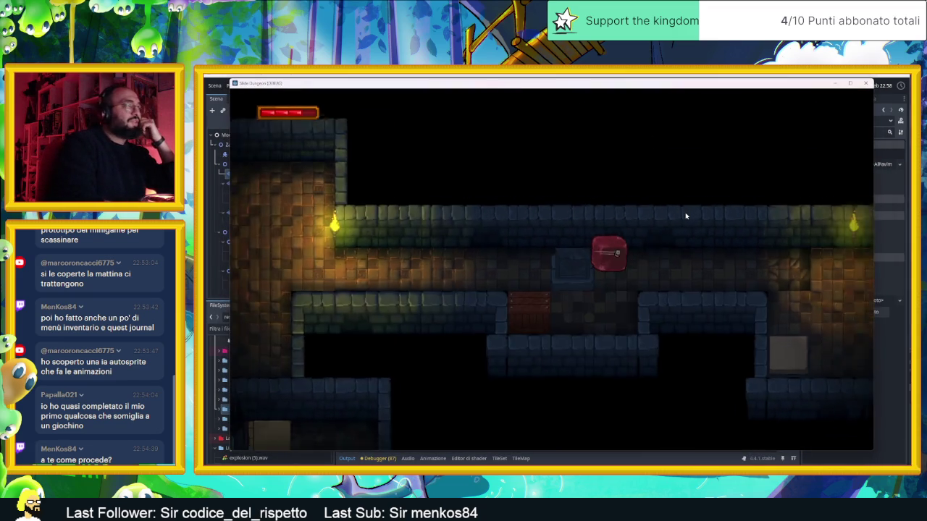
key(Right)
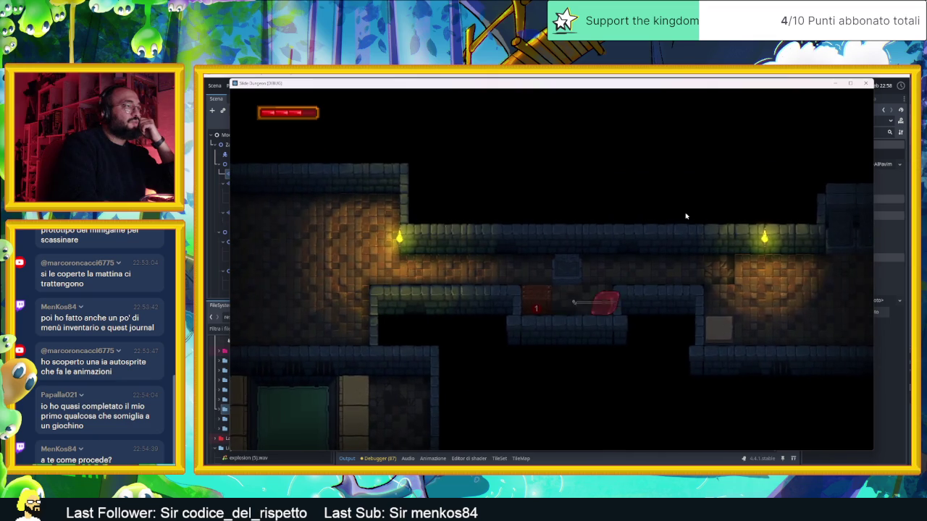
key(Left)
key(Up)
key(Right)
key(Down)
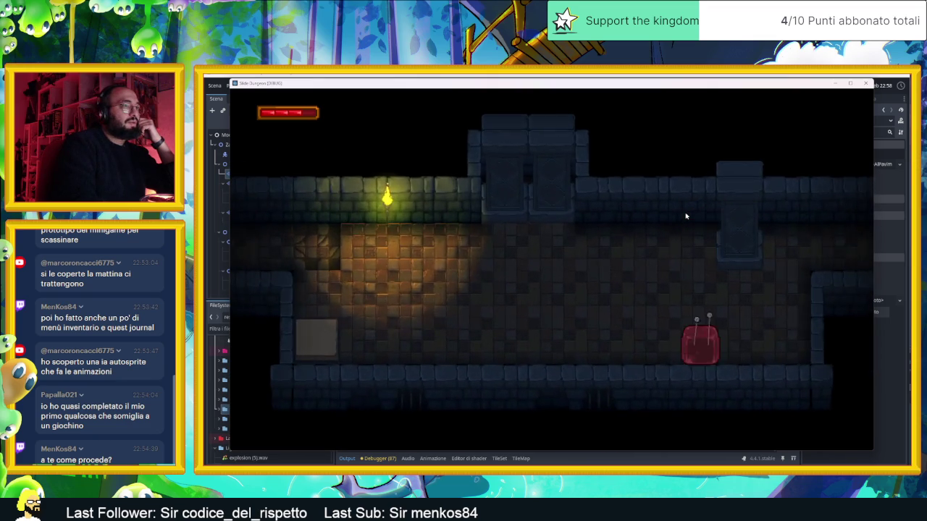
key(Right)
key(Up)
key(Down)
- Slide the slime along the corridor and around the next room's floor and top wall
key(Left)
key(Up)
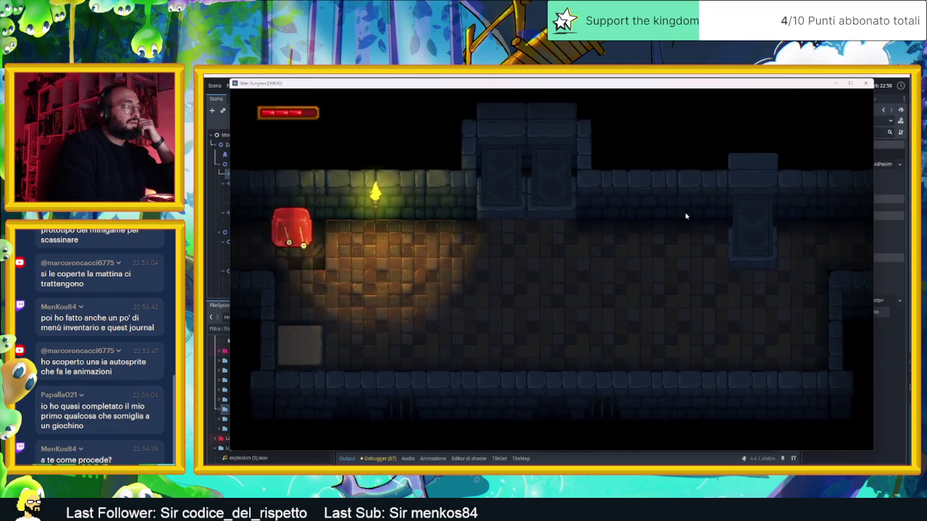
key(Right)
key(Down)
key(Left)
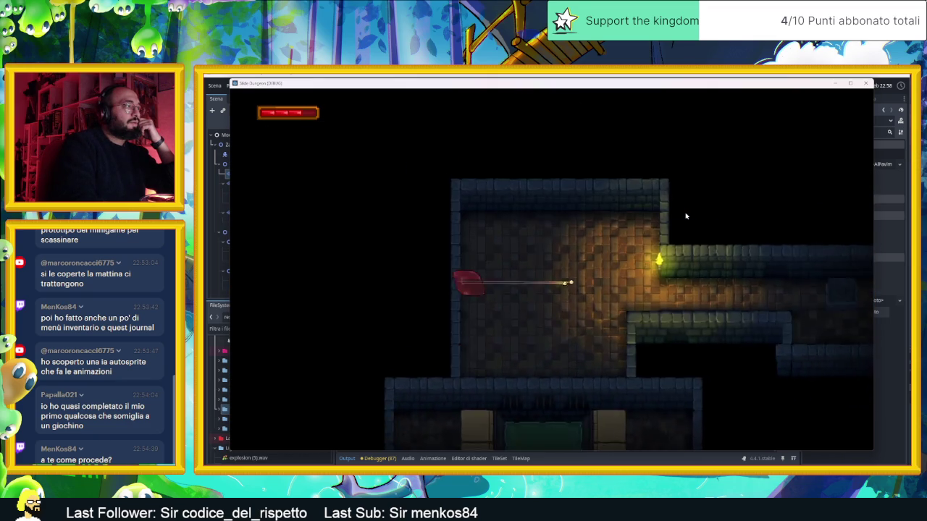
key(Down)
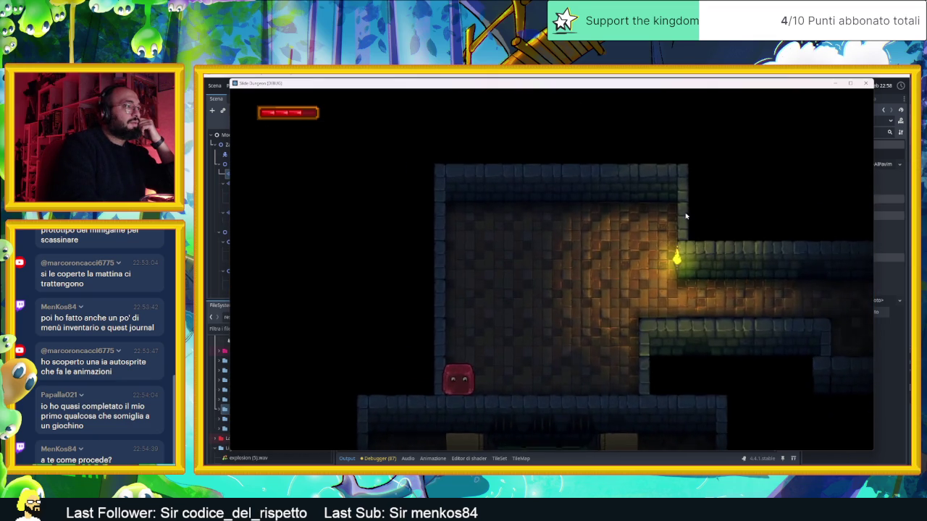
key(Right)
key(Up)
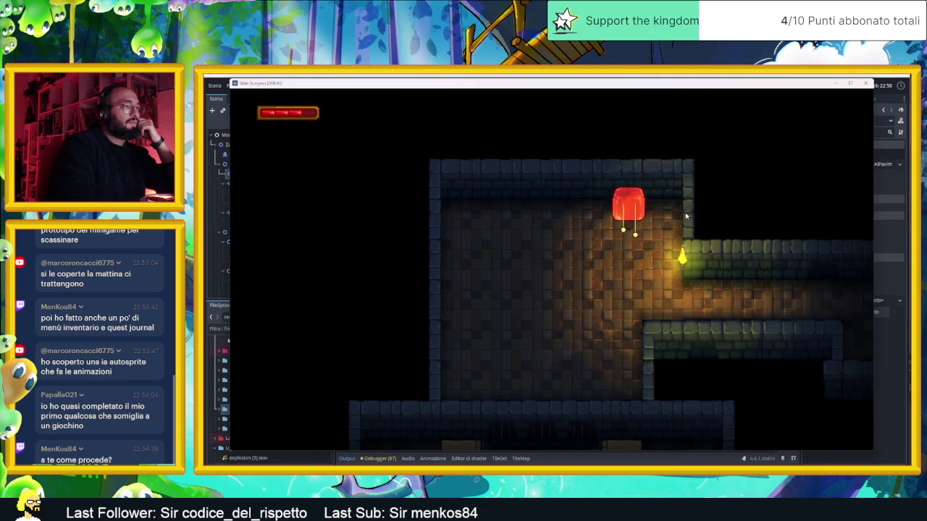
- Slide the slime through the corridor into the next room, then stop the game
key(Left)
key(Right)
key(Down)
key(Right)
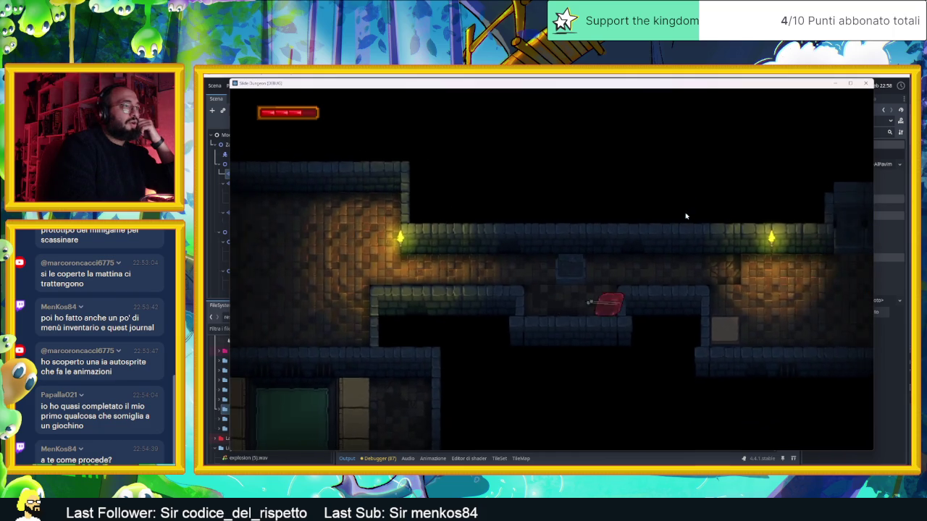
key(Up)
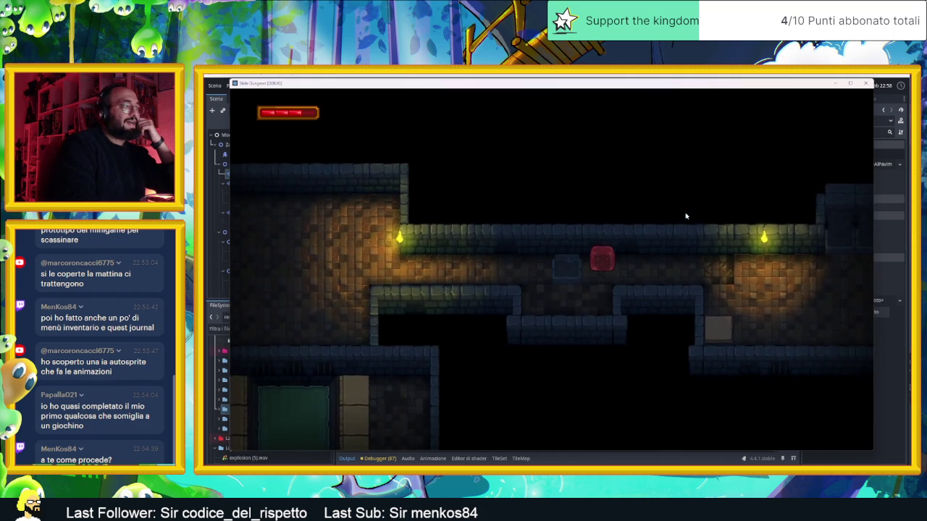
key(Down)
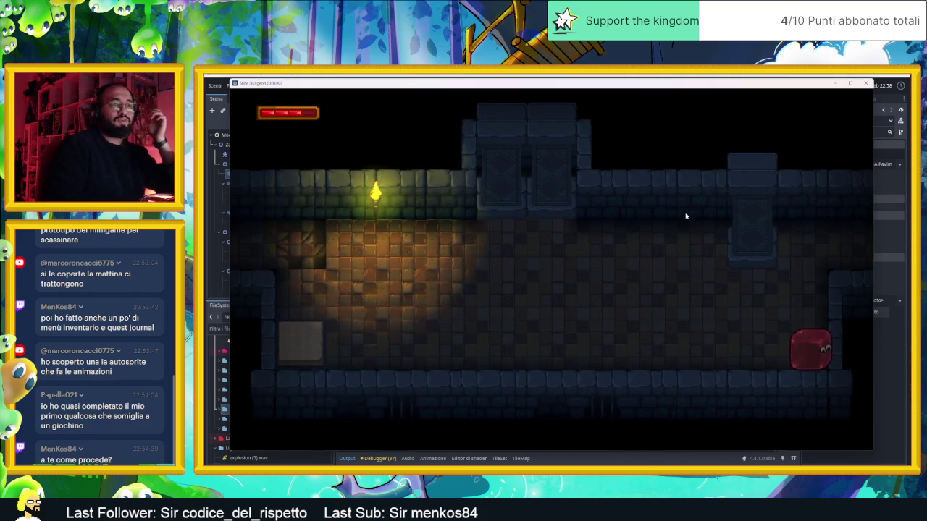
click(866, 84)
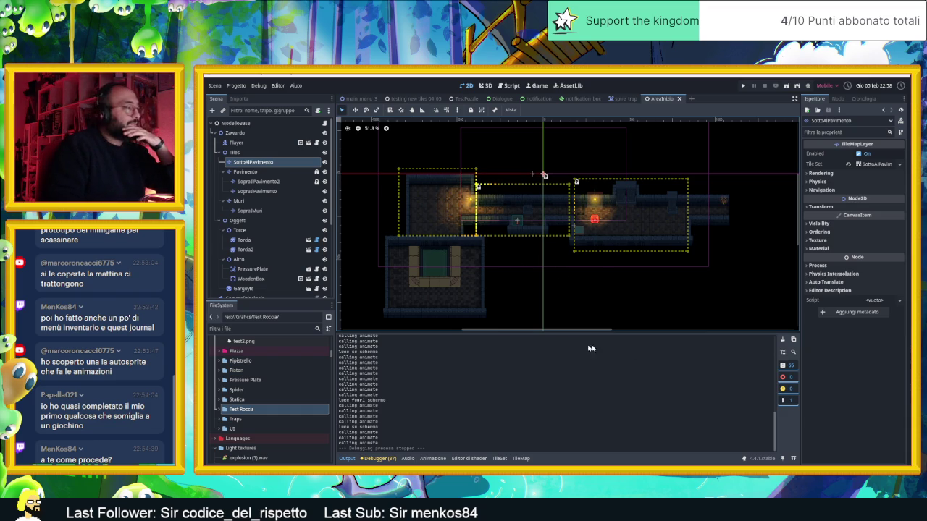
- Expand the Test Roccia folder to show roccia.png, then select the Pavimento tile layer
click(220, 409)
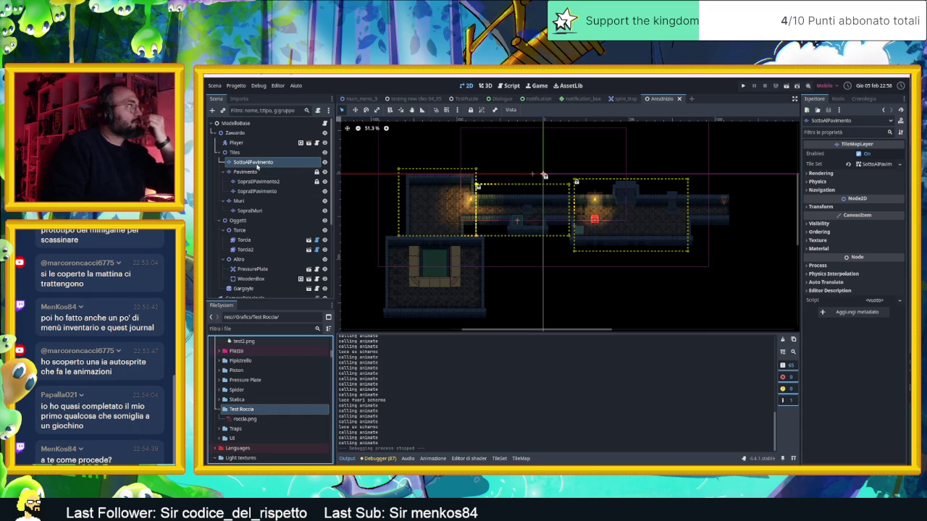
scroll(398, 187, up, 5)
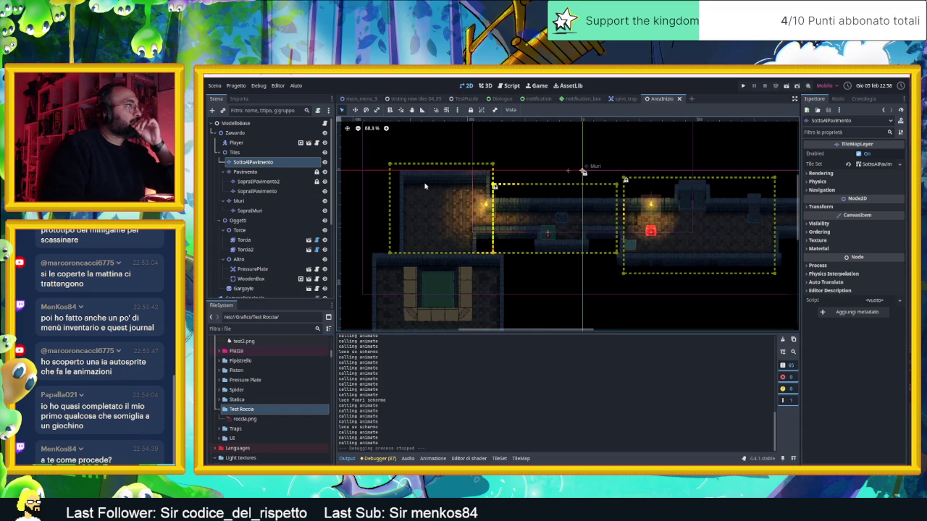
scroll(405, 189, up, 4)
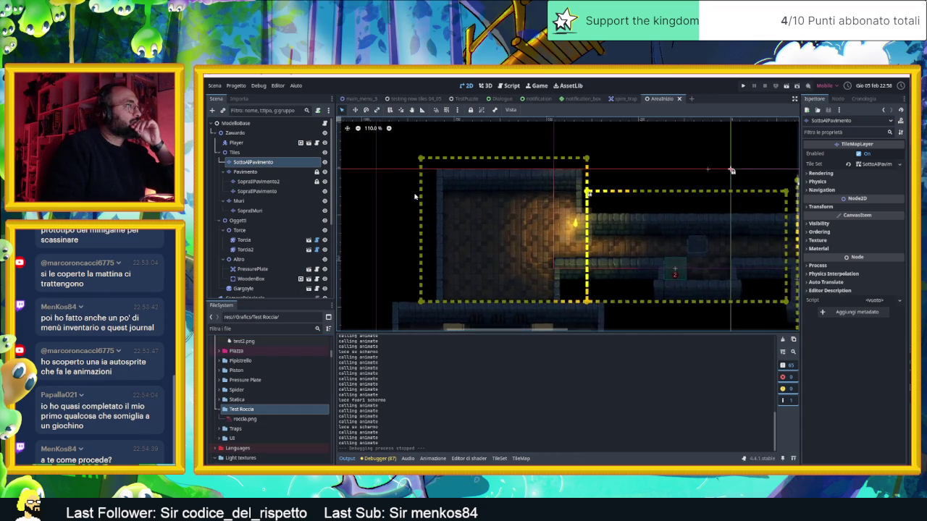
click(266, 173)
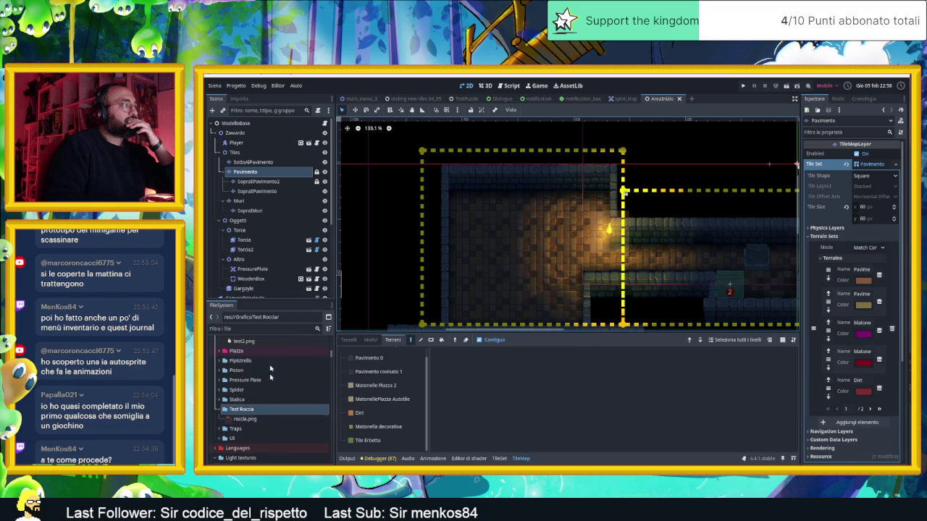
- Select SottoAlPavimento and drag roccia.png into its TileSet's Tile Sources
click(255, 163)
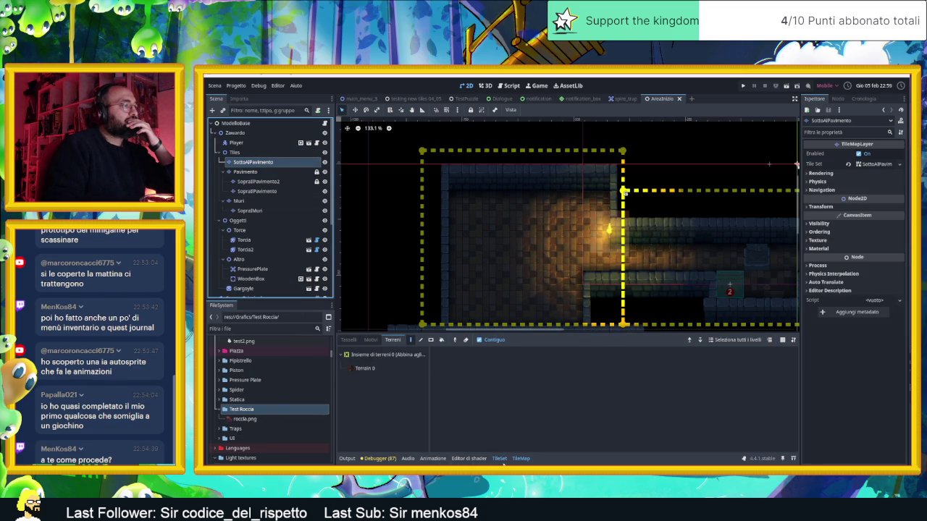
click(499, 459)
click(246, 419)
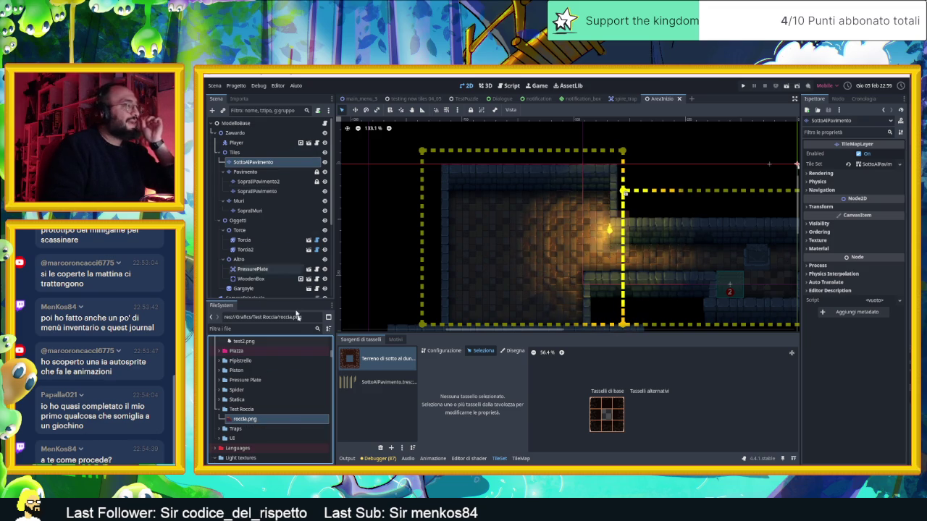
drag(276, 428, 406, 406)
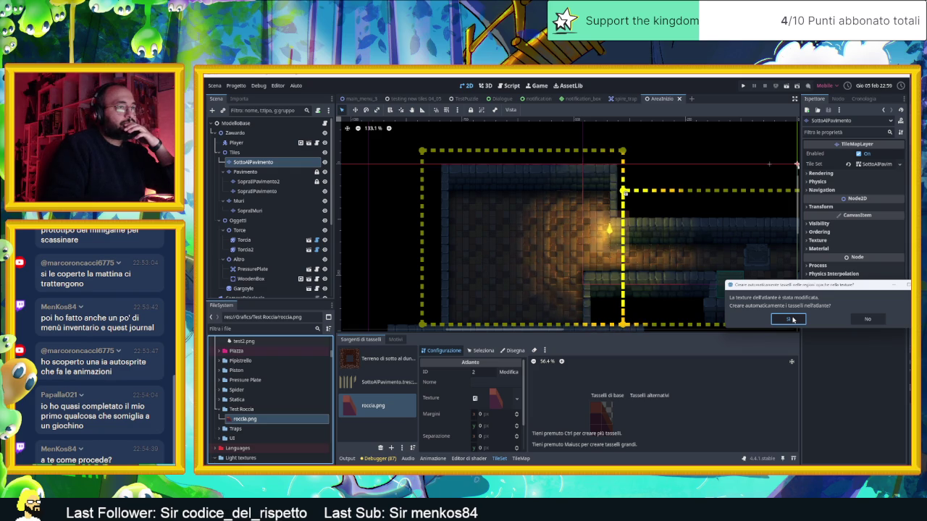
- Auto-create 60×60 px tiles from roccia.png and show it among the TileMap's paintable tiles
click(792, 320)
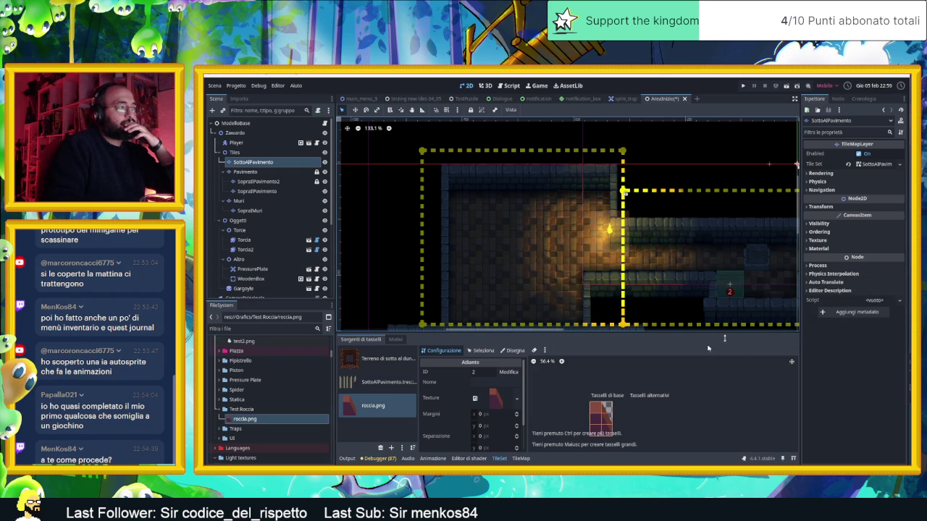
click(593, 415)
scroll(476, 417, down, 2)
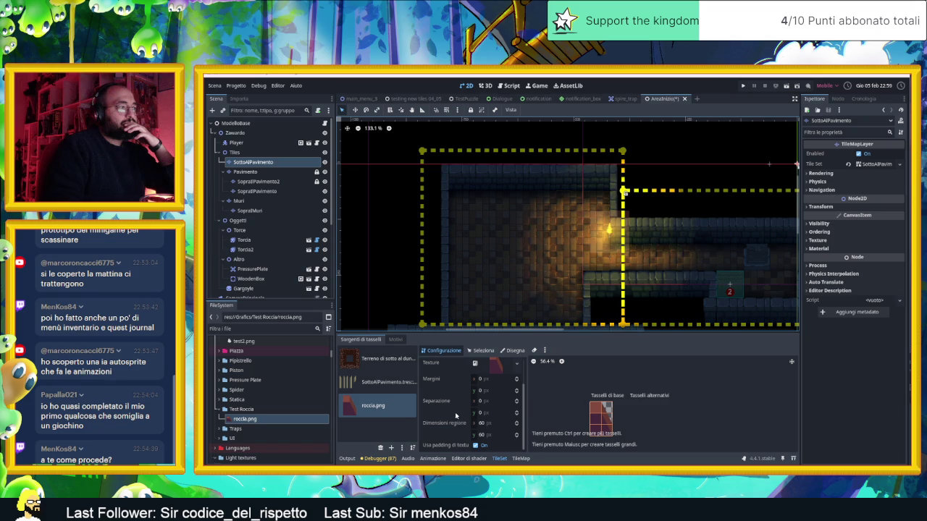
click(520, 458)
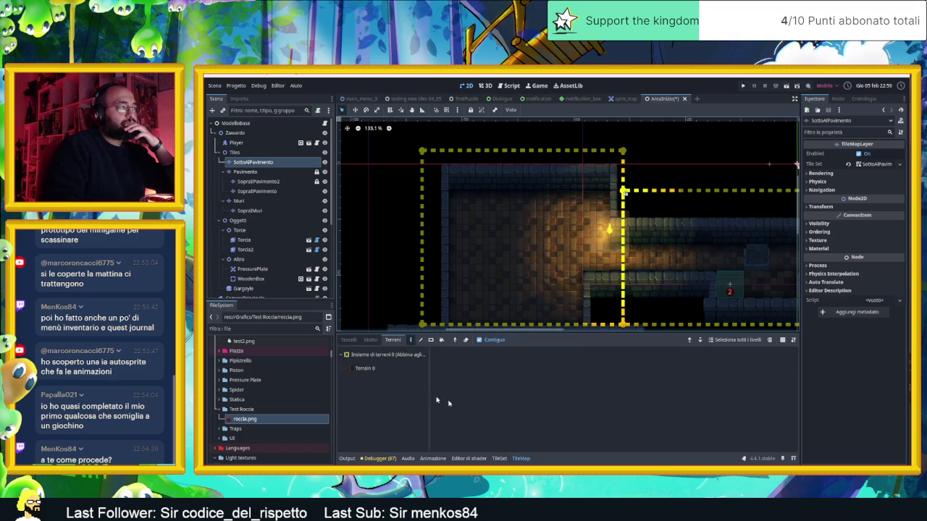
click(350, 340)
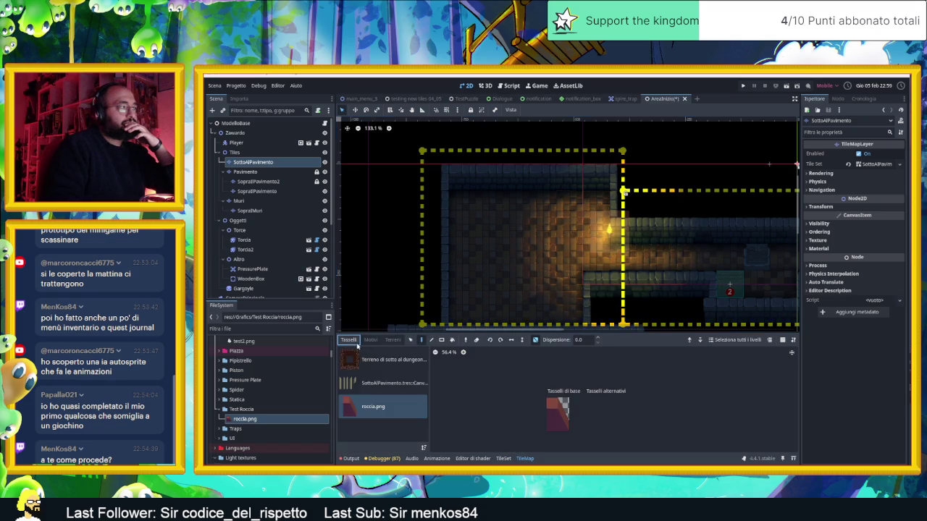
- Pick the top-left rock tile, test-place and erase it, and disable random scattering
click(555, 405)
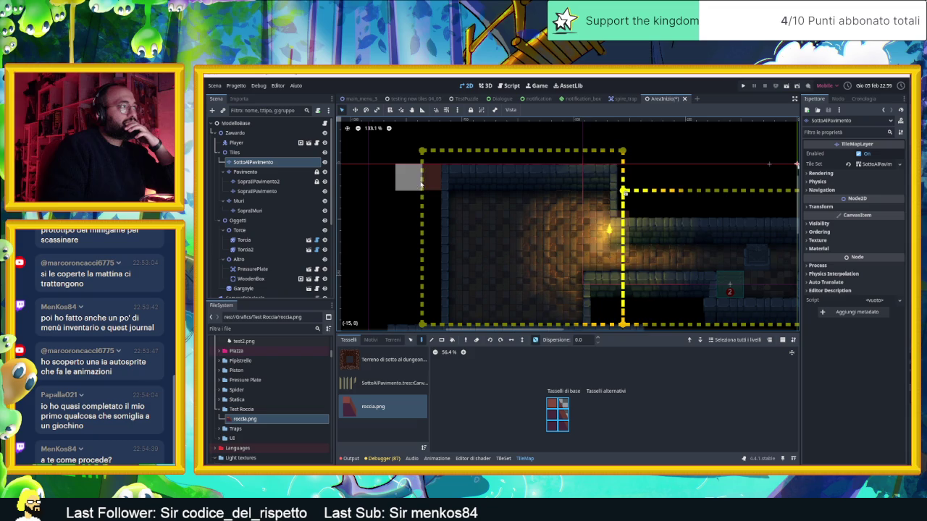
click(412, 166)
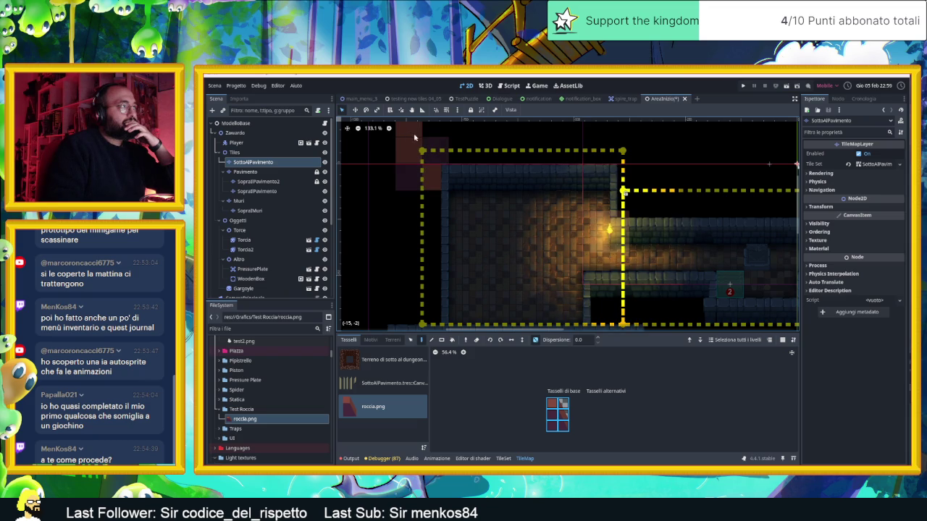
right_click(415, 169)
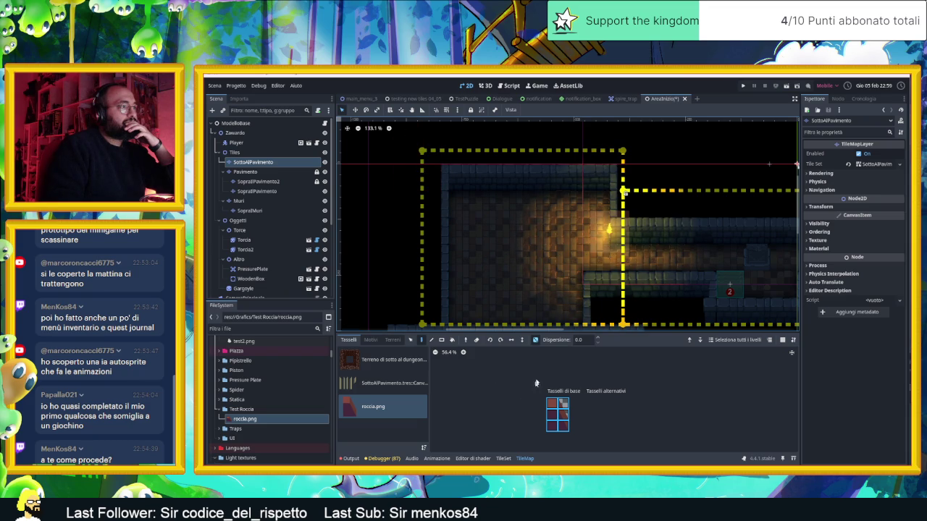
click(534, 342)
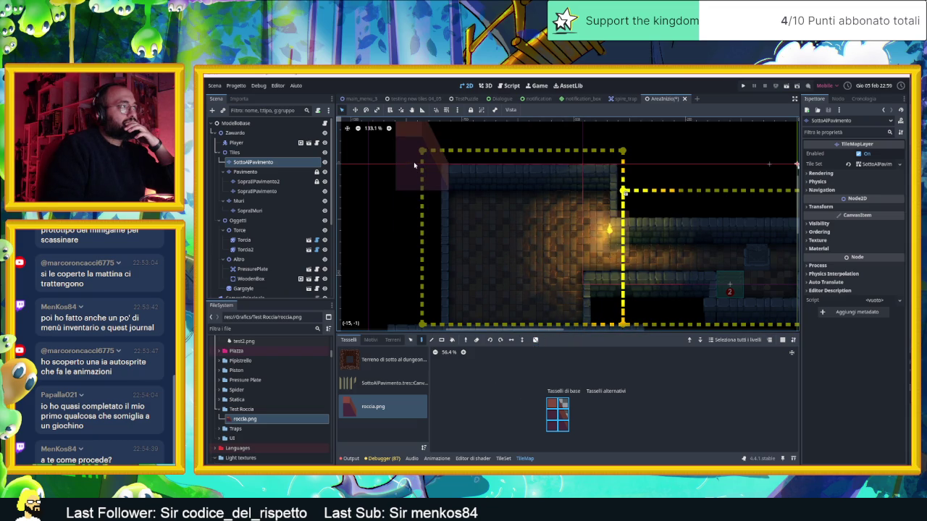
- Paint a rock column down the level's left edge to cell (-15,3), then erase it
mouse_move(414, 166)
mouse_down()
mouse_move(421, 198)
mouse_move(422, 186)
mouse_move(412, 278)
mouse_move(403, 276)
mouse_move(415, 237)
mouse_move(409, 141)
mouse_move(427, 130)
mouse_move(419, 237)
mouse_move(428, 301)
mouse_move(409, 311)
mouse_move(429, 211)
mouse_up()
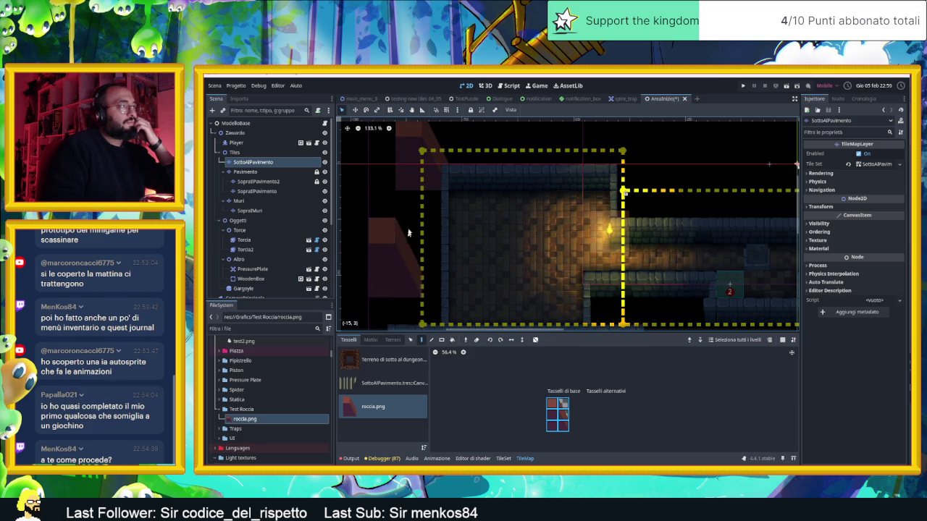
mouse_move(420, 194)
mouse_down()
mouse_move(417, 268)
mouse_move(416, 239)
mouse_move(418, 252)
mouse_up()
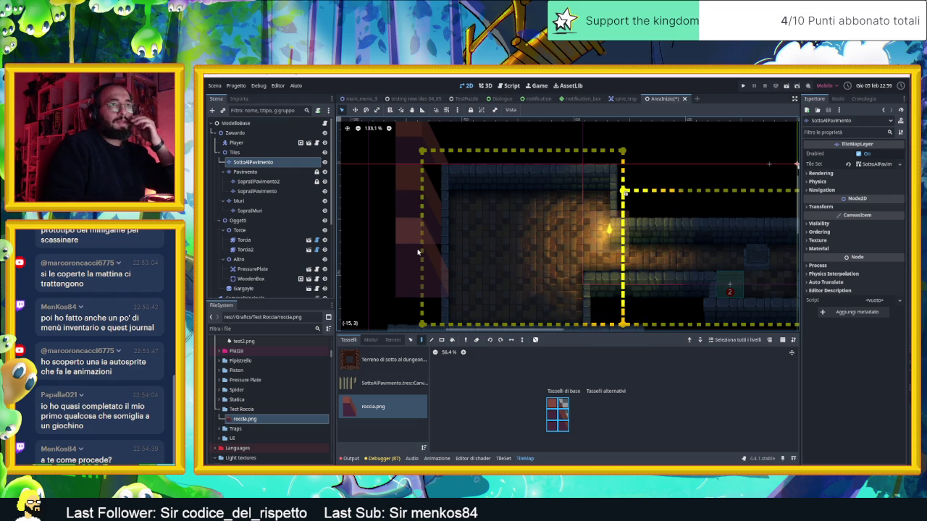
click(416, 257)
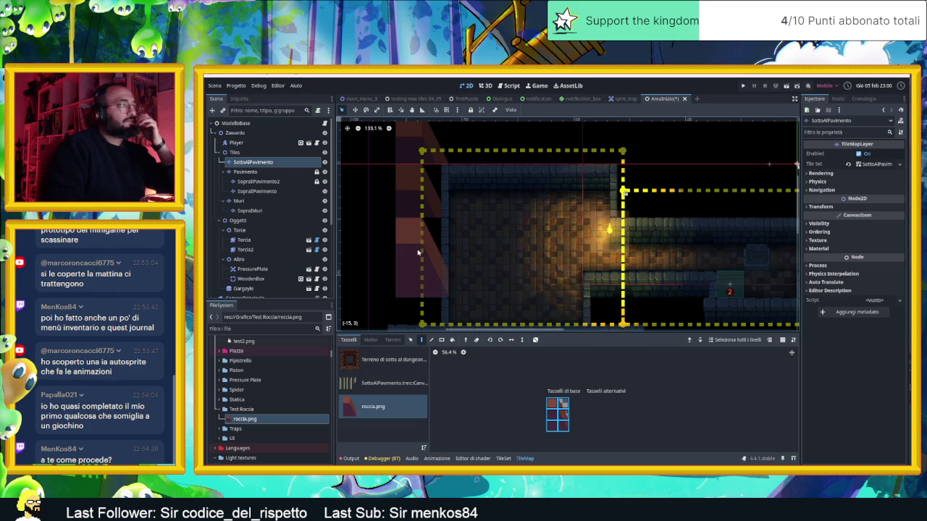
mouse_move(415, 261)
mouse_down()
mouse_move(427, 145)
mouse_move(428, 209)
mouse_up()
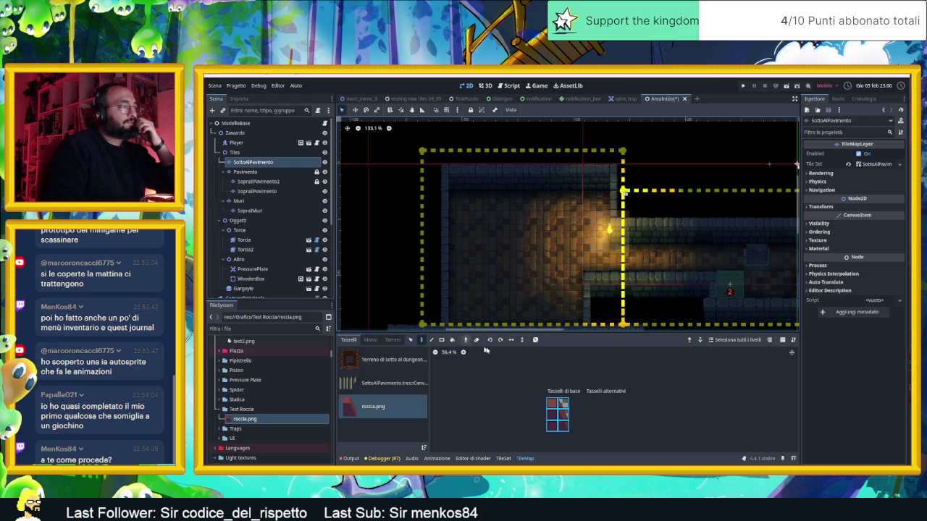
- Check the roccia.png atlas settings, trying 59 px region width before restoring 60 px
click(502, 458)
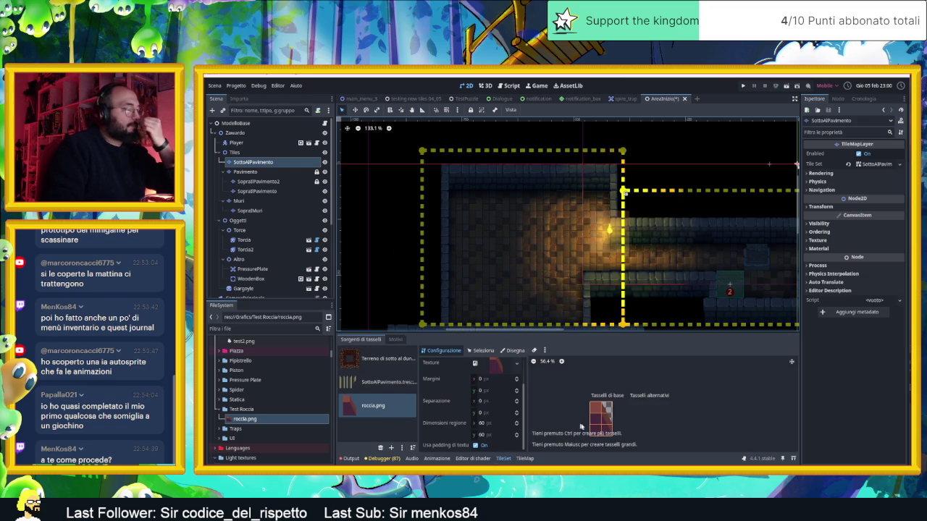
mouse_move(606, 430)
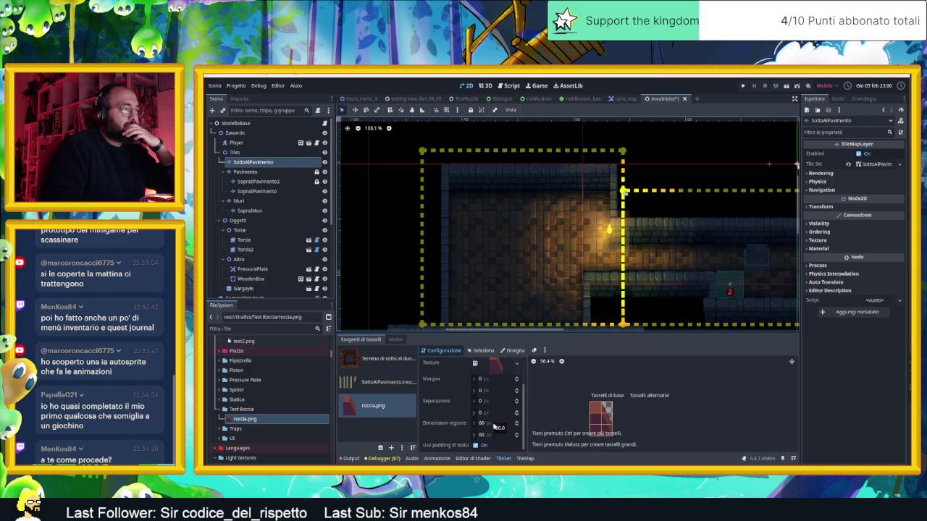
click(517, 425)
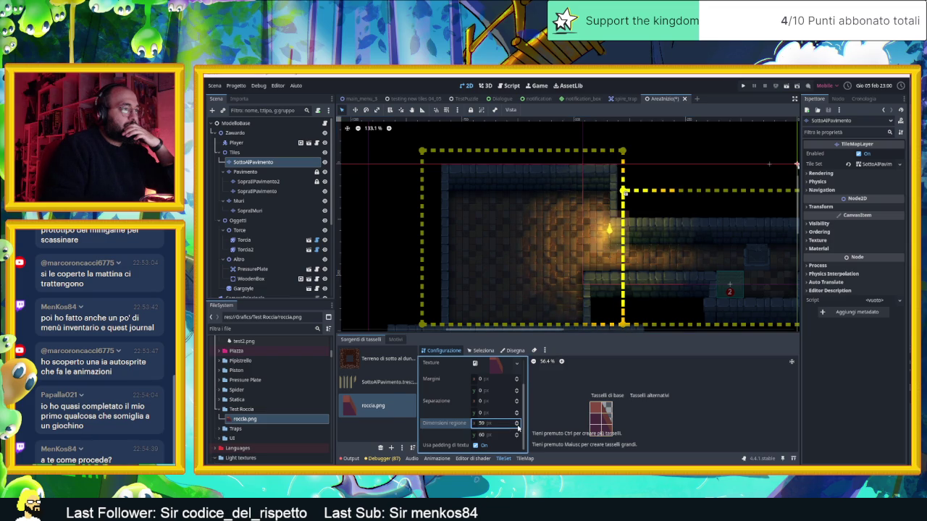
click(517, 424)
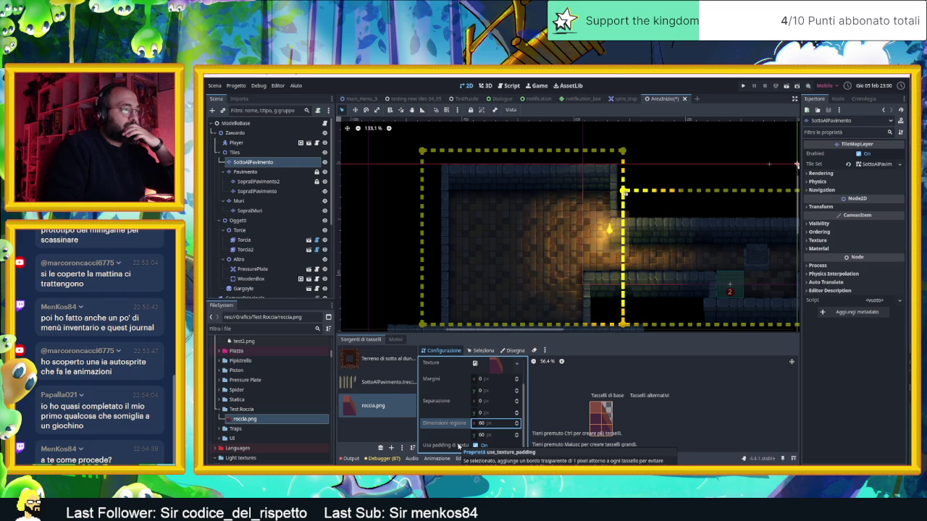
scroll(458, 446, up, 2)
scroll(447, 430, up, 1)
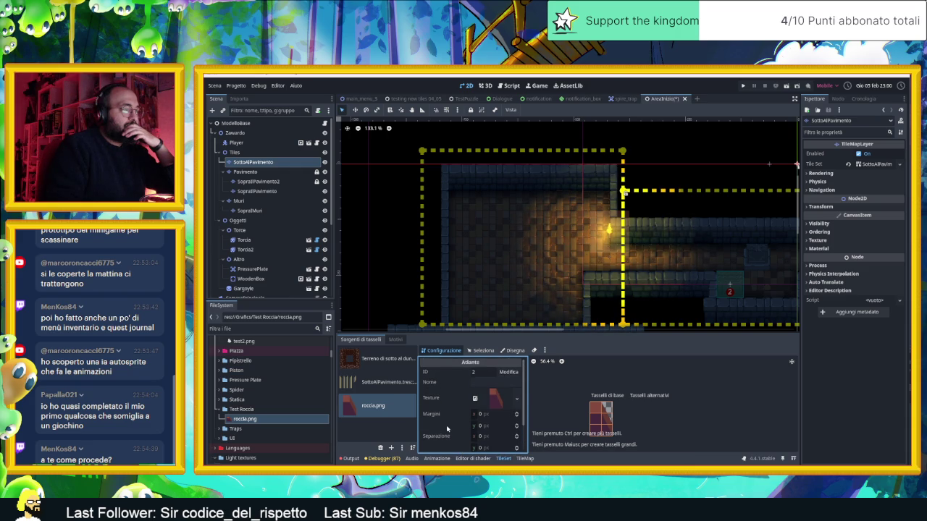
scroll(447, 429, down, 2)
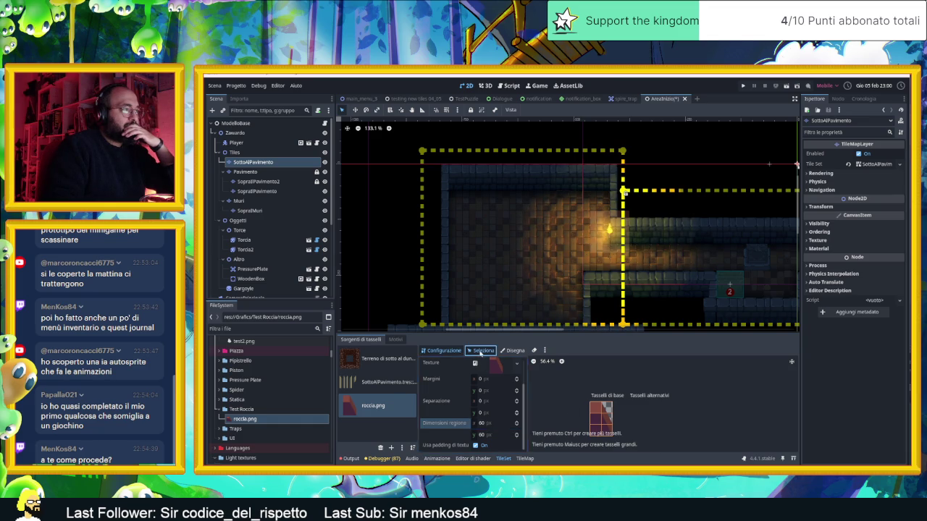
- Select all roccia.png atlas tiles, expand their Renderer properties, and select the Roccia2 sprite
click(481, 351)
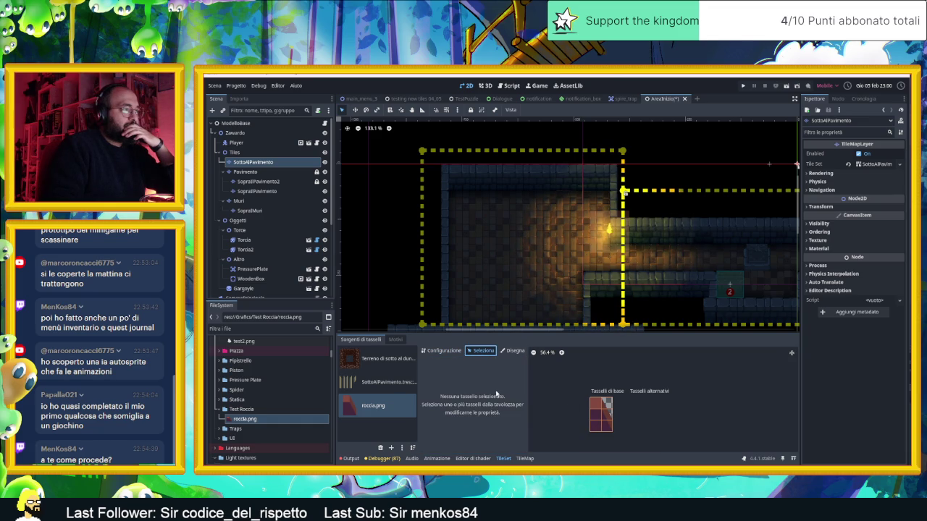
drag(597, 408, 609, 427)
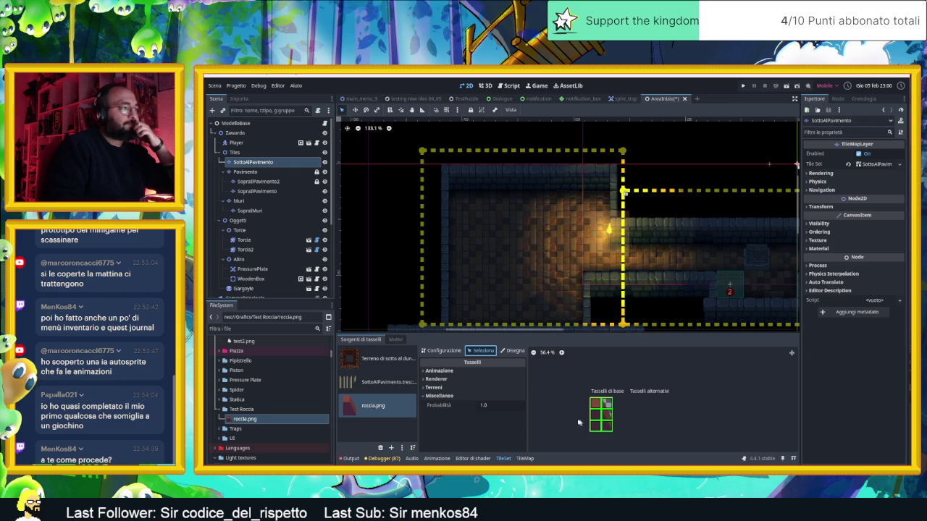
click(436, 379)
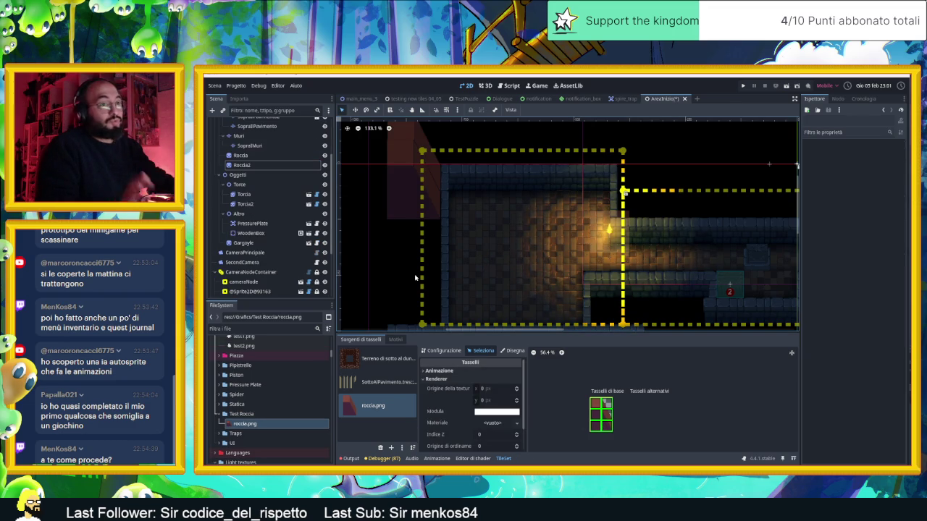
click(397, 199)
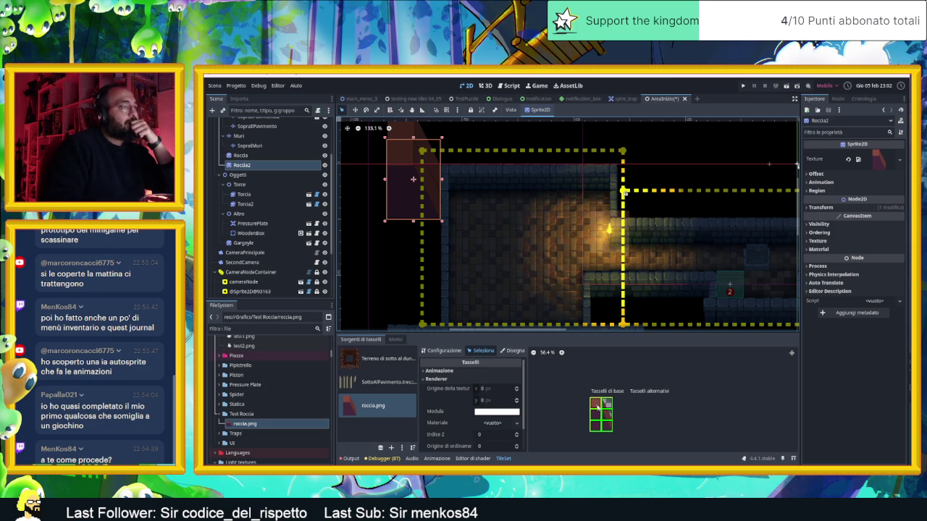
- Delete the Roccia and Roccia2 rock sprites and select the SottoAlPavimento tile layer
click(263, 164)
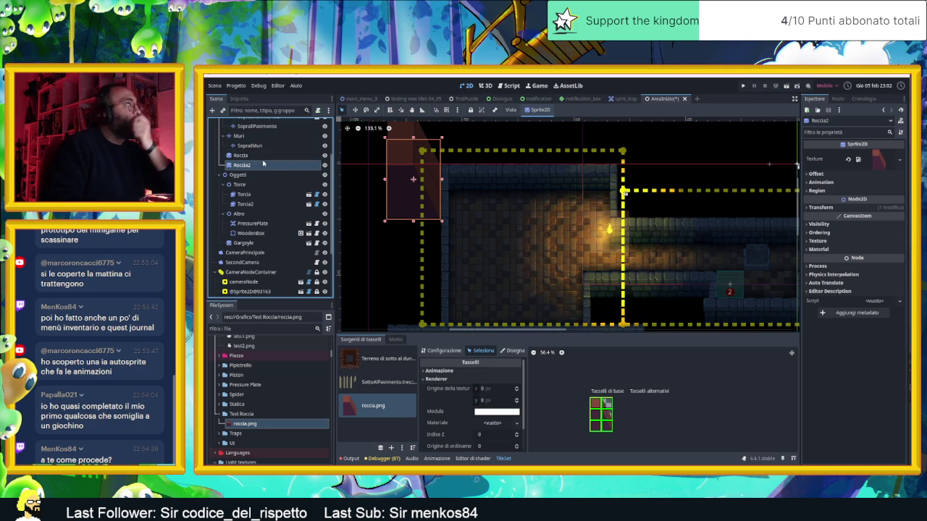
ctrl+click(263, 158)
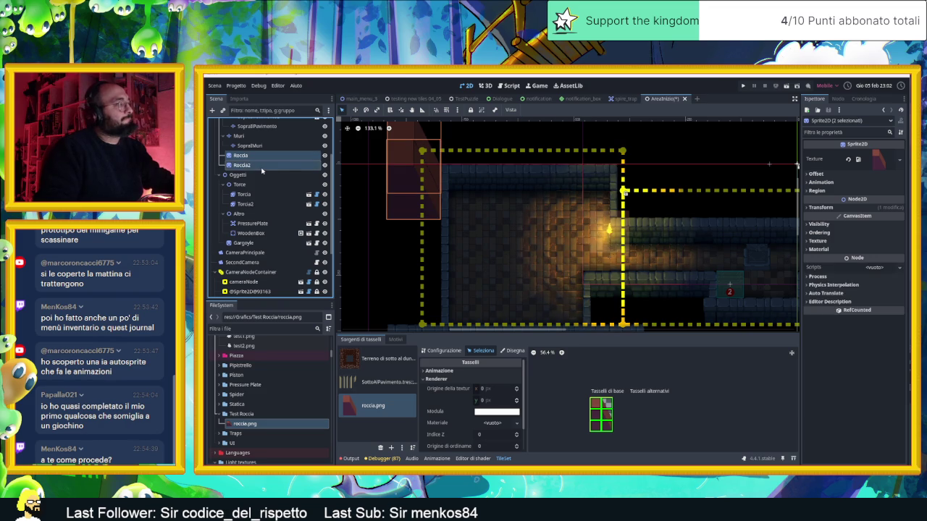
key(Delete)
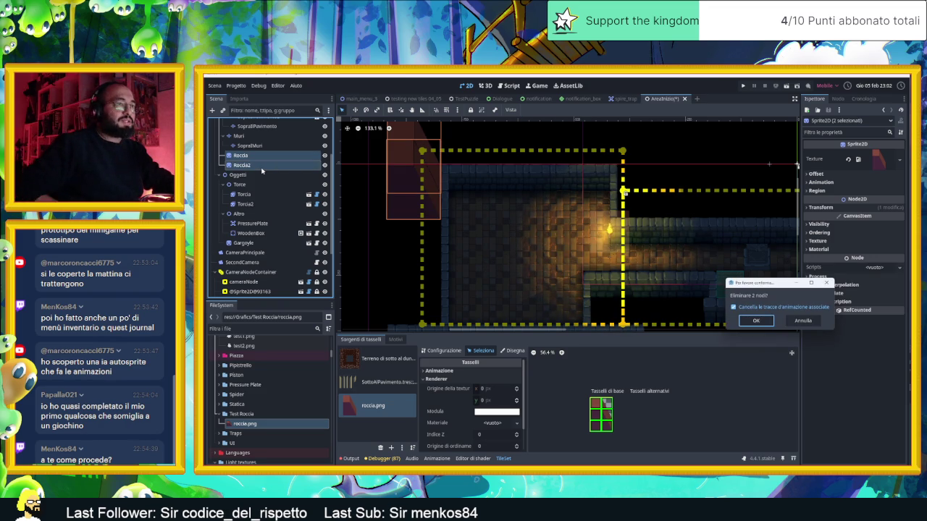
key(Return)
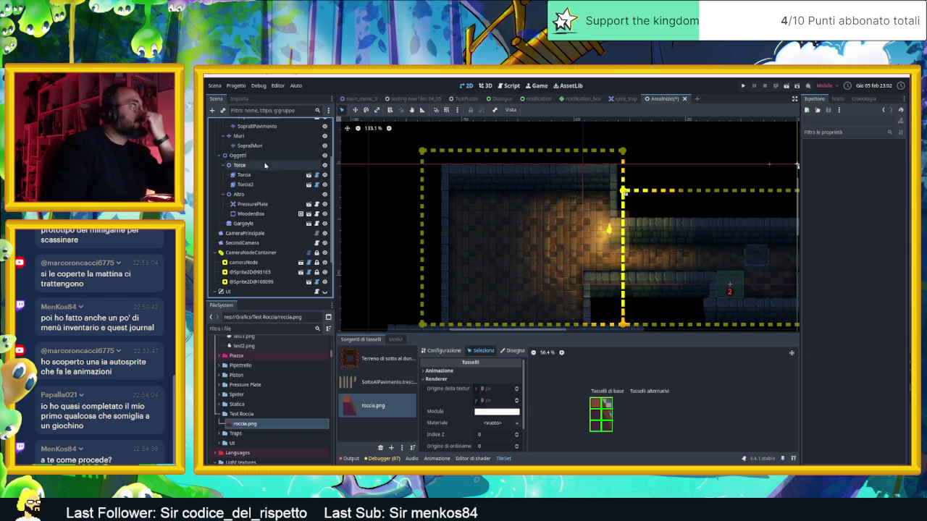
scroll(264, 165, up, 3)
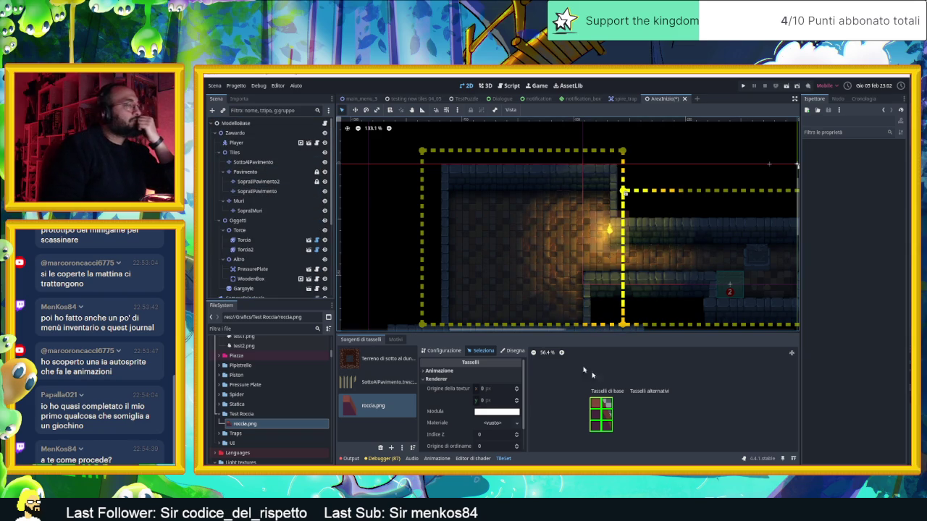
click(252, 162)
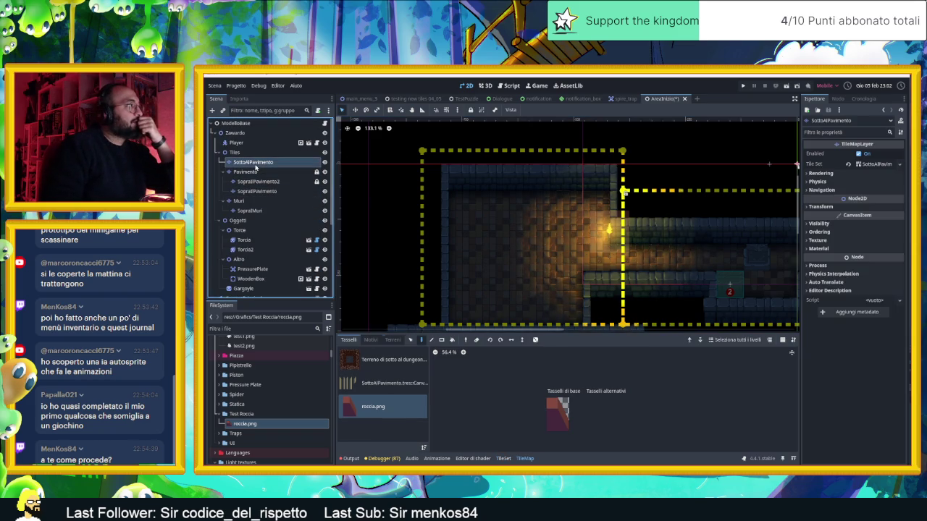
- Test-paint a column of rock tiles left of the room, then remove them
drag(551, 401, 565, 428)
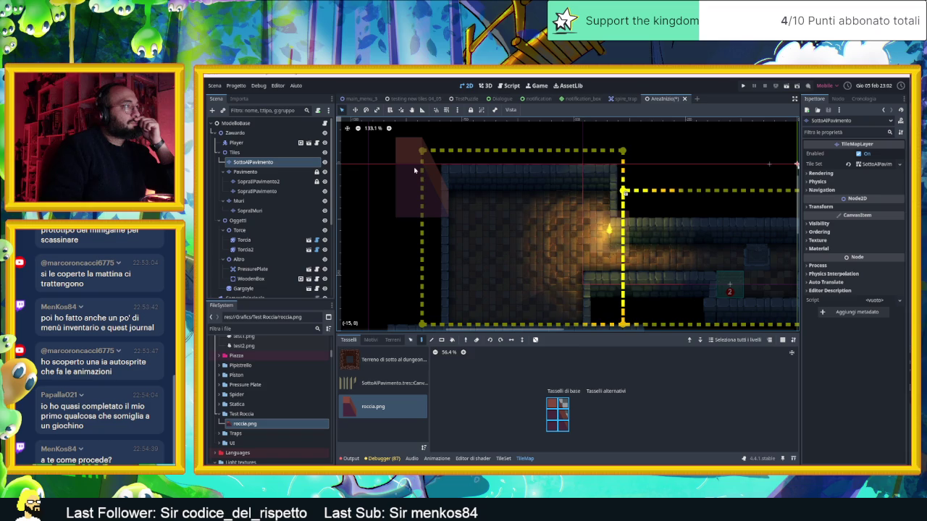
mouse_move(412, 166)
mouse_down()
mouse_move(413, 156)
mouse_move(417, 302)
mouse_up()
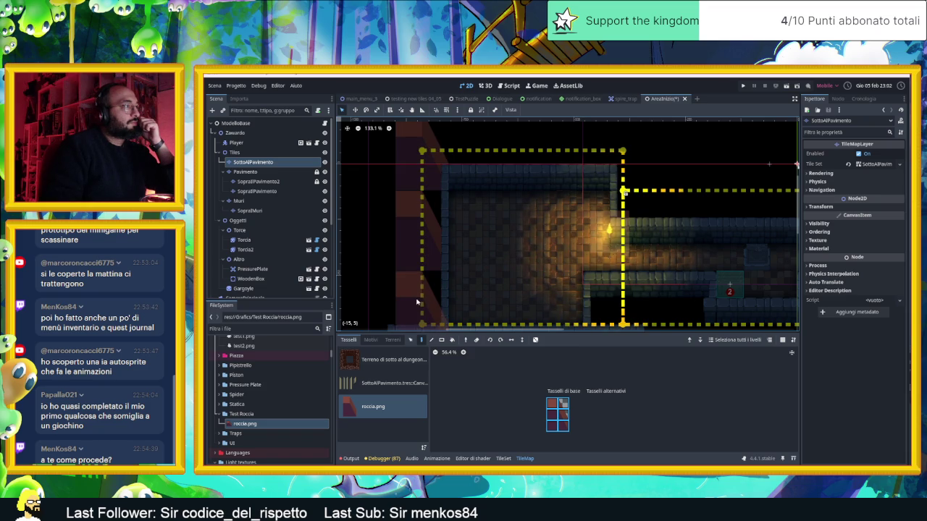
scroll(448, 268, down, 2)
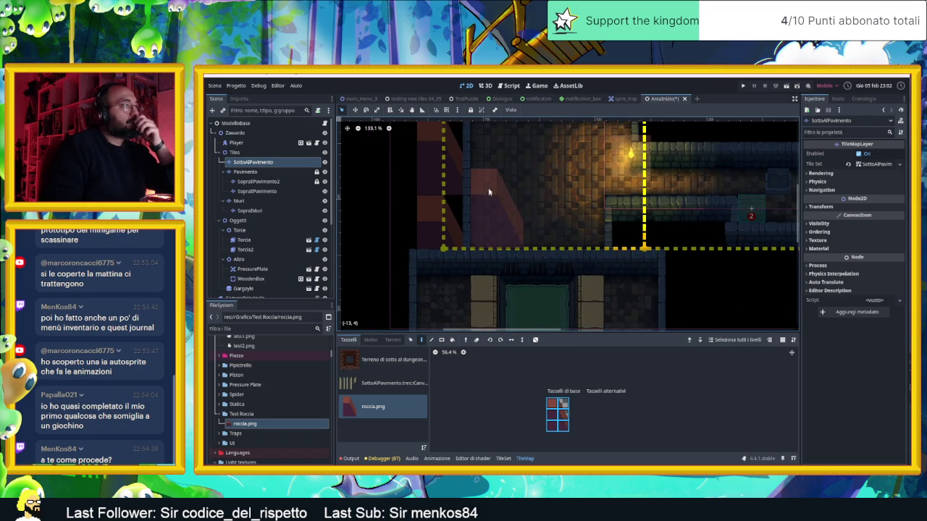
scroll(485, 237, up, 1)
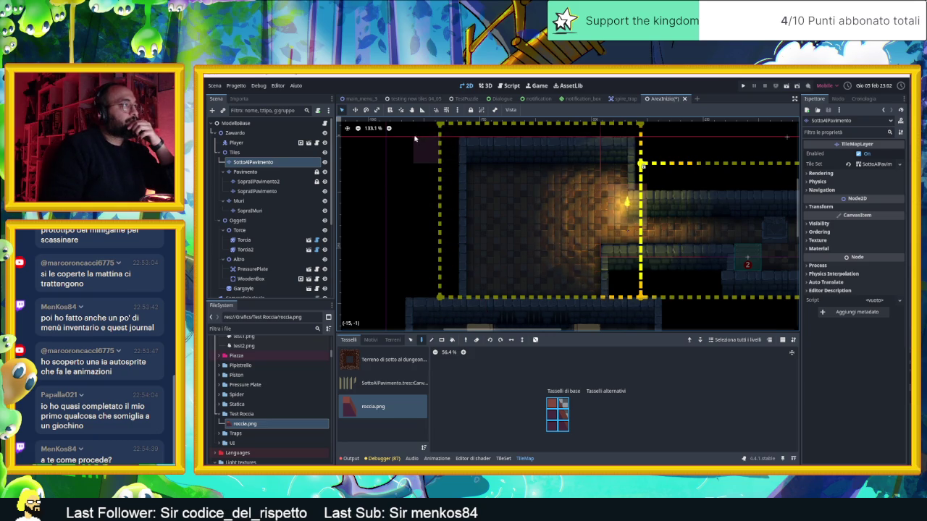
scroll(450, 171, up, 3)
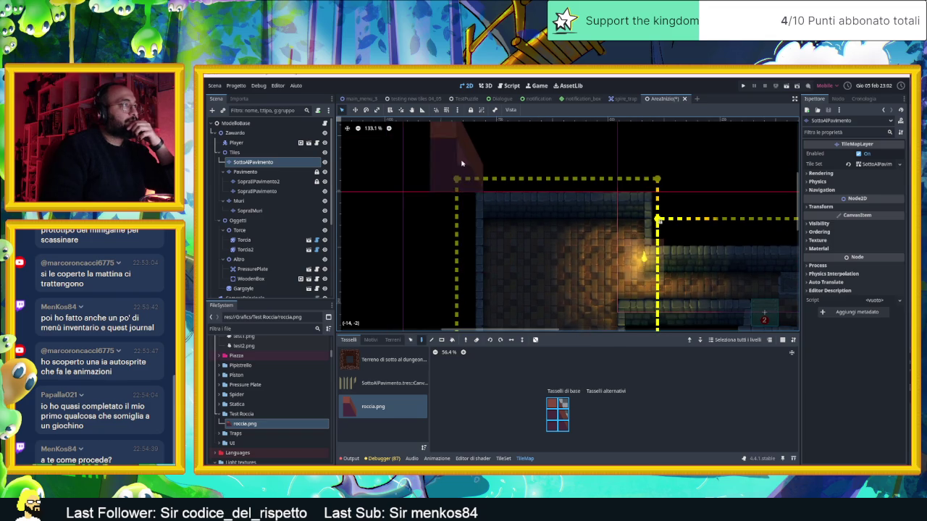
click(503, 458)
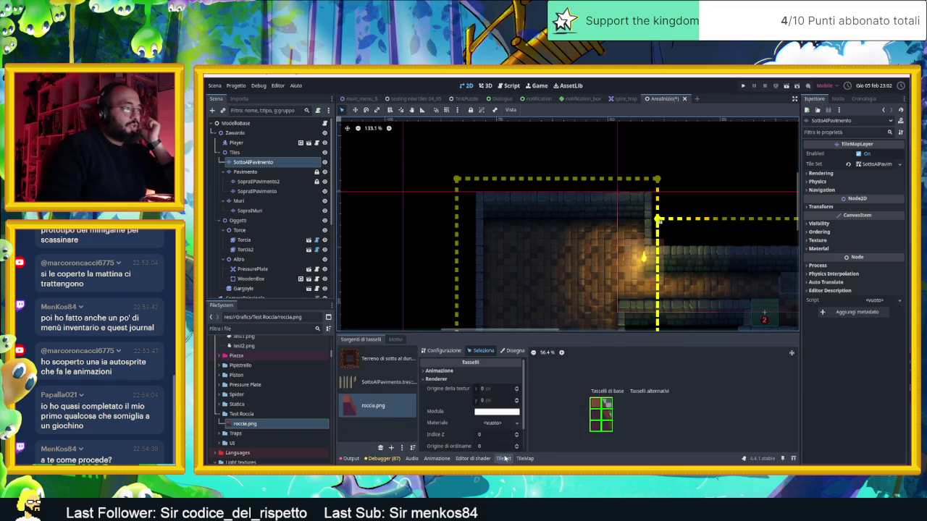
- Set the Texture Origin of all roccia.png tiles to (0, 30)
scroll(649, 413, up, 5)
scroll(633, 401, up, 5)
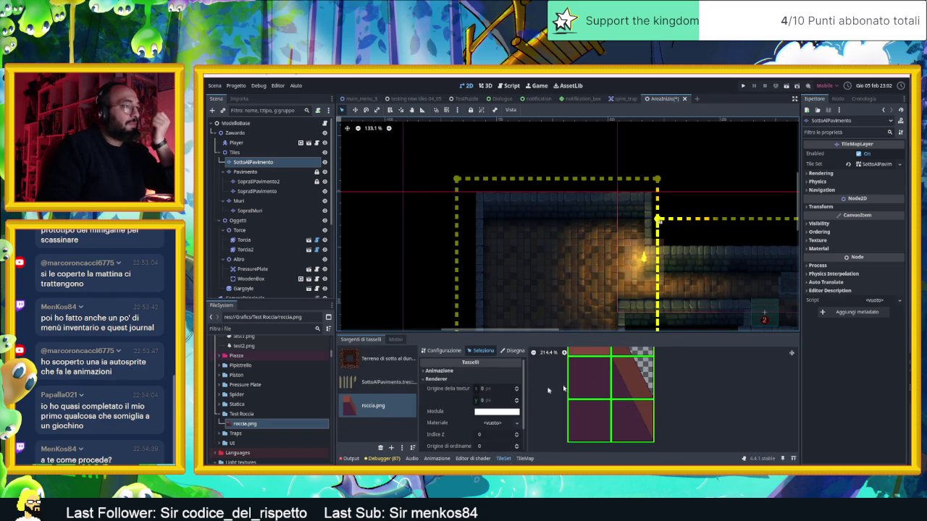
scroll(651, 379, up, 2)
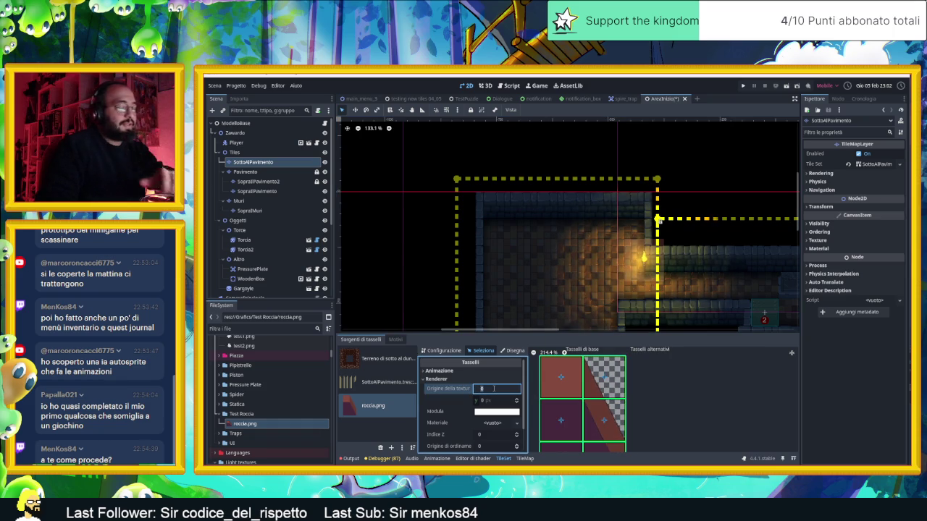
click(488, 400)
text(30)
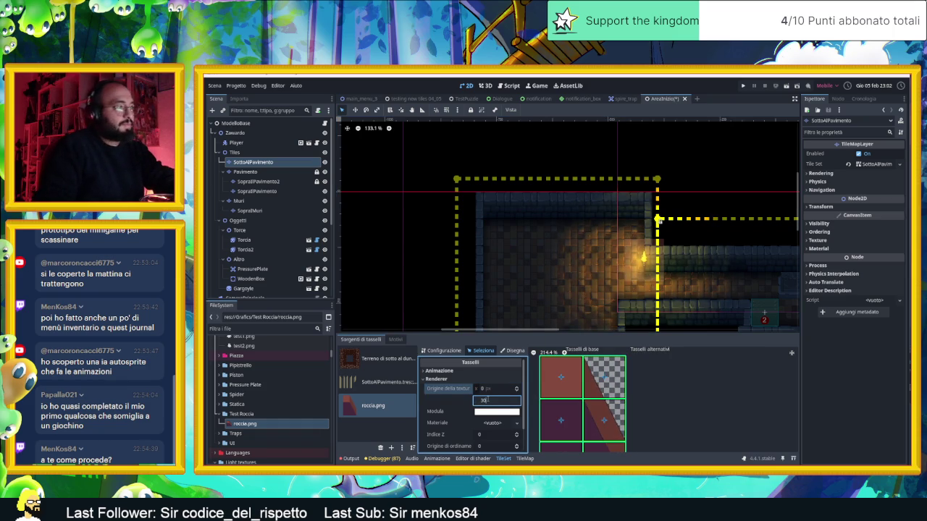
key(Return)
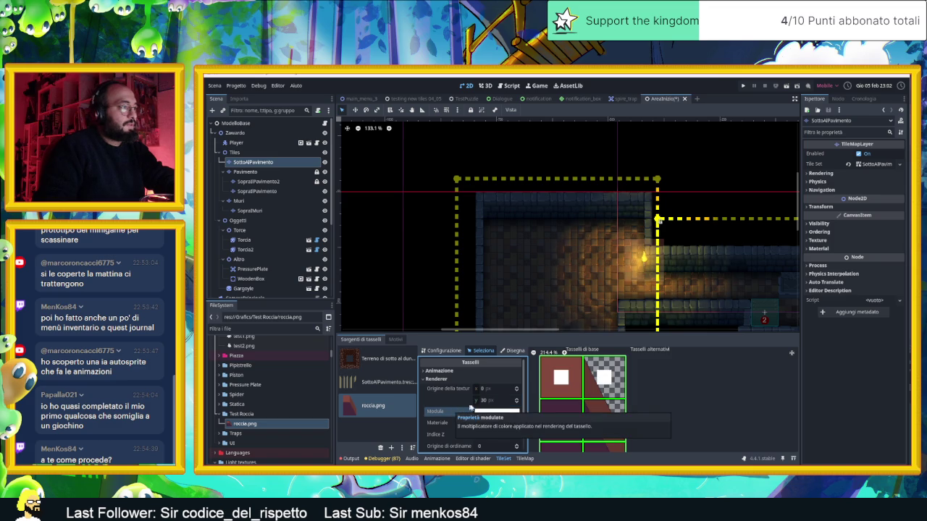
click(496, 402)
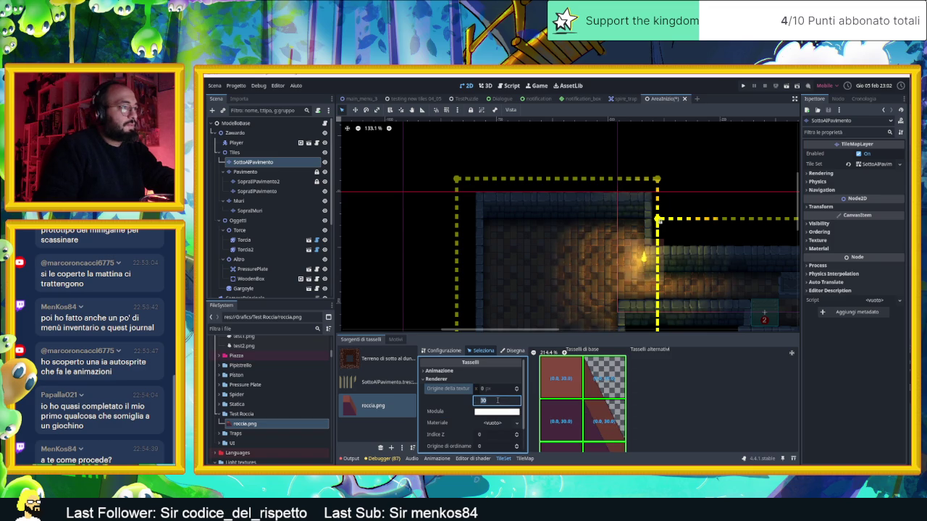
- Pick the top-left rock tile in the TileMap palette for painting
scroll(566, 406, down, 2)
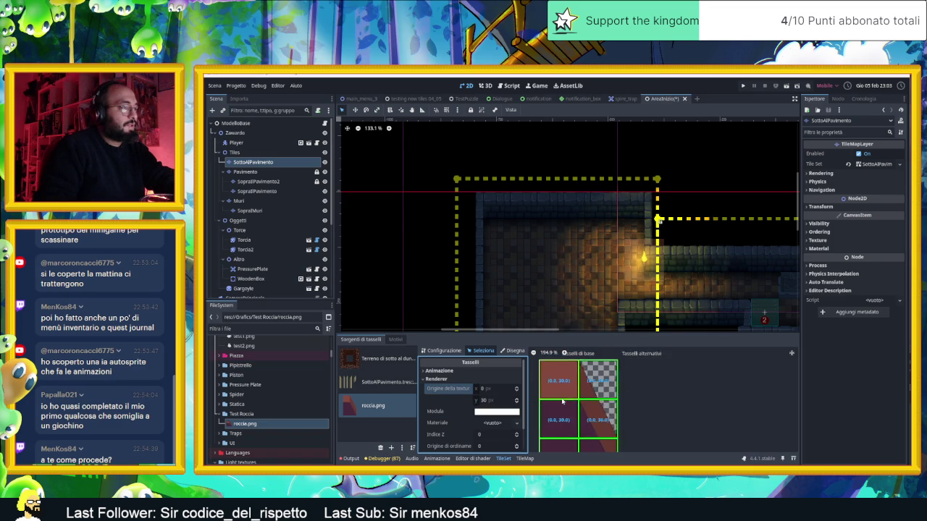
scroll(565, 407, down, 1)
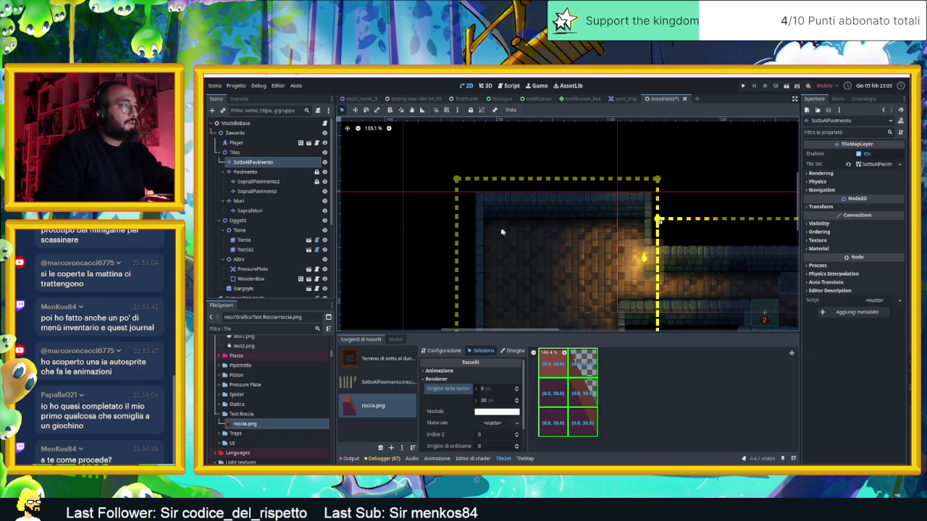
click(524, 458)
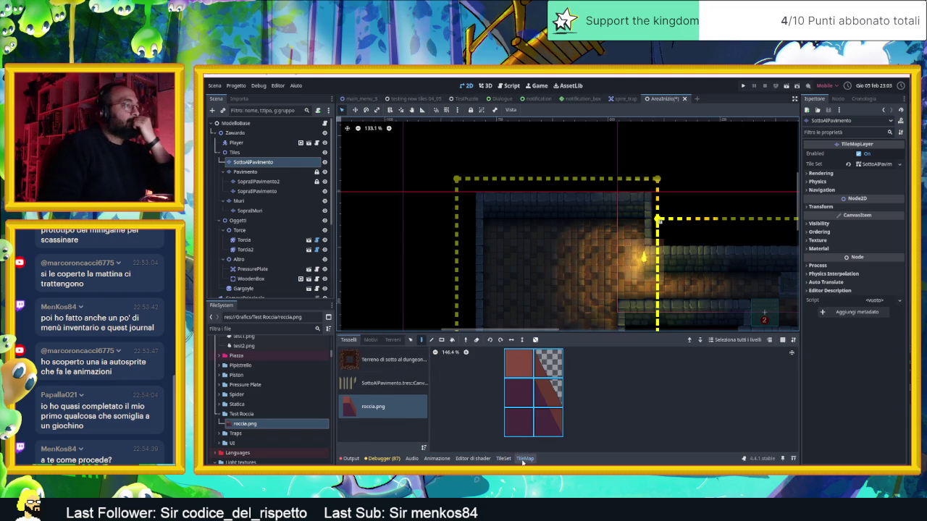
click(518, 363)
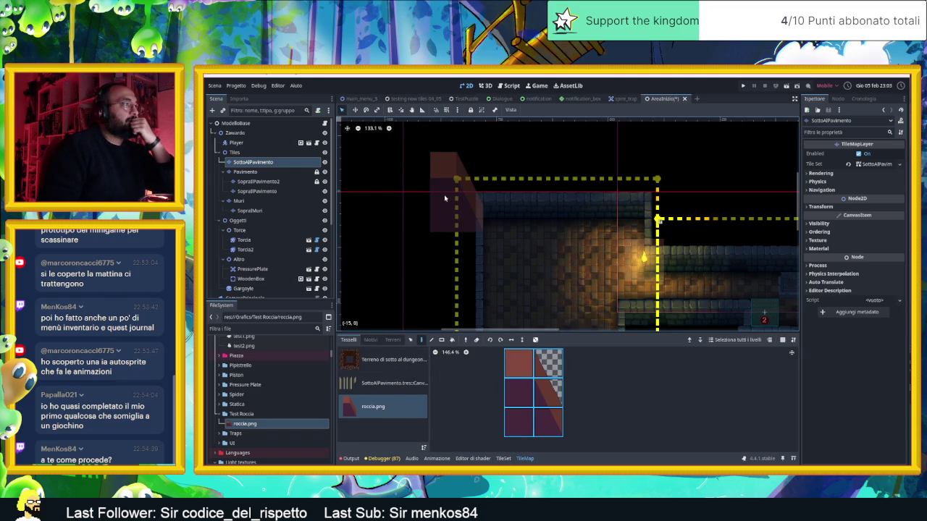
- Paint two rock tiles at the room's left edge, then erase the column
click(444, 181)
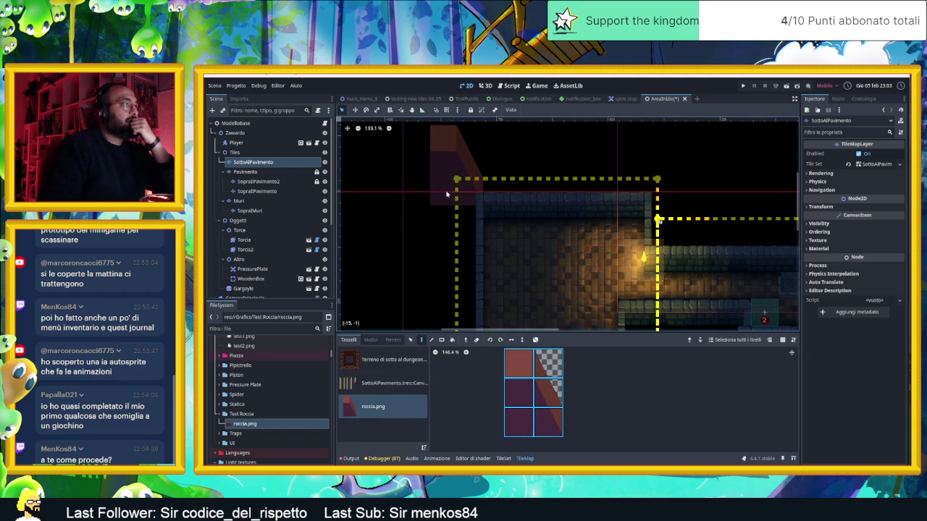
click(444, 215)
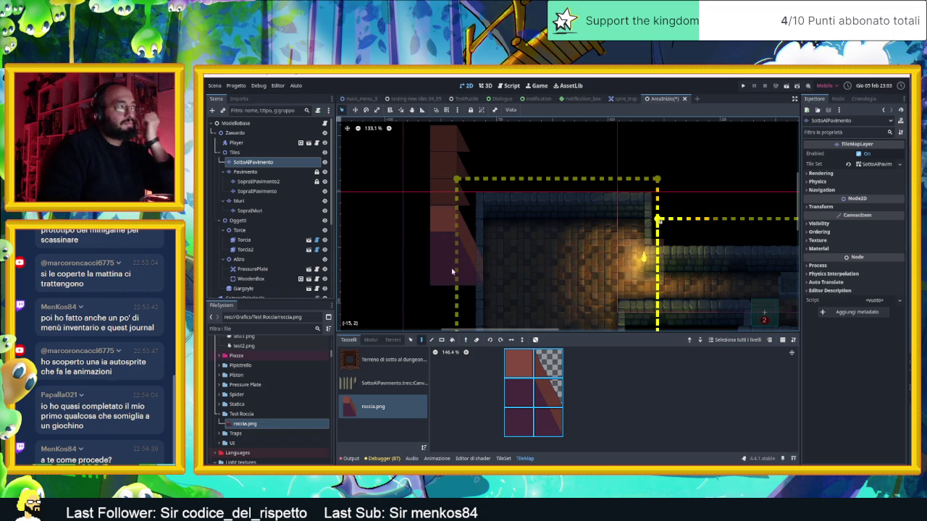
mouse_move(449, 296)
mouse_down()
mouse_move(452, 181)
mouse_move(470, 295)
mouse_up()
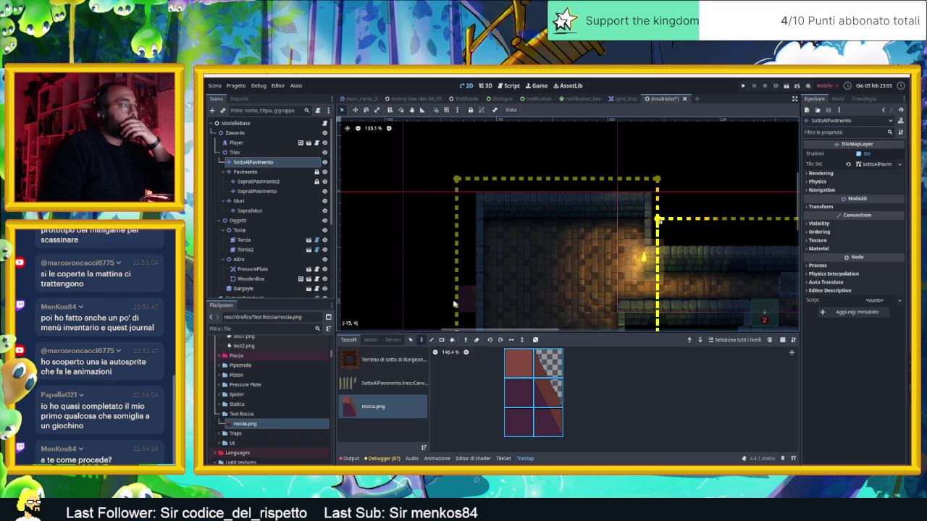
- Inspect the SottoAlPavimento layer's Rendering, Transform and Tile Set properties (square 60×60 tiles)
click(833, 175)
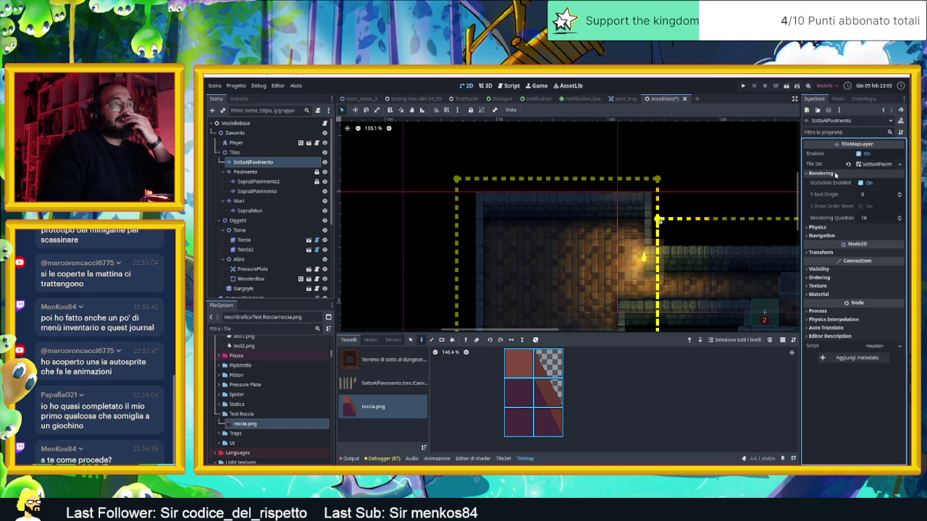
click(833, 175)
click(829, 207)
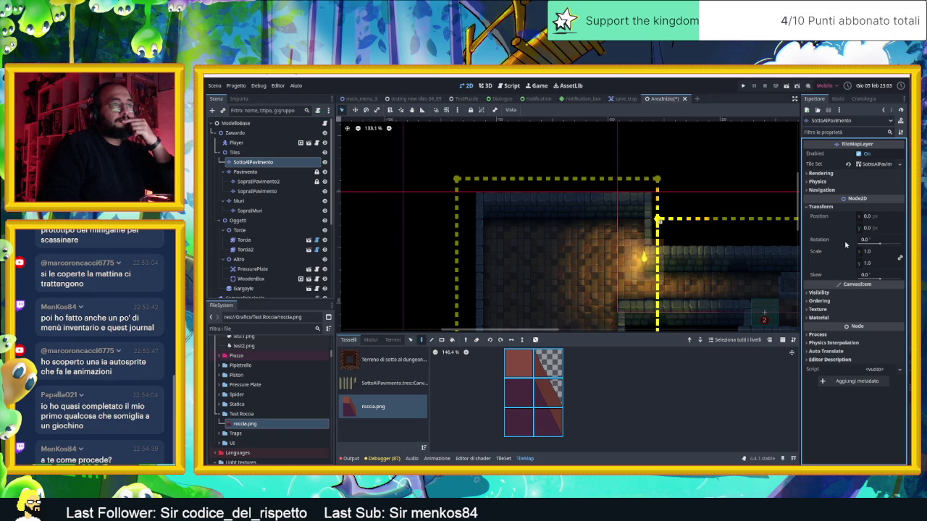
click(879, 164)
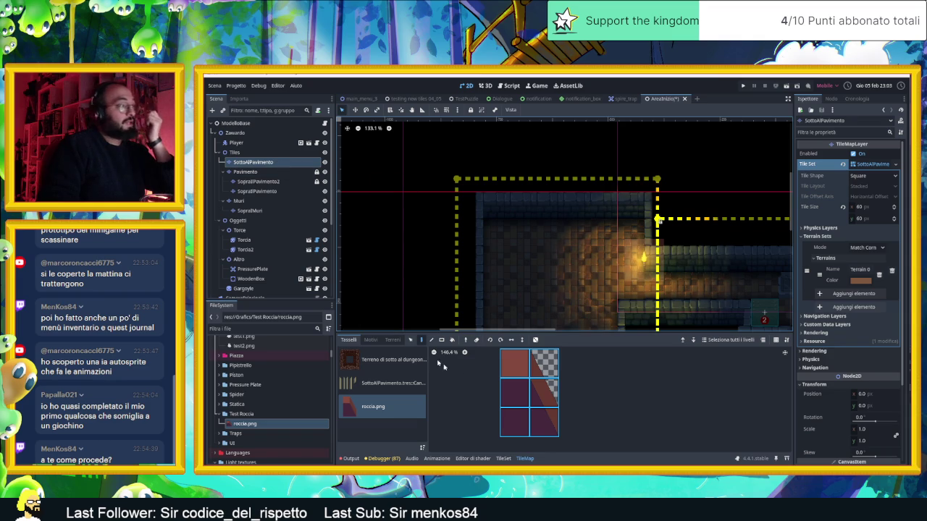
right_click(240, 154)
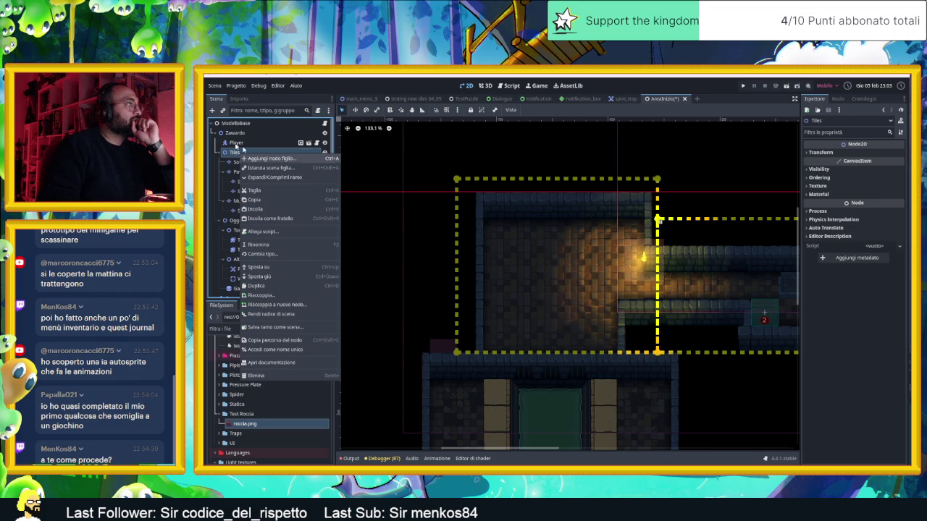
- Add a TileMapLayer child node under Tiles from the recent node types
click(252, 157)
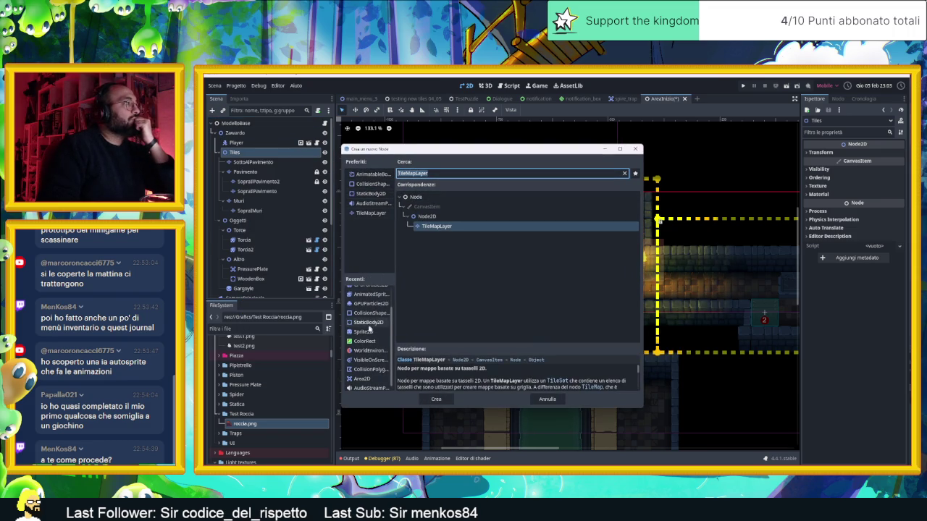
scroll(369, 326, up, 2)
click(368, 291)
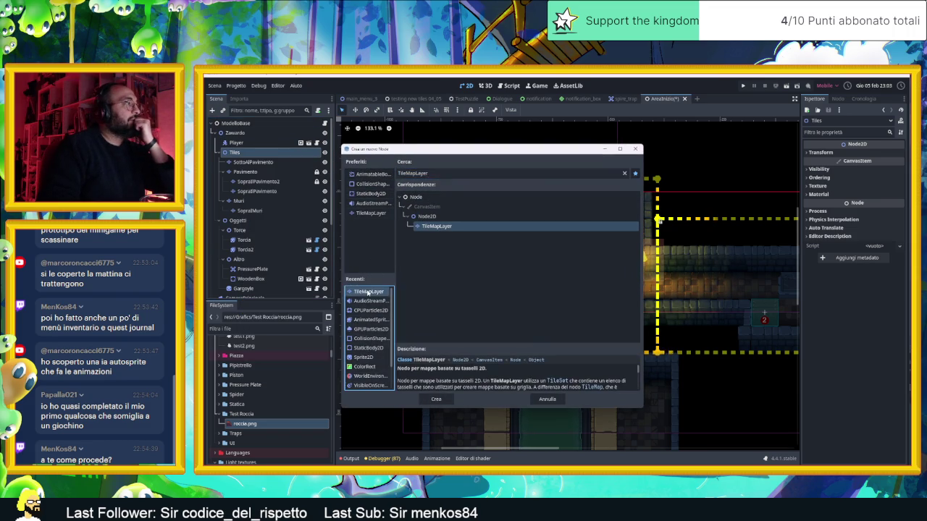
double_click(368, 291)
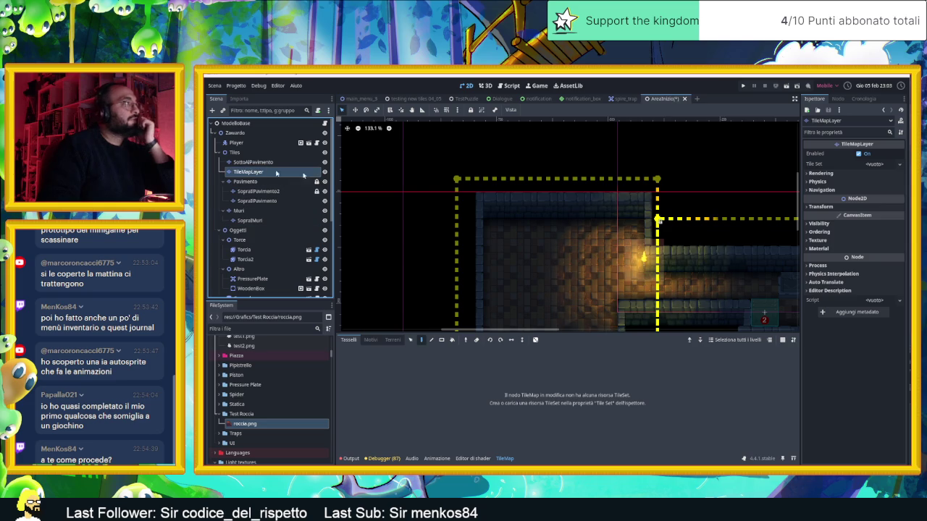
- Give the new TileMapLayer a new TileSet with a 15×15 px tile size
click(878, 165)
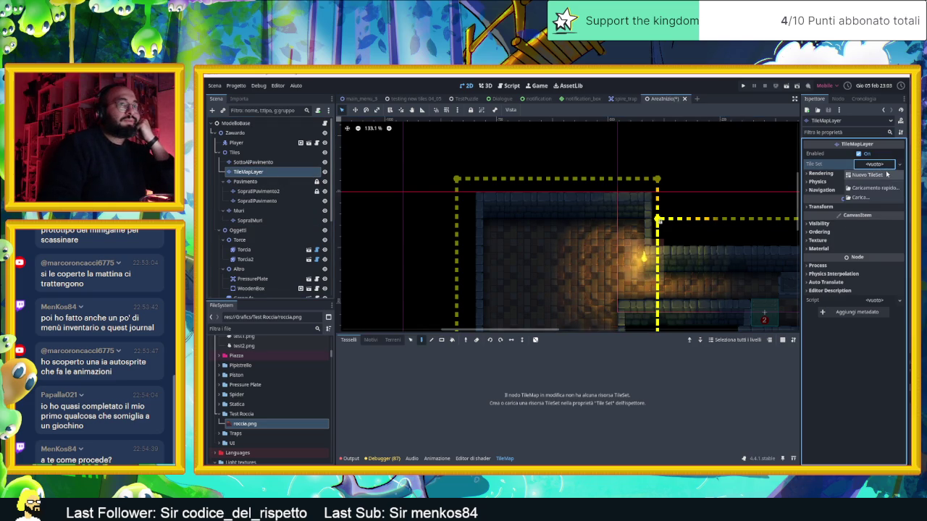
click(886, 174)
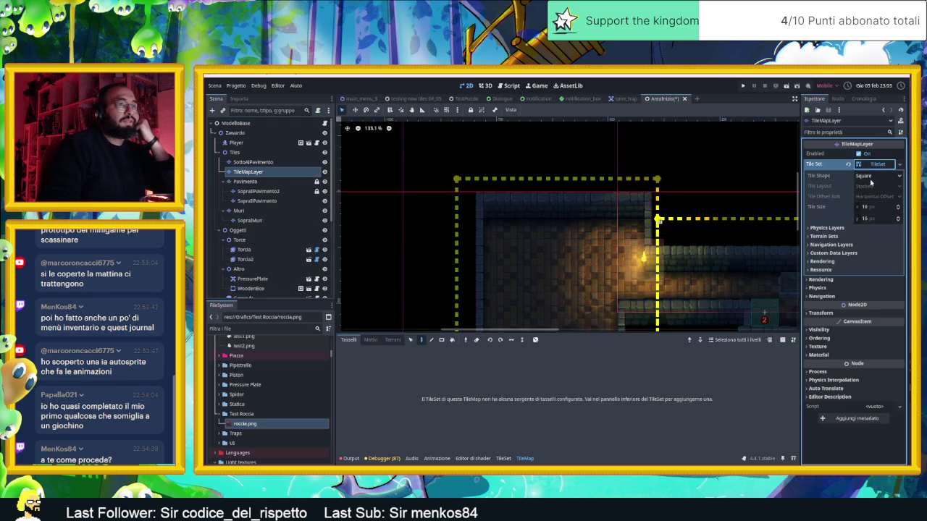
click(879, 208)
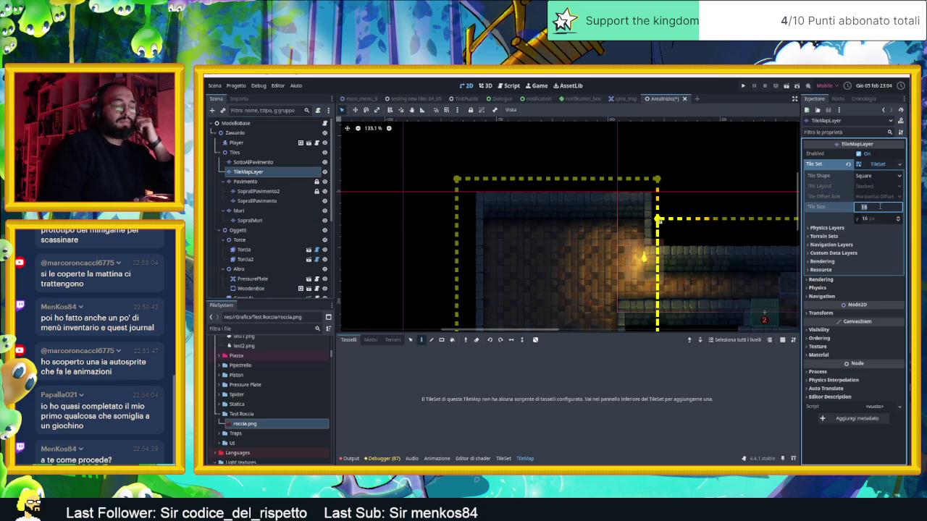
click(870, 218)
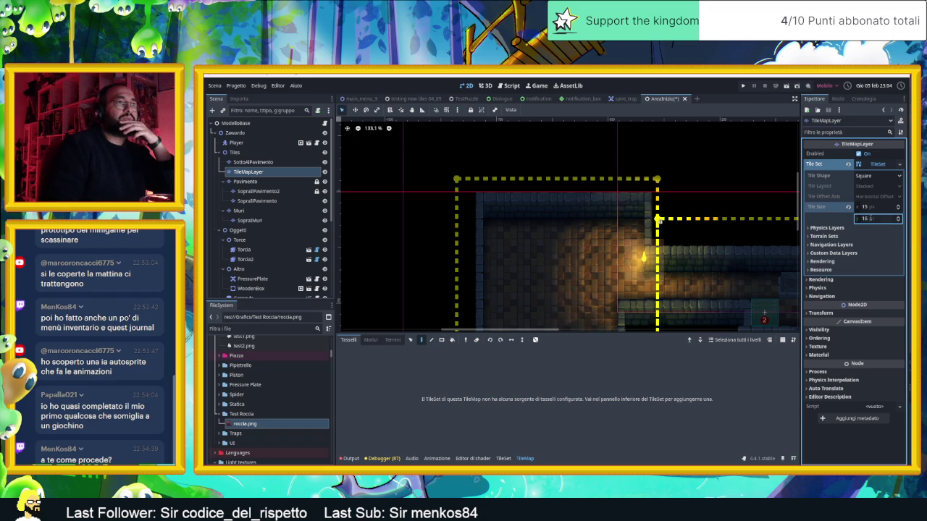
text(15)
key(Return)
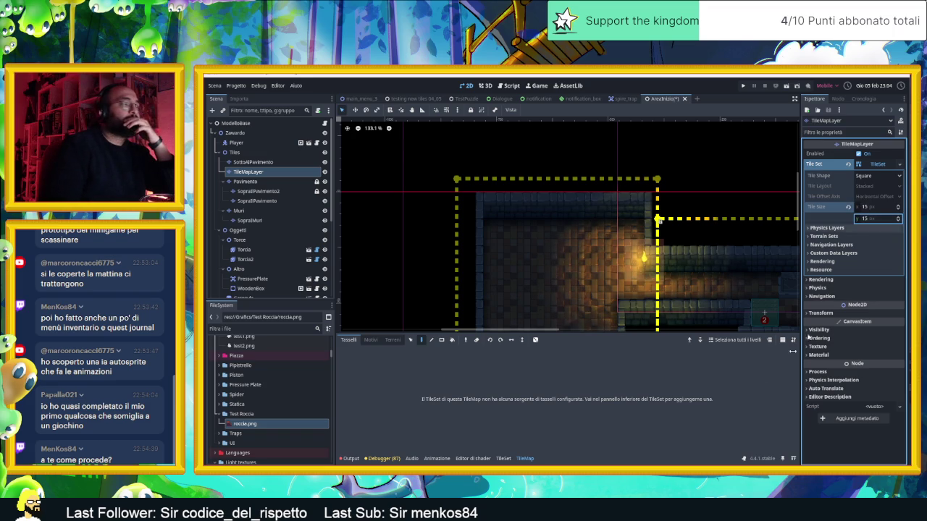
click(501, 458)
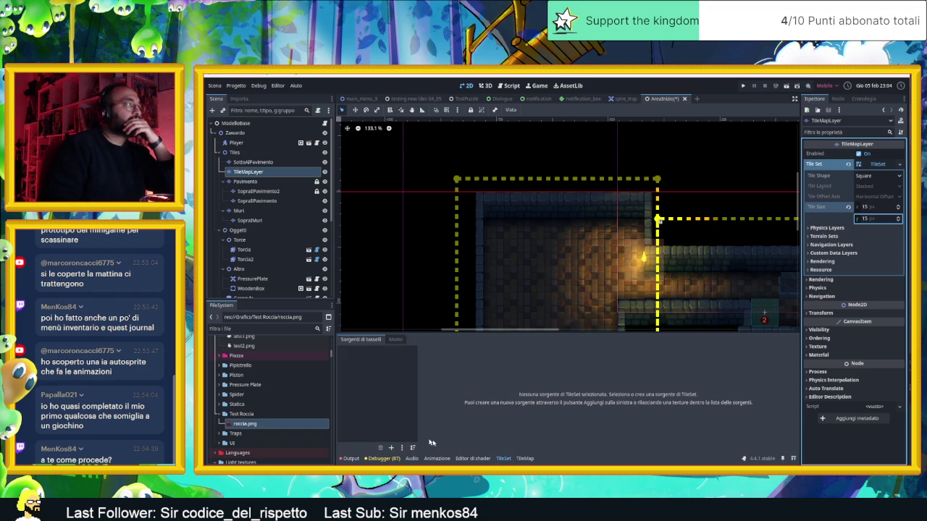
- Add roccia.png as a TileSet source with auto-created 60×60 px tile regions
drag(244, 423, 380, 376)
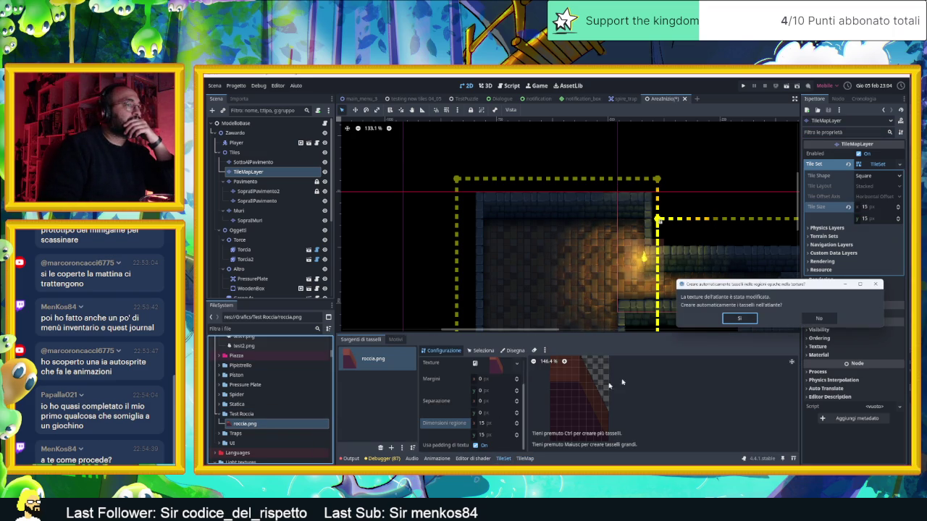
click(722, 318)
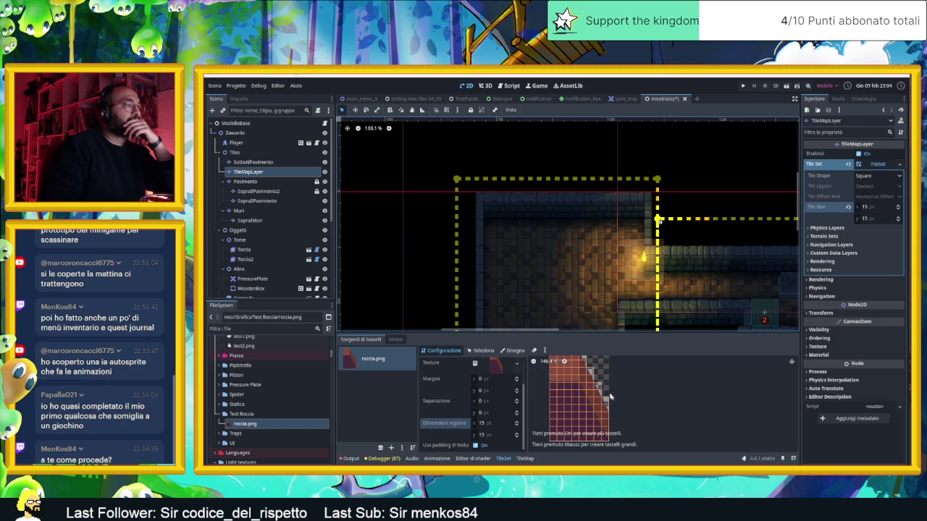
scroll(579, 384, down, 1)
scroll(563, 369, down, 1)
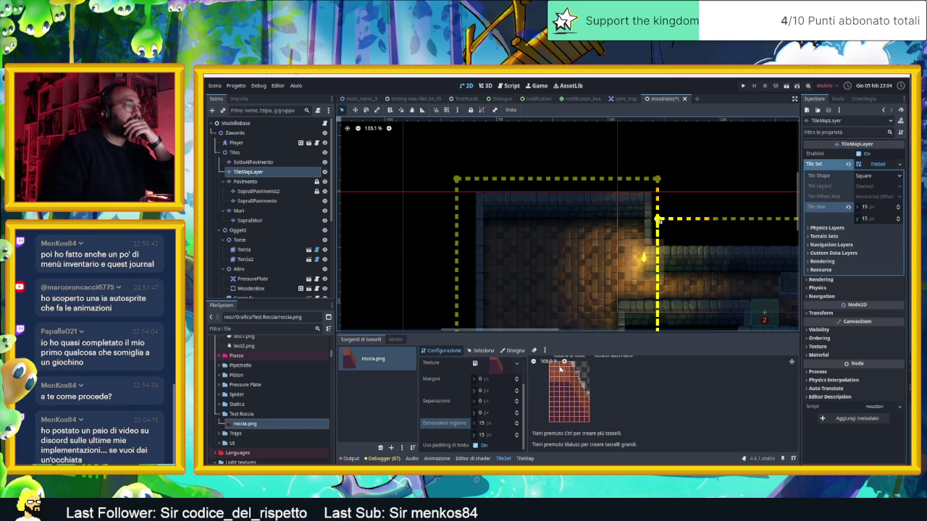
click(496, 424)
text(60)
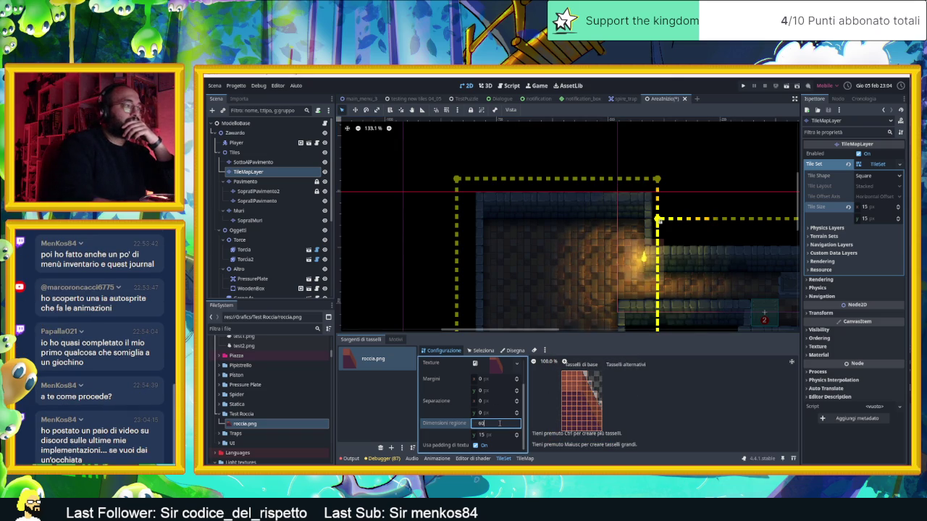
click(494, 433)
text(60)
key(Return)
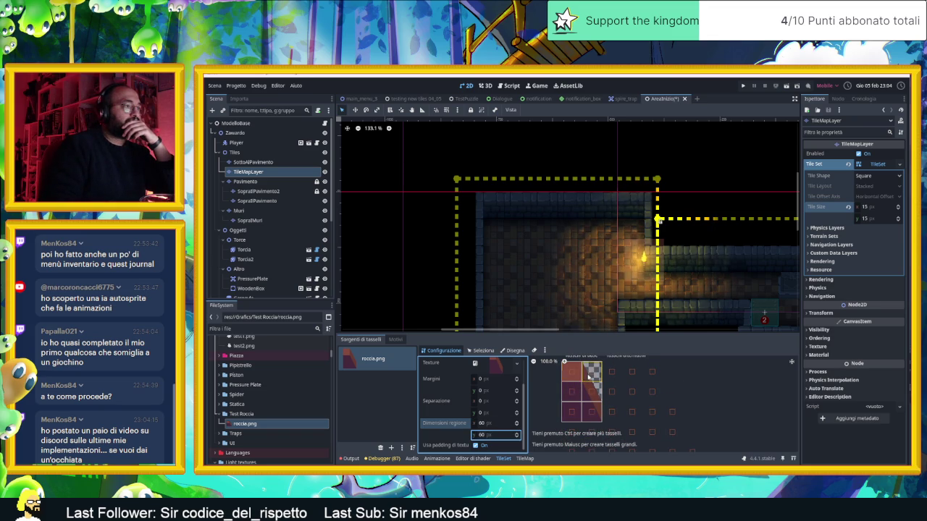
click(525, 459)
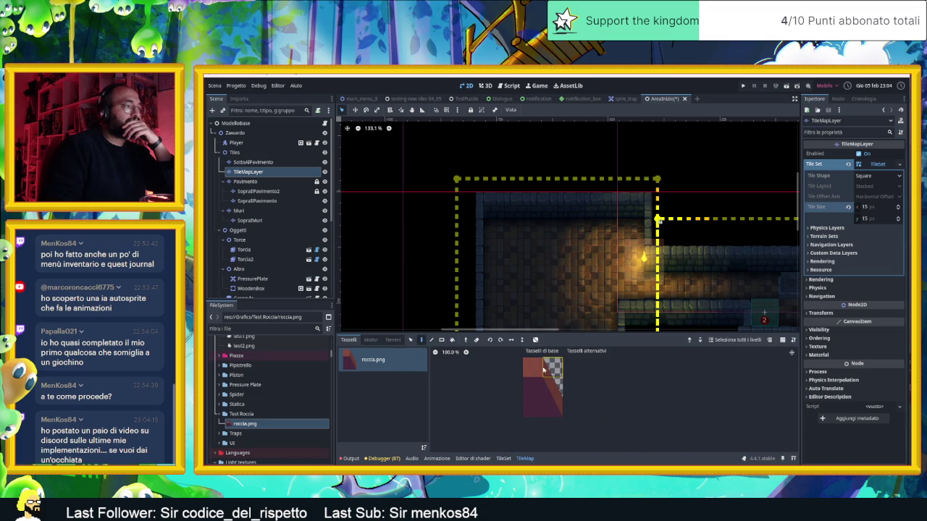
- Paint all six roccia tiles as a rock wall column down the room's left edge
drag(543, 373, 559, 413)
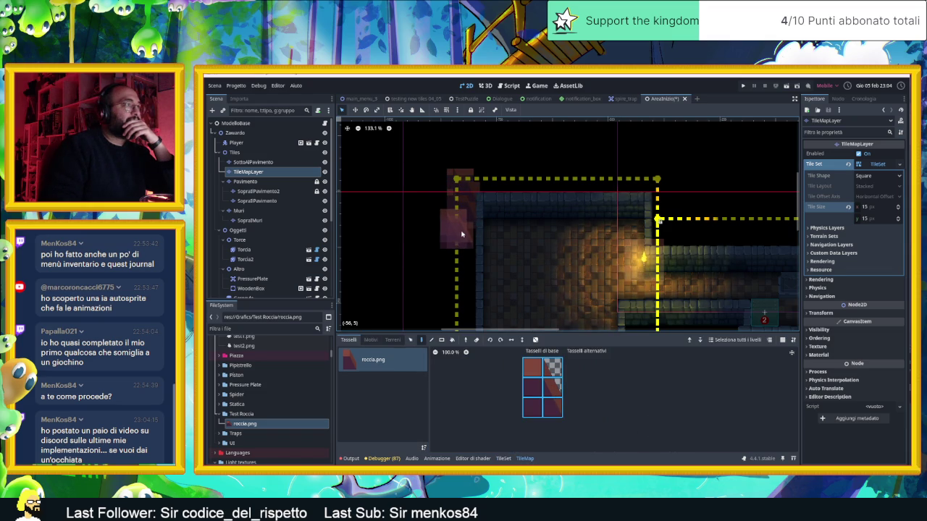
scroll(426, 251, up, 2)
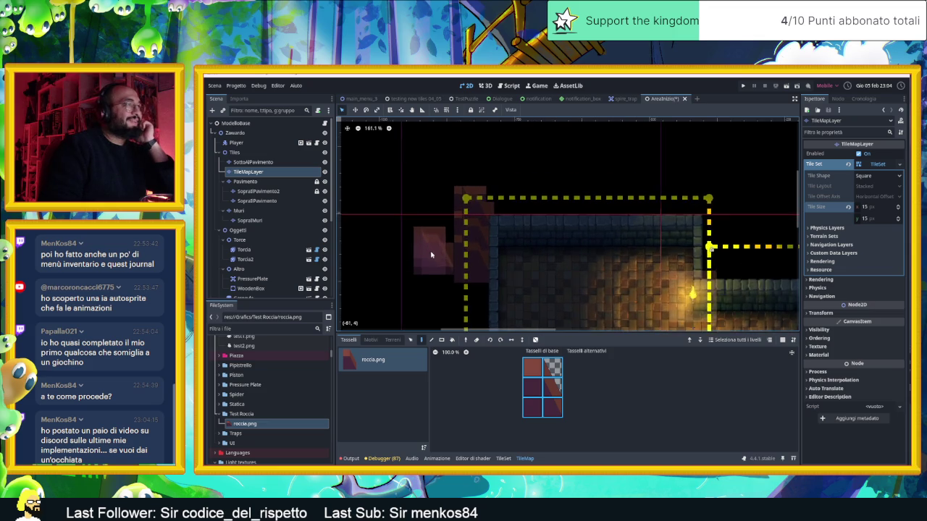
scroll(430, 255, up, 4)
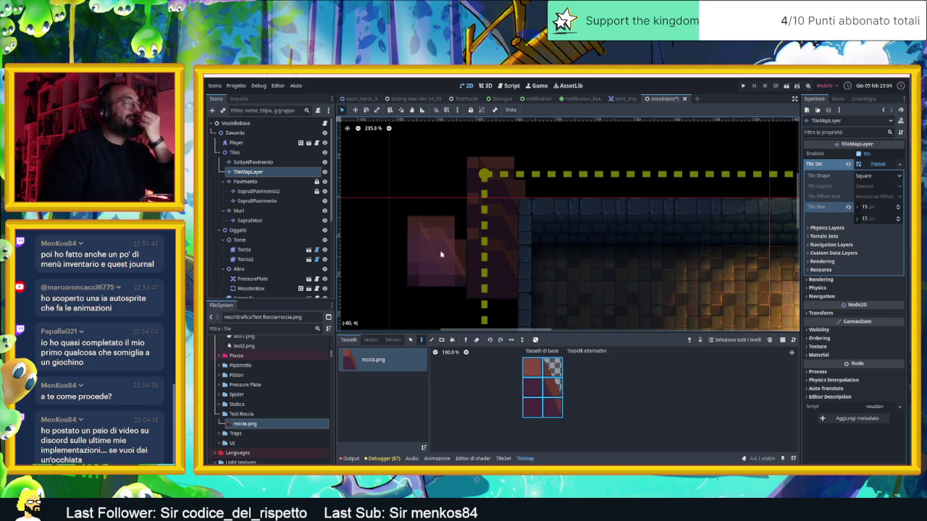
scroll(472, 258, down, 3)
drag(481, 223, 482, 287)
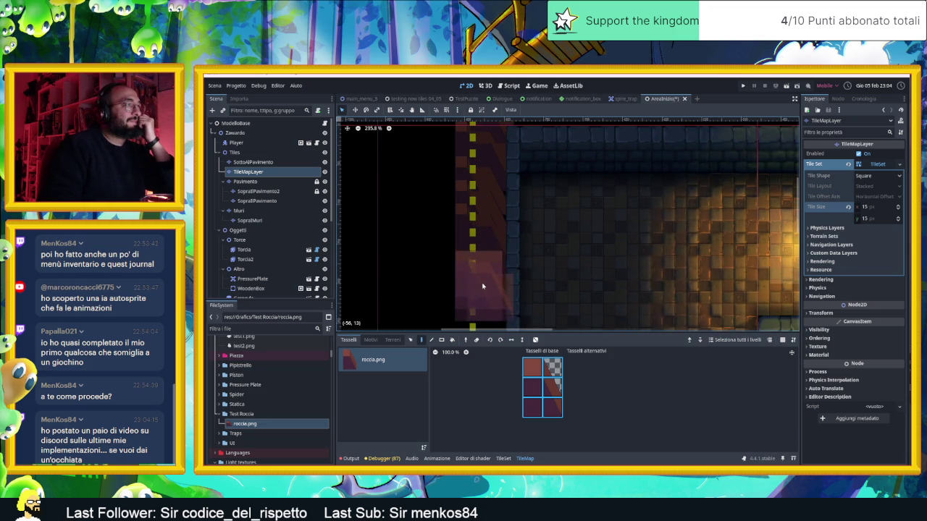
scroll(507, 246, down, 3)
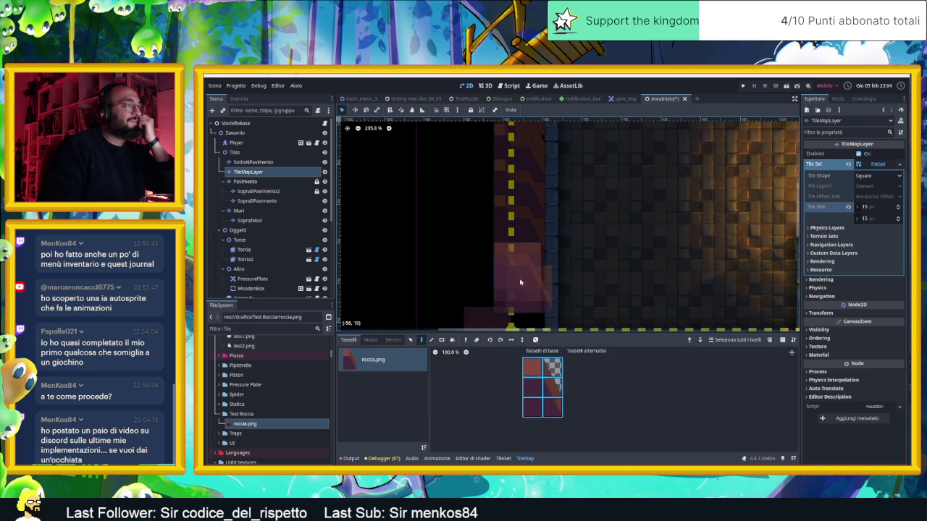
scroll(627, 258, down, 3)
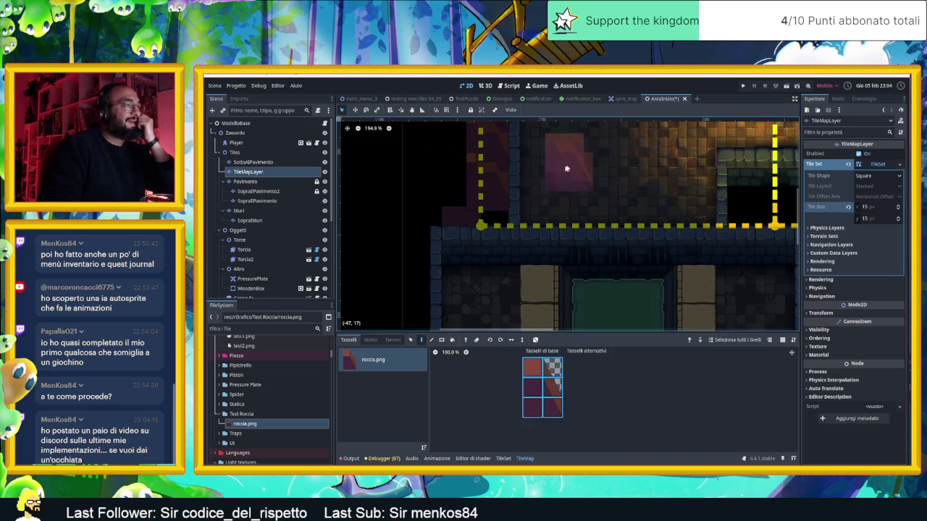
scroll(608, 216, down, 2)
drag(603, 233, 520, 298)
scroll(514, 223, up, 3)
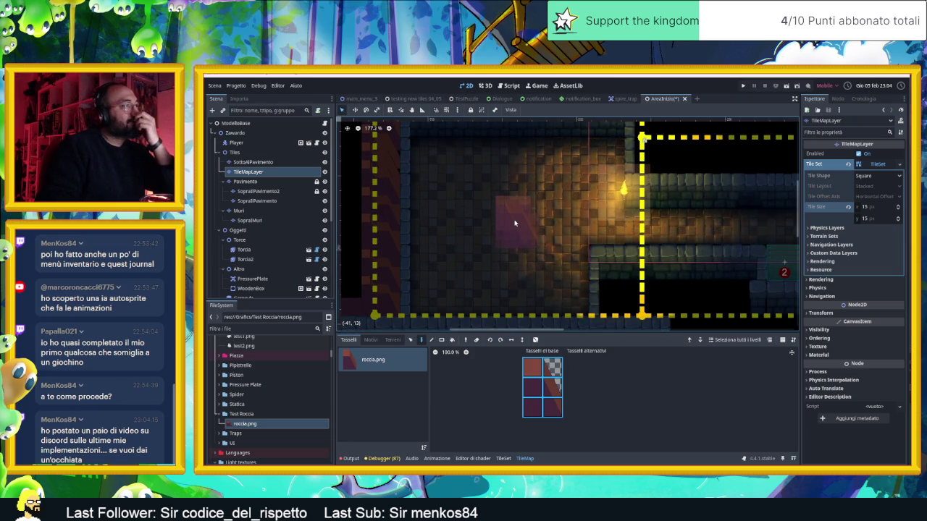
click(508, 458)
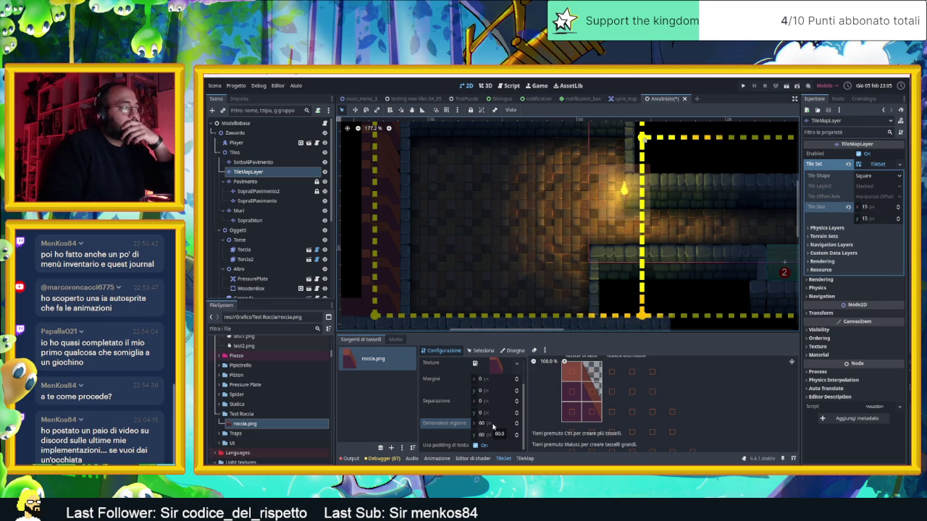
- Change the roccia.png tile region size from 60×60 to 30×30 px
click(492, 424)
click(493, 424)
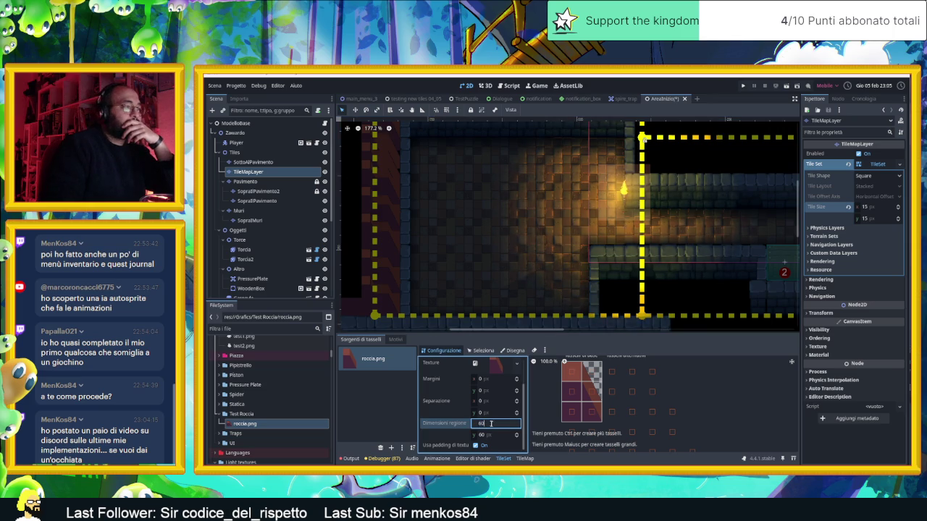
text(30)
key(Return)
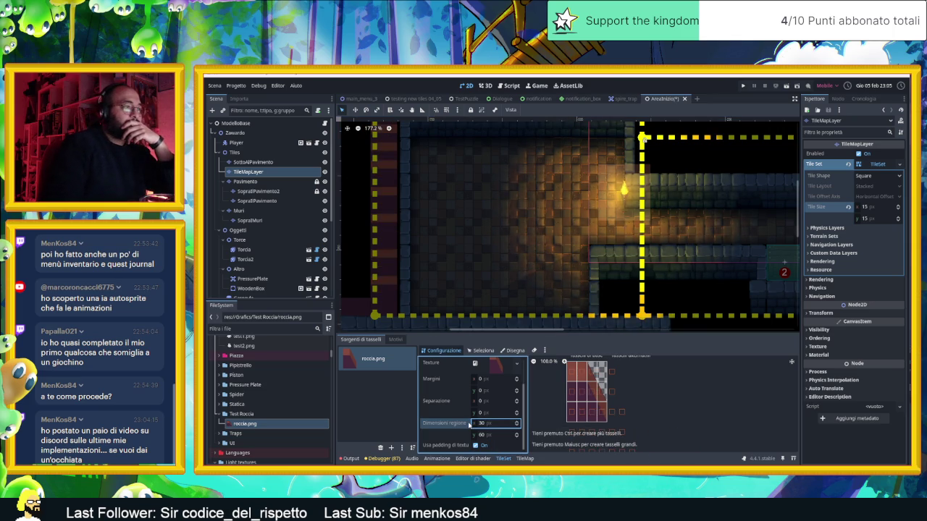
mouse_move(506, 436)
mouse_down()
mouse_move(557, 435)
mouse_move(507, 435)
mouse_move(517, 439)
mouse_up()
scroll(477, 207, down, 5)
drag(477, 207, 487, 220)
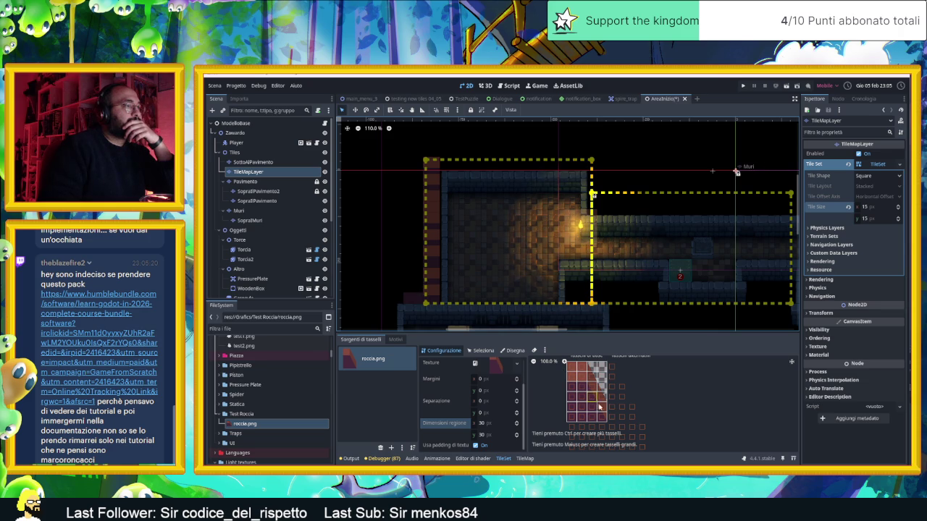
- Paint a vertical strip of rock wall tiles down the room's left edge
click(524, 458)
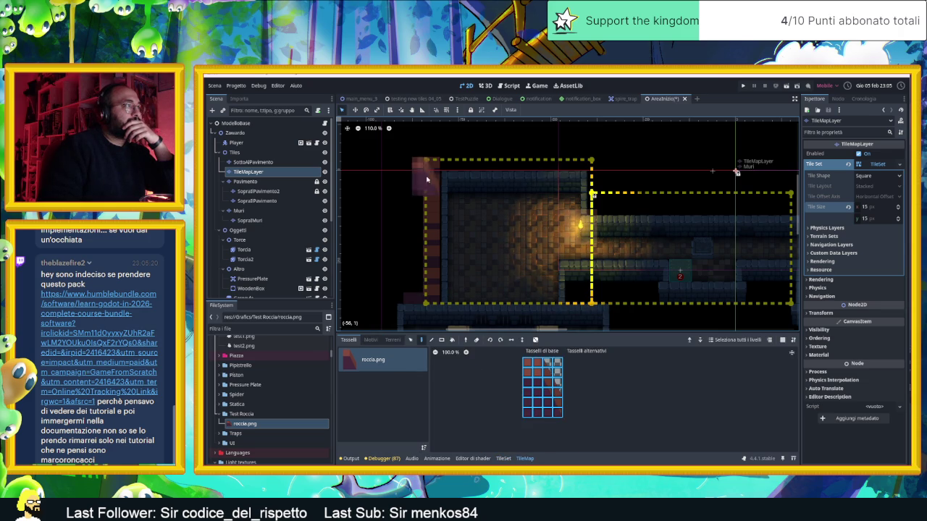
drag(428, 167, 438, 299)
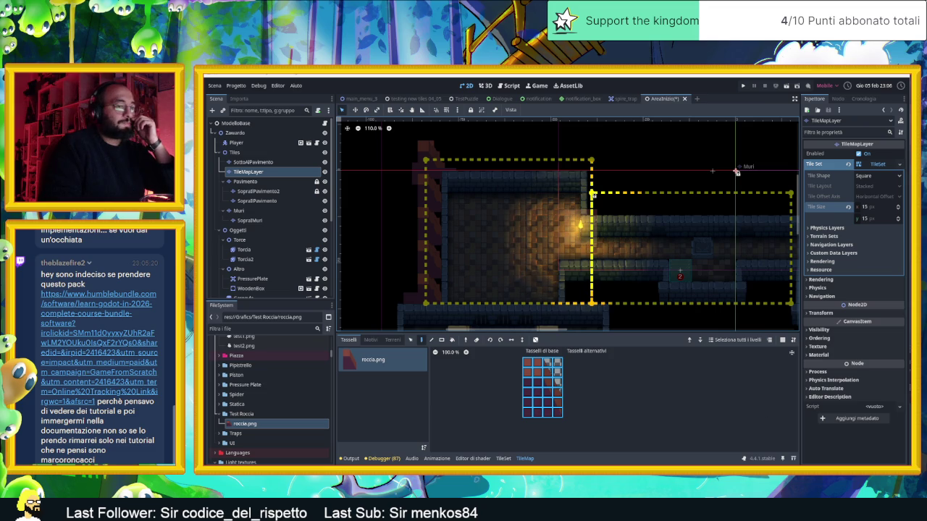
key(alt+Tab)
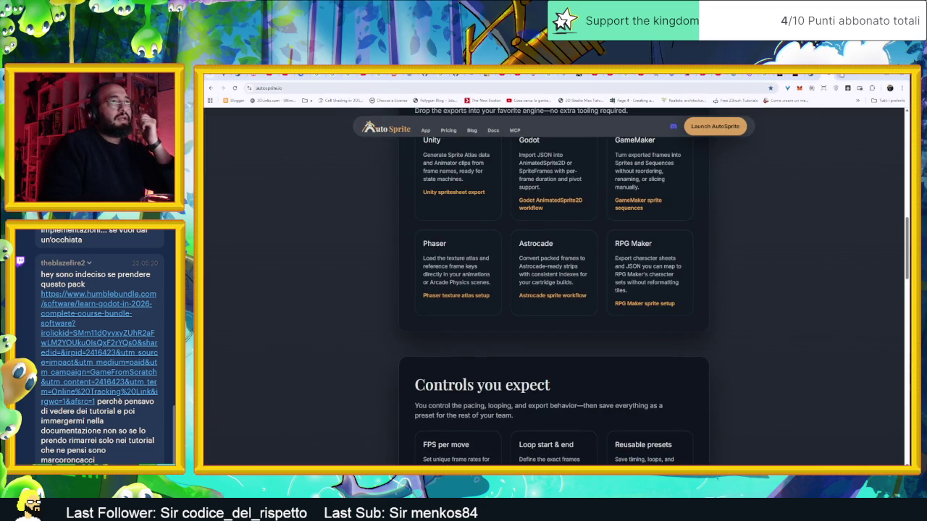
- Open a new browser tab and load the Humble Bundle software page via 'humb'
key(ctrl+t)
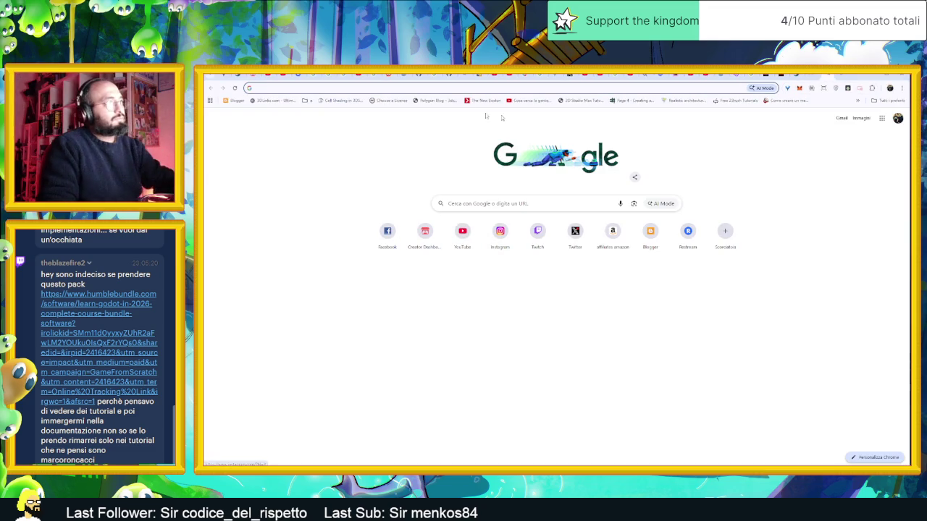
click(429, 92)
text(humb)
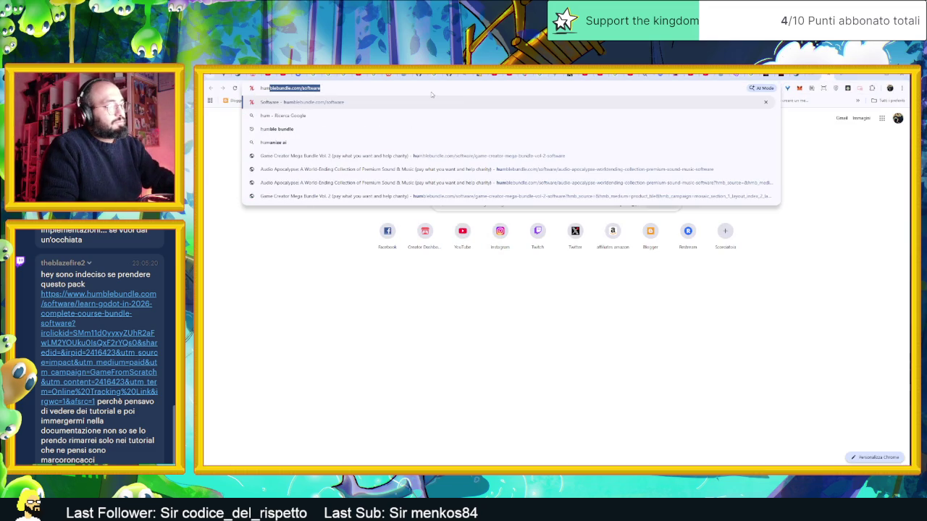
key(Return)
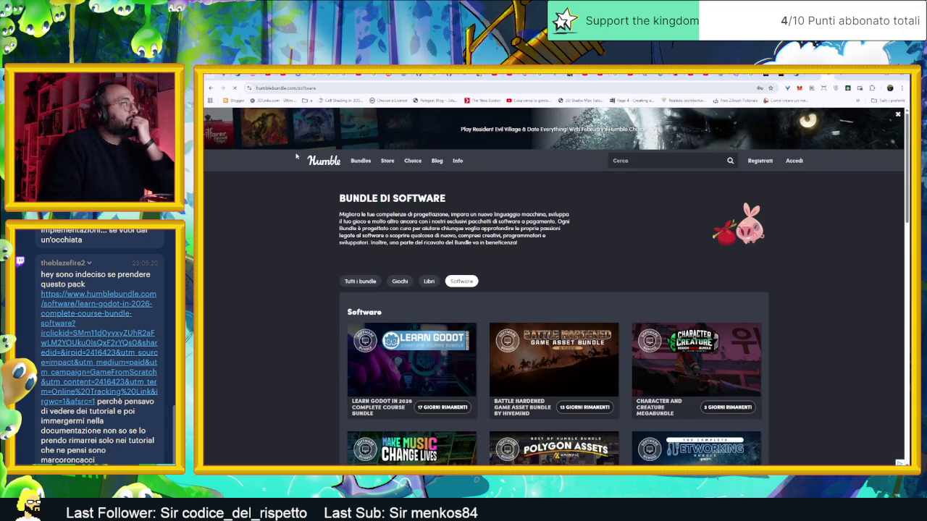
- Reload the Humble Bundle software listing and open the Learn Godot in 2026 bundle page
mouse_move(359, 166)
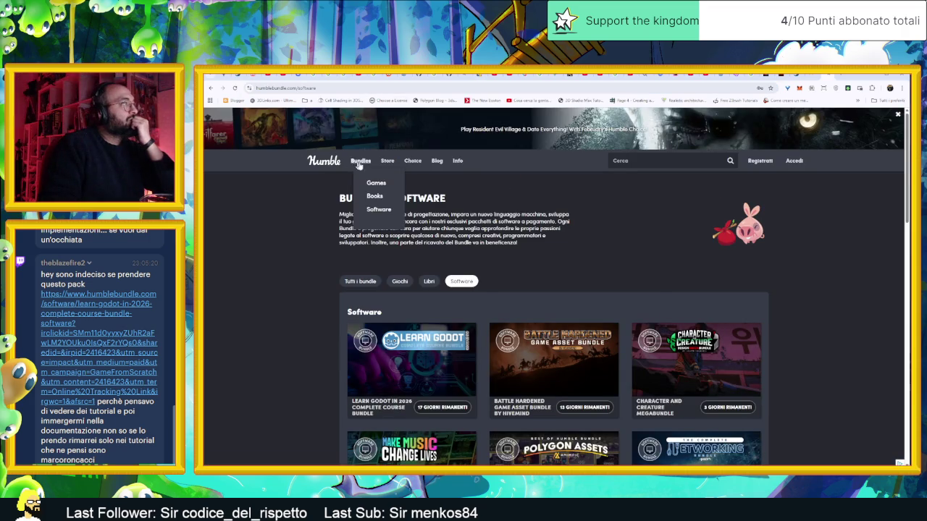
click(385, 212)
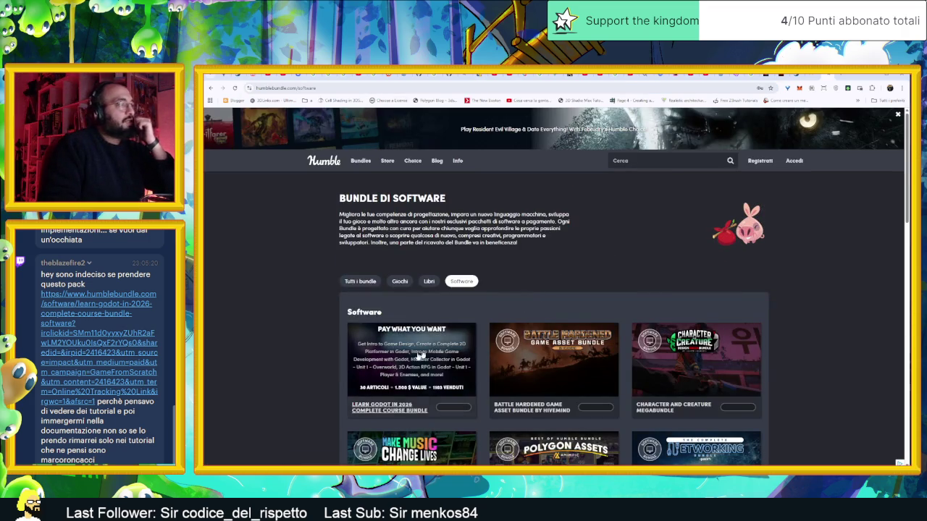
scroll(505, 334, down, 1)
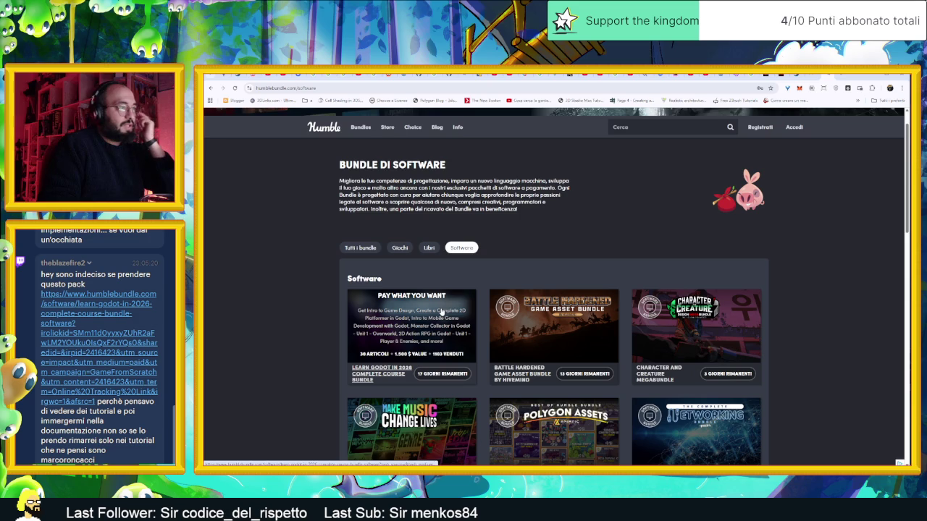
click(440, 311)
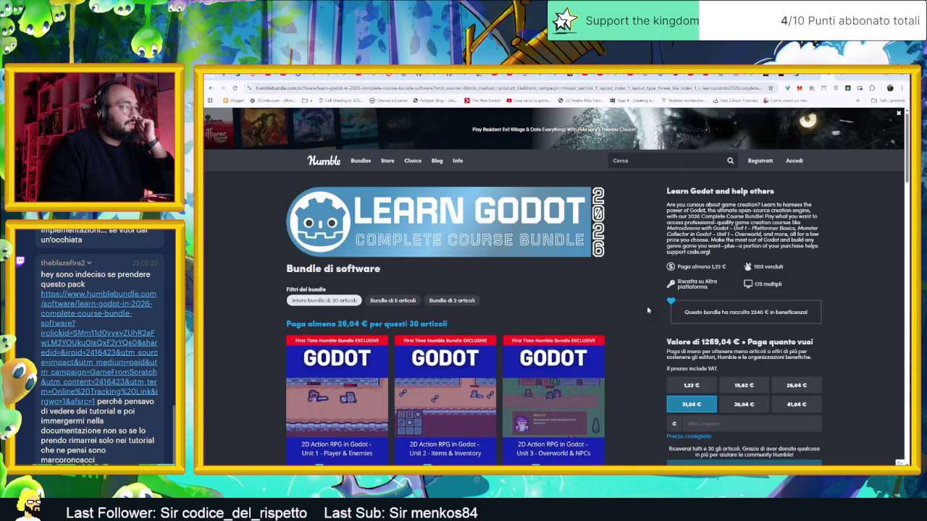
- Browse the bundle's course list and open the 2D Action RPG in Godot – Unit 1 details
scroll(642, 312, down, 2)
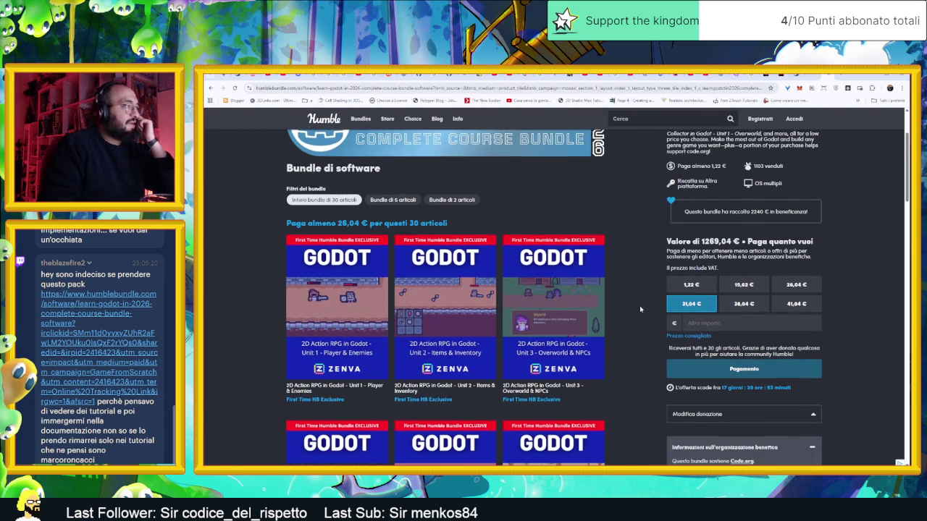
scroll(639, 309, down, 4)
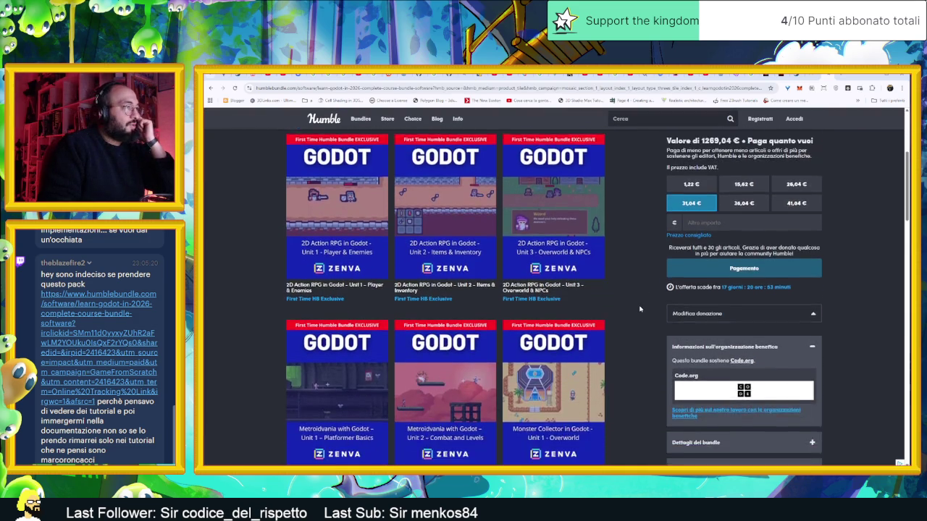
scroll(639, 309, down, 2)
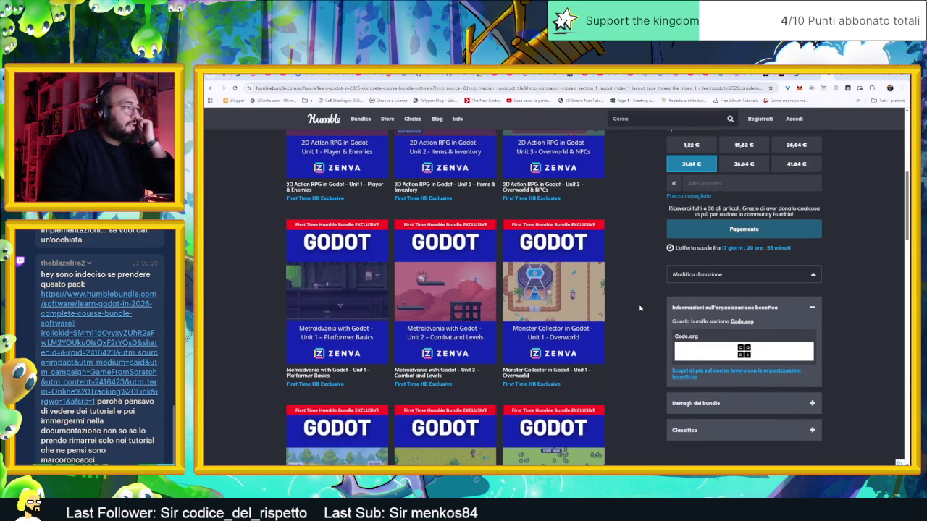
scroll(639, 309, down, 4)
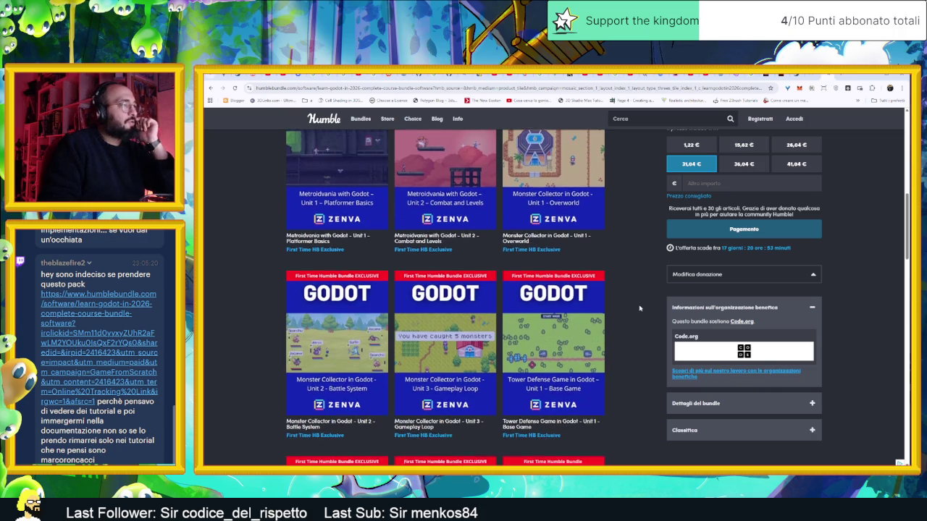
scroll(639, 309, down, 2)
scroll(639, 308, down, 2)
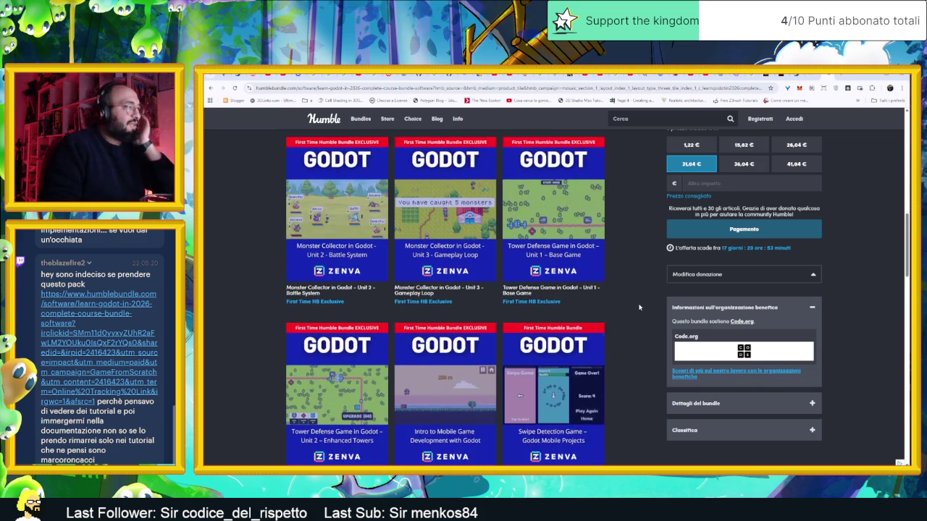
scroll(639, 308, down, 2)
scroll(639, 308, down, 5)
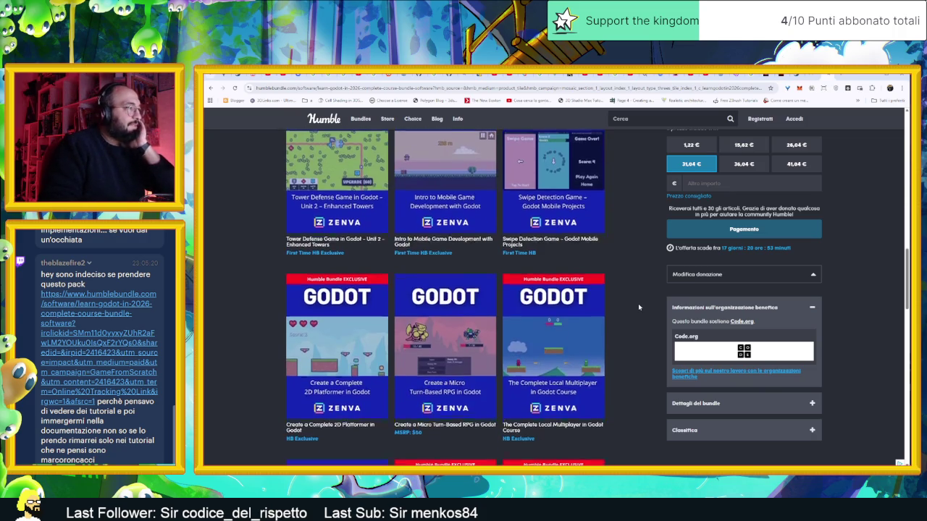
scroll(639, 308, down, 3)
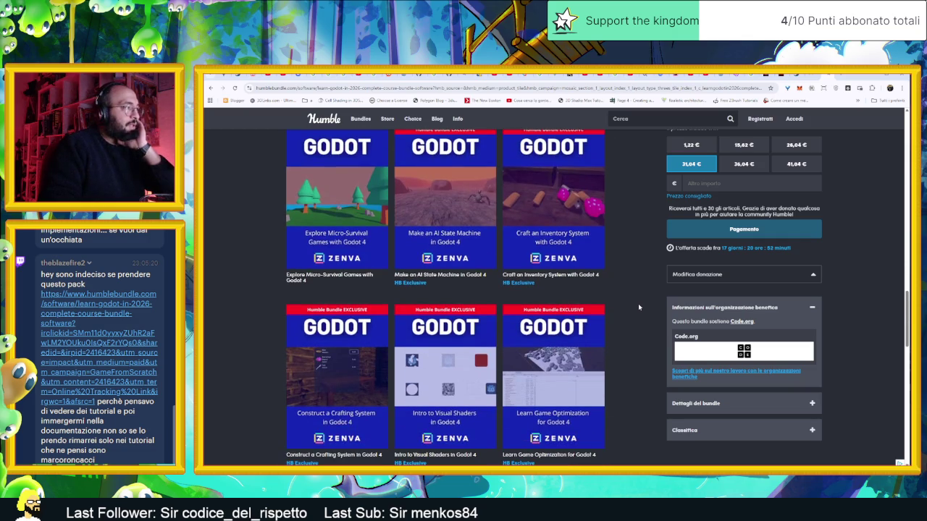
scroll(638, 308, down, 3)
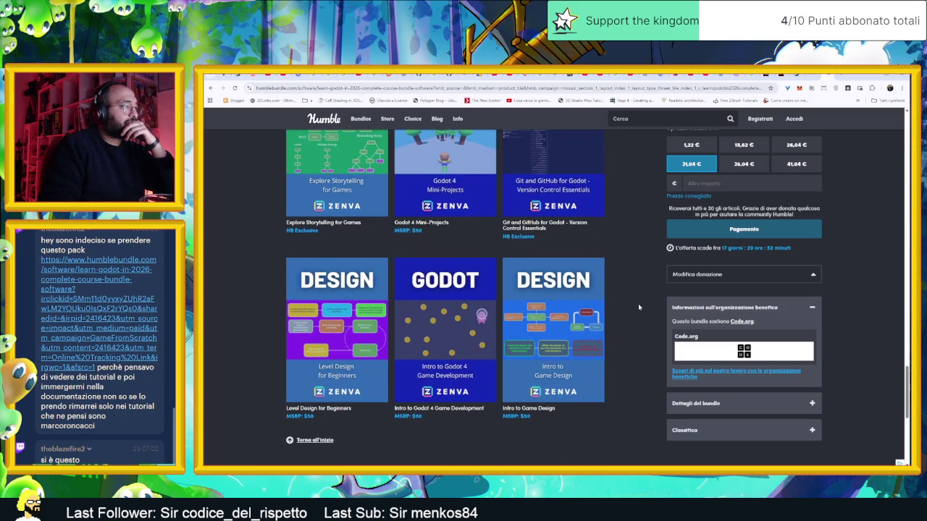
scroll(638, 308, down, 2)
scroll(639, 307, up, 4)
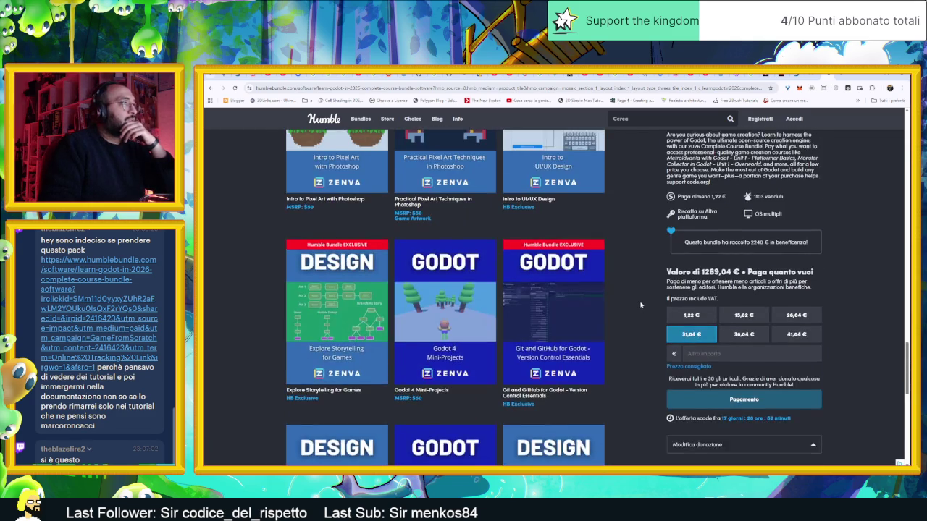
scroll(639, 305, up, 4)
scroll(640, 305, up, 6)
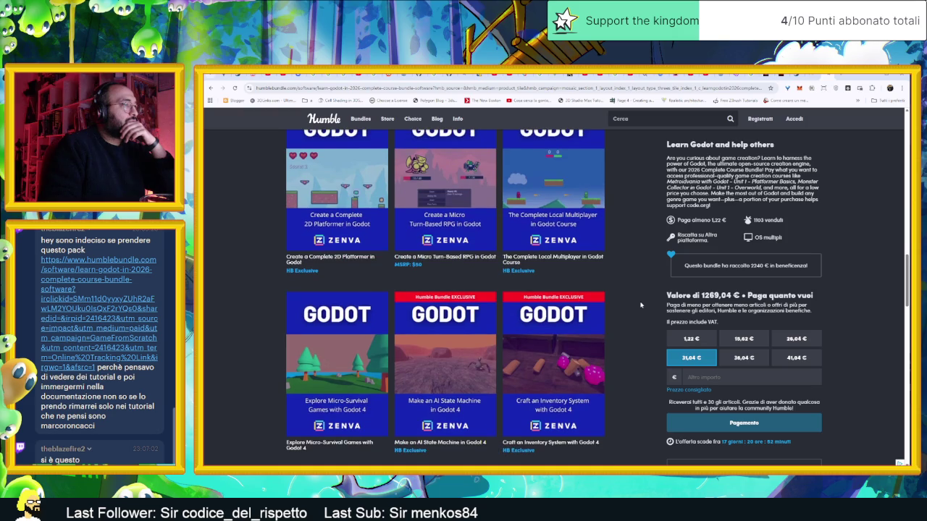
scroll(640, 305, up, 2)
scroll(640, 304, down, 3)
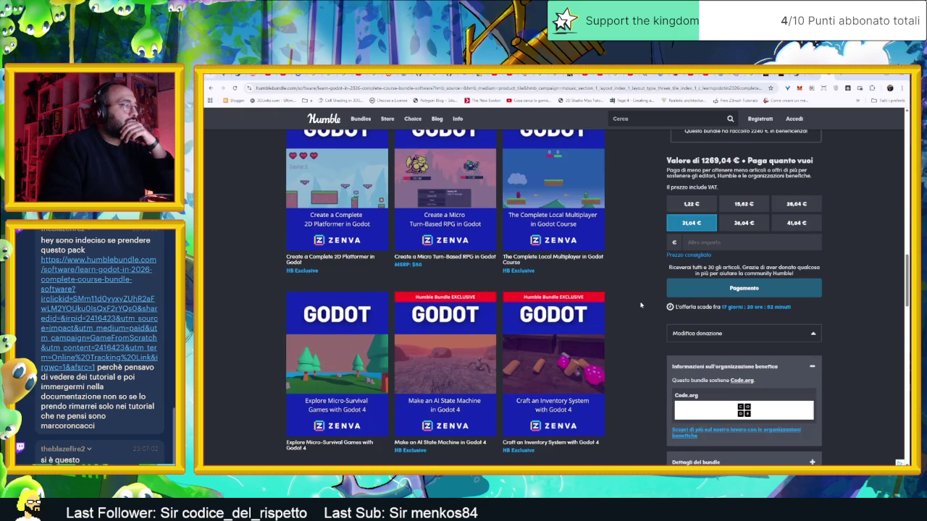
scroll(640, 305, up, 3)
scroll(639, 305, up, 3)
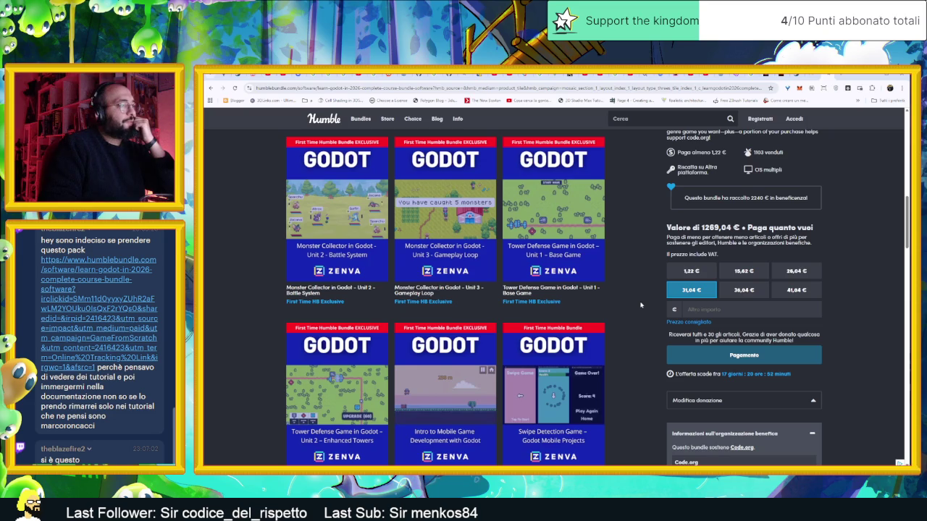
scroll(640, 305, down, 1)
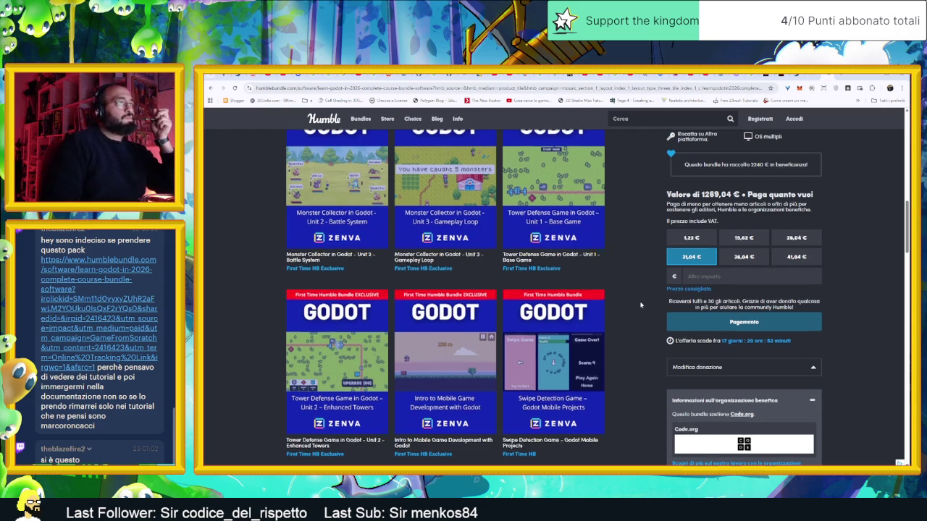
scroll(640, 304, up, 1)
scroll(640, 305, up, 2)
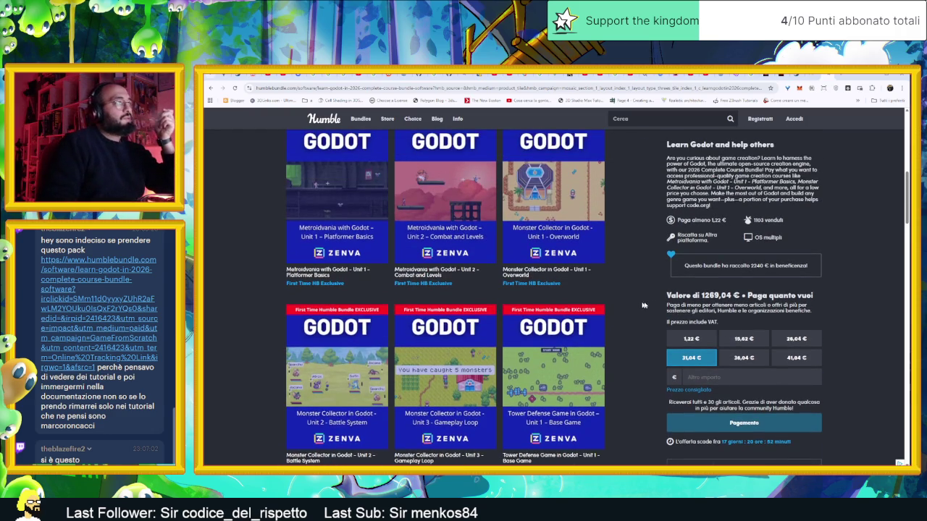
scroll(640, 305, up, 3)
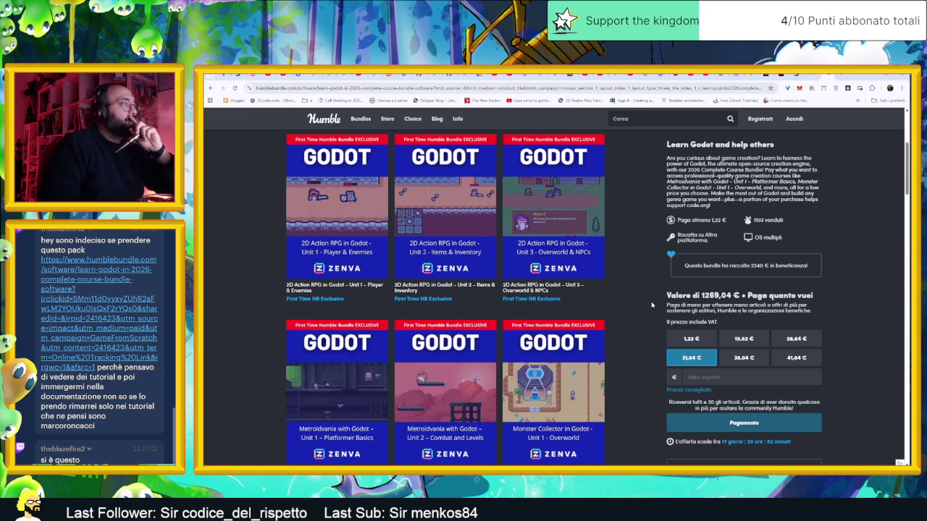
scroll(651, 305, up, 2)
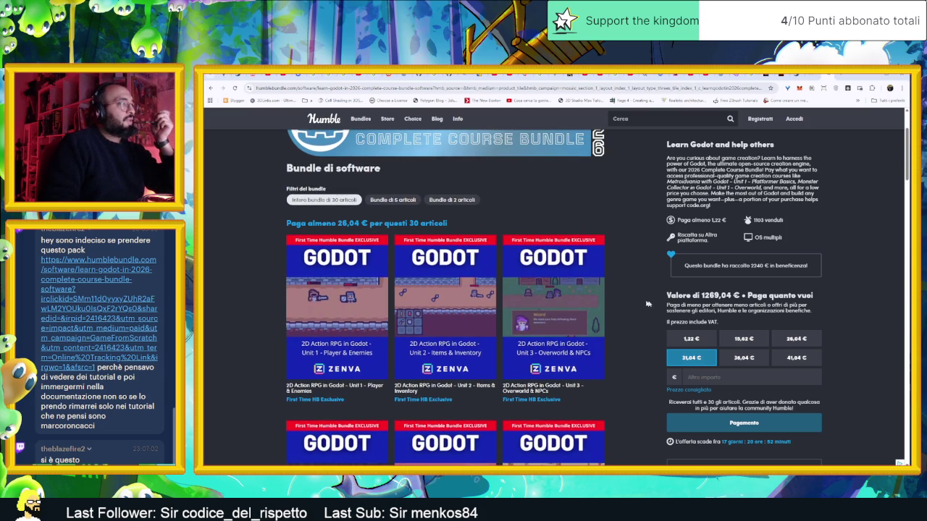
click(365, 343)
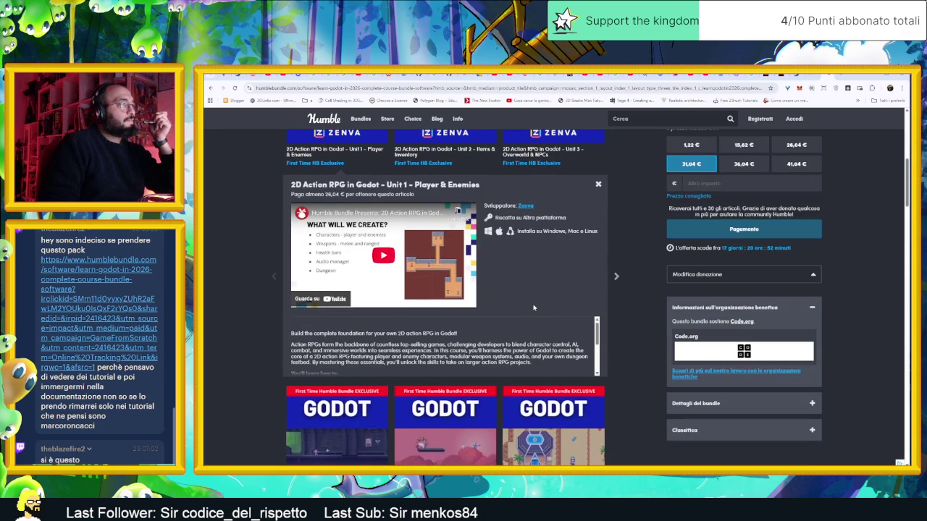
- Scroll the Unit 1 description to 'You'll learn how to' and play its preview video
scroll(564, 354, down, 5)
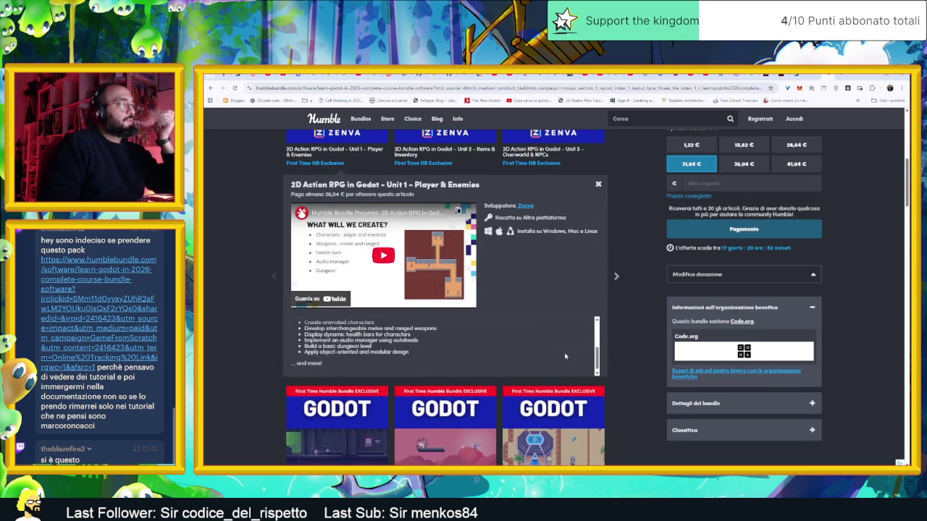
scroll(564, 348, up, 1)
scroll(568, 328, up, 5)
scroll(567, 328, up, 1)
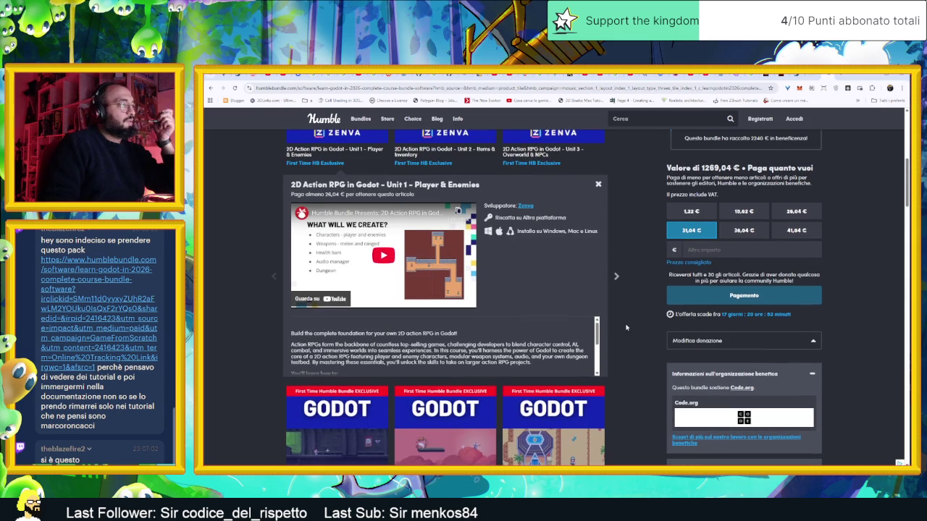
click(466, 292)
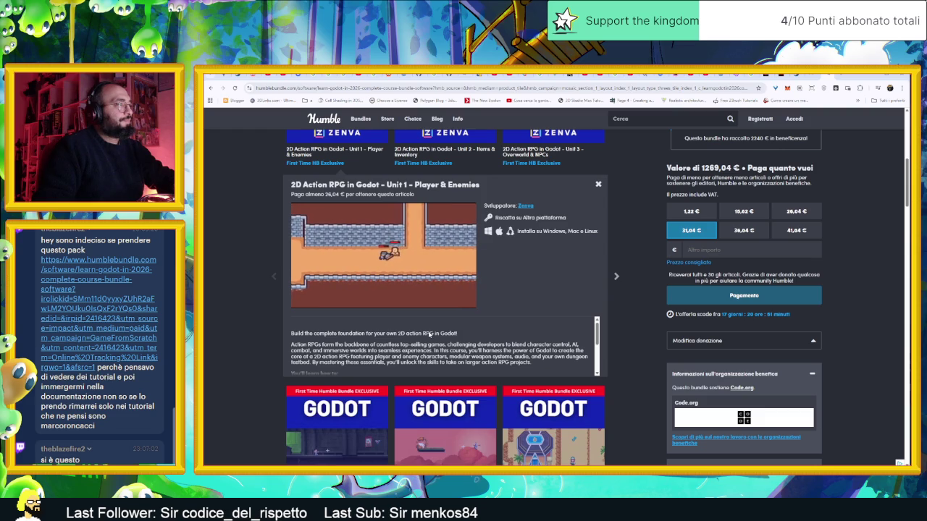
- Scroll the page down to the Metroidvania with Godot course tiles
mouse_move(330, 270)
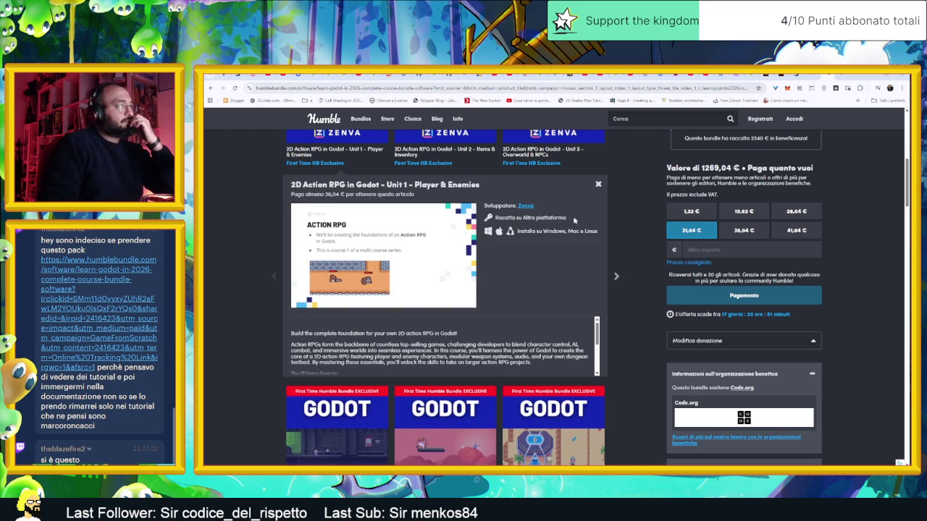
scroll(572, 327, down, 3)
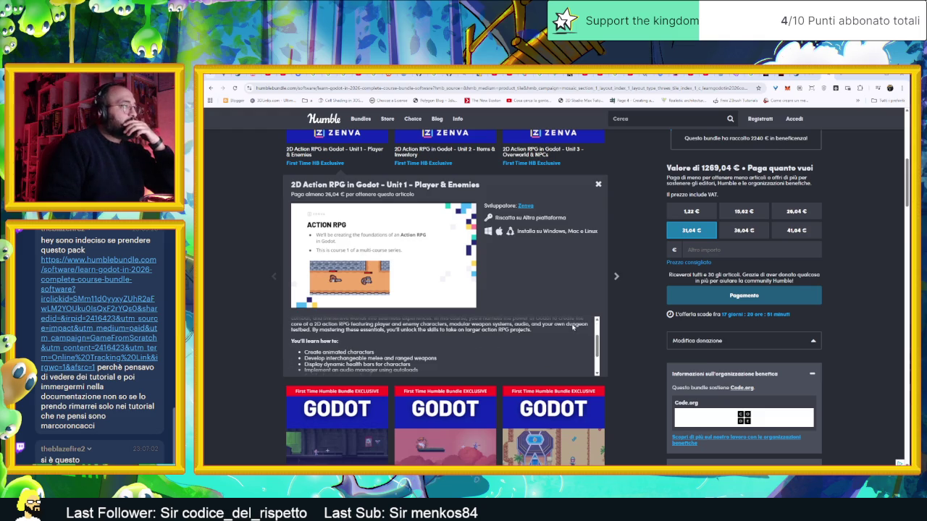
scroll(614, 325, down, 2)
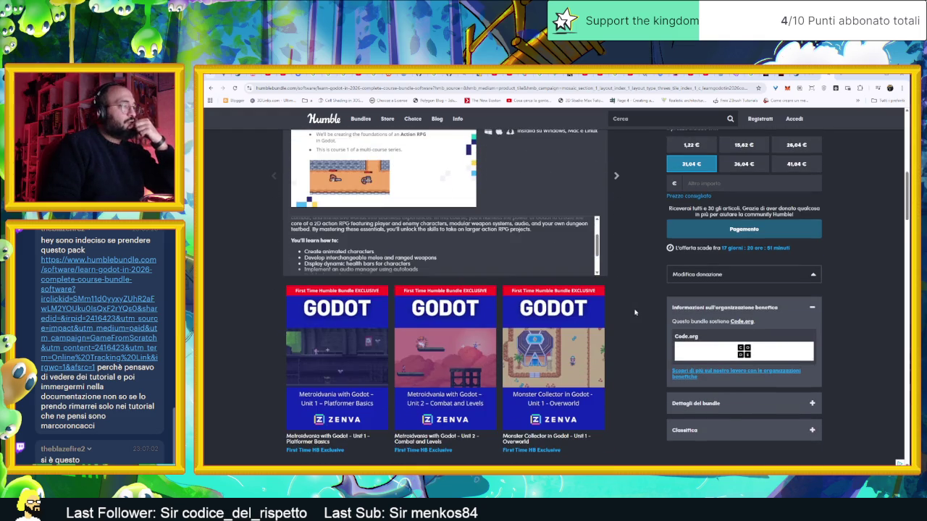
scroll(635, 312, down, 2)
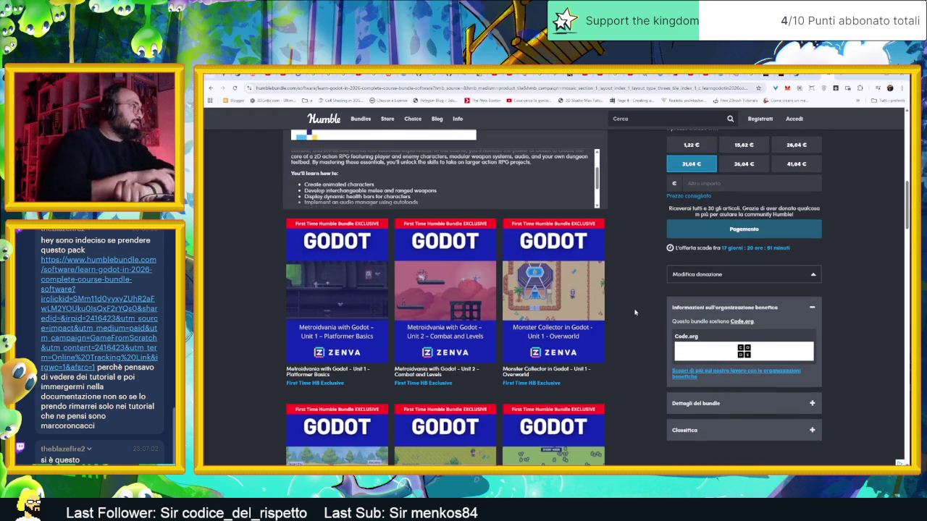
- Play the Metroidvania Unit 1 – Platformer Basics preview ahead to its Learning goals, then open Unit 2
click(327, 288)
click(326, 284)
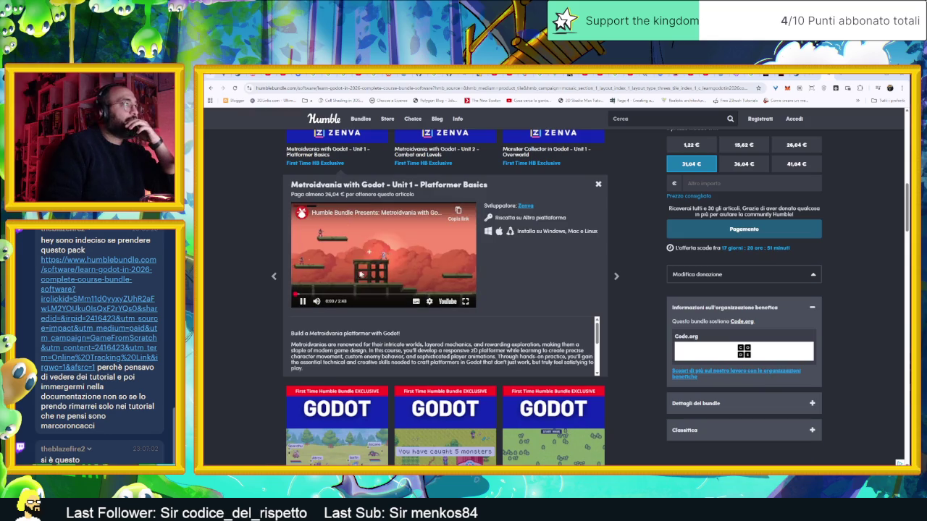
click(327, 292)
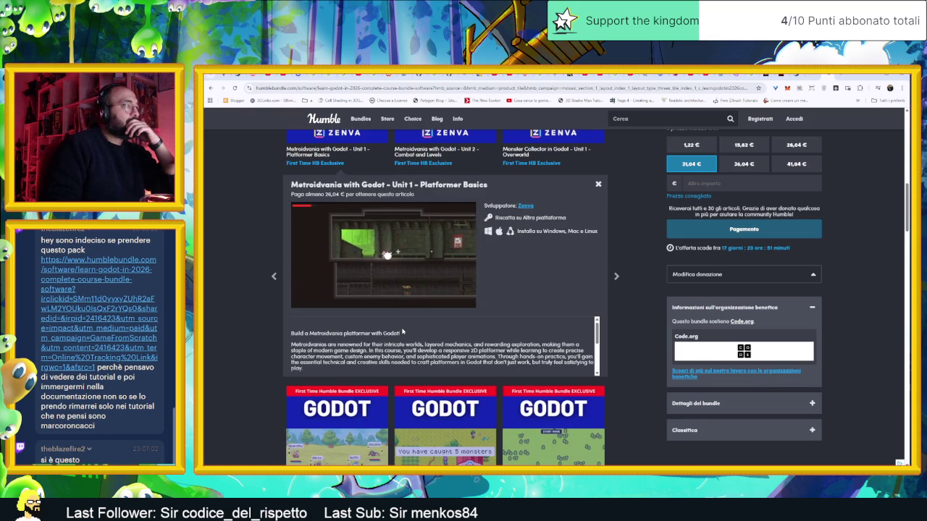
mouse_move(346, 304)
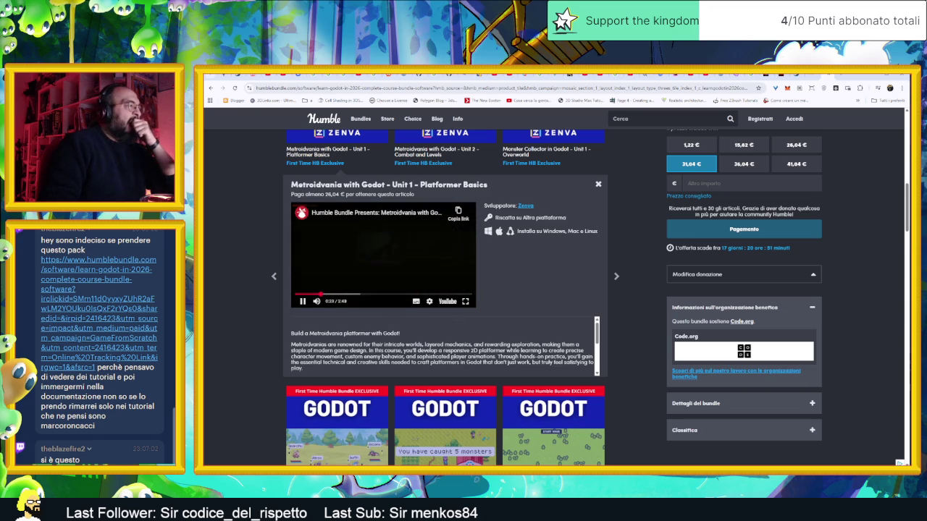
click(398, 294)
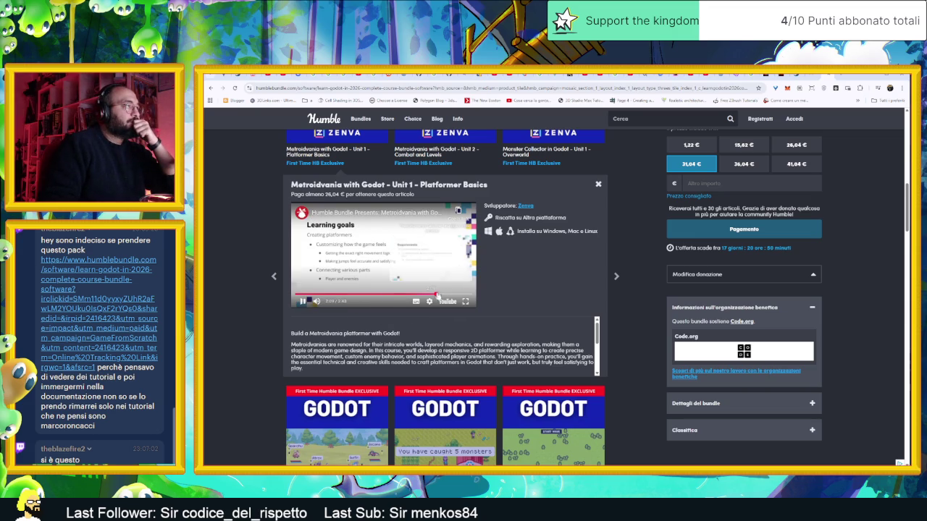
scroll(469, 205, up, 2)
click(469, 205)
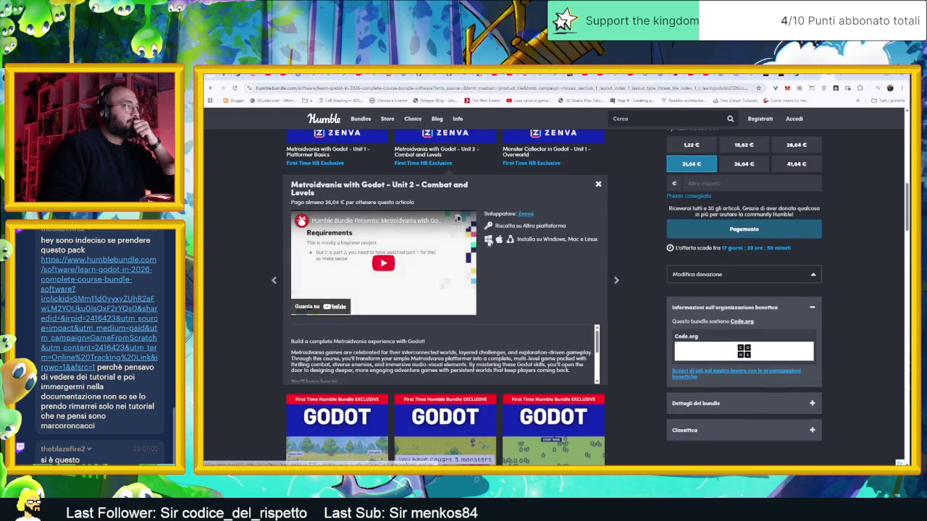
- Skip ahead in the Unit 2 – Combat and Levels preview and scroll its description
click(356, 297)
click(376, 303)
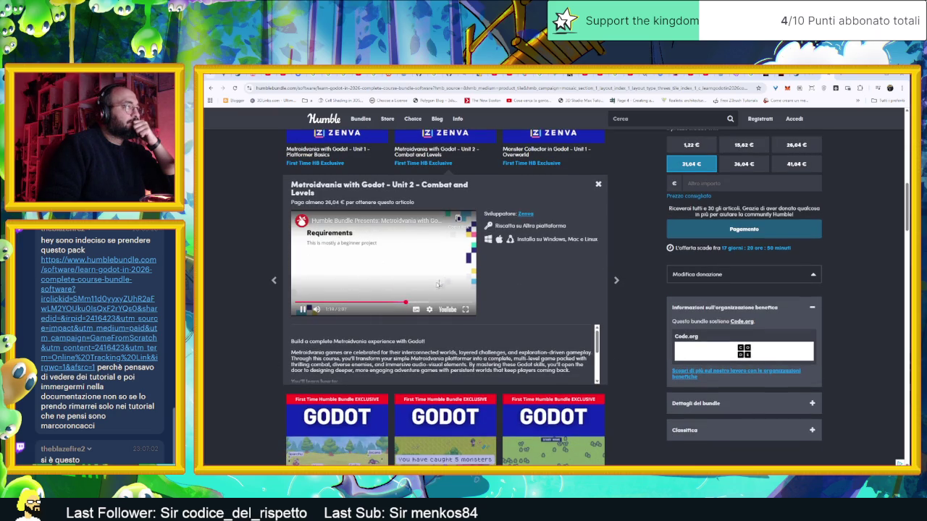
scroll(626, 313, up, 1)
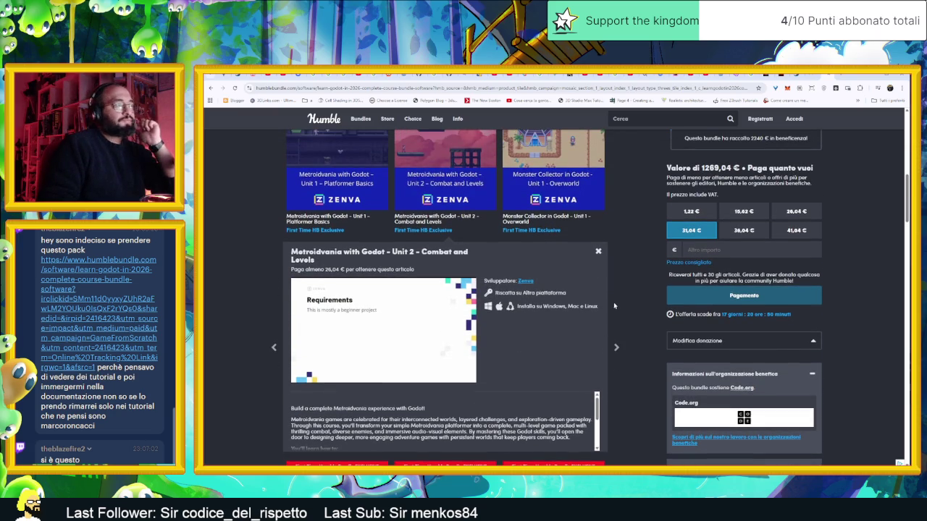
scroll(614, 300, down, 2)
scroll(545, 291, down, 3)
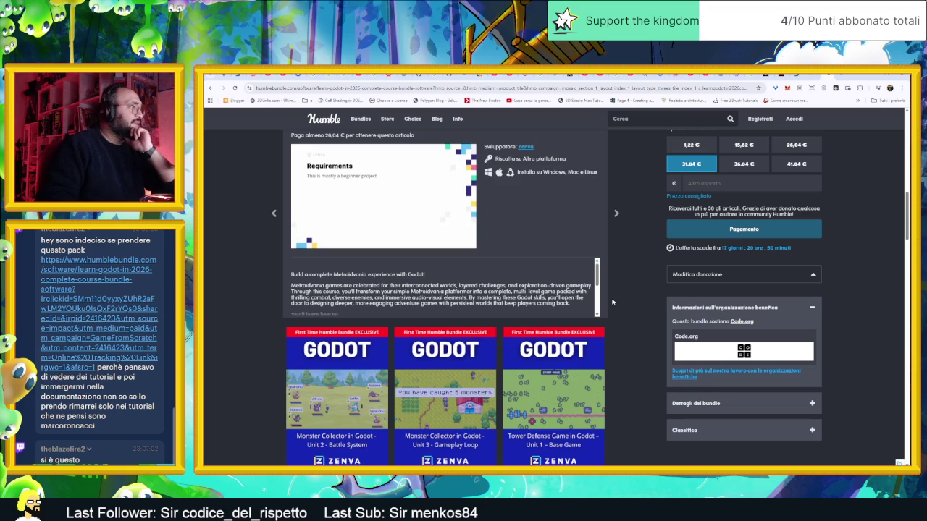
scroll(545, 290, up, 3)
scroll(539, 288, down, 3)
scroll(528, 282, up, 5)
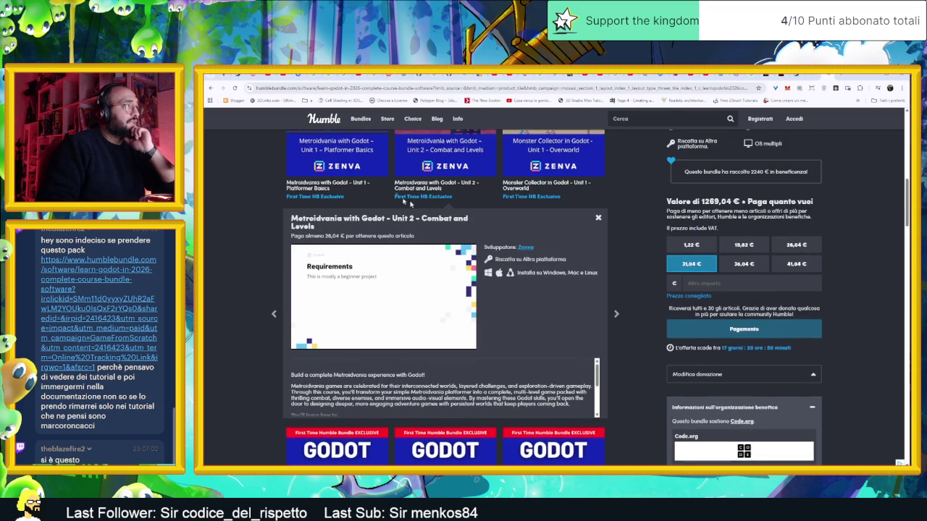
- Return to the Unit 1 Platformer Basics details and dismiss the Humble Choice promo
click(378, 194)
scroll(533, 290, down, 4)
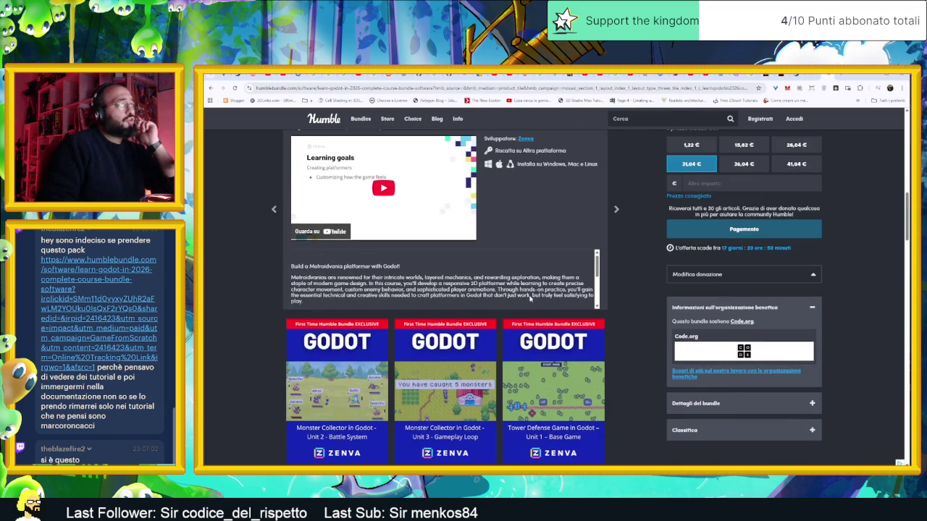
scroll(544, 283, up, 1)
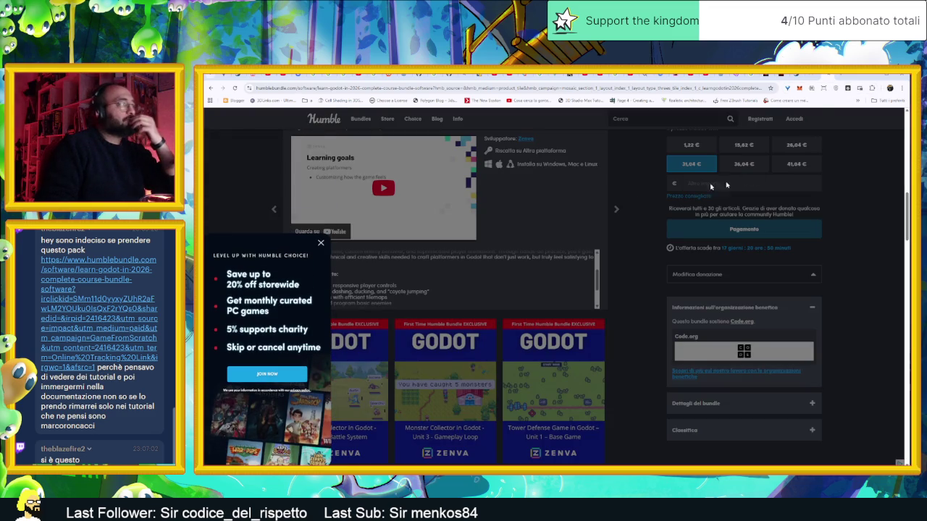
click(321, 245)
scroll(404, 229, up, 4)
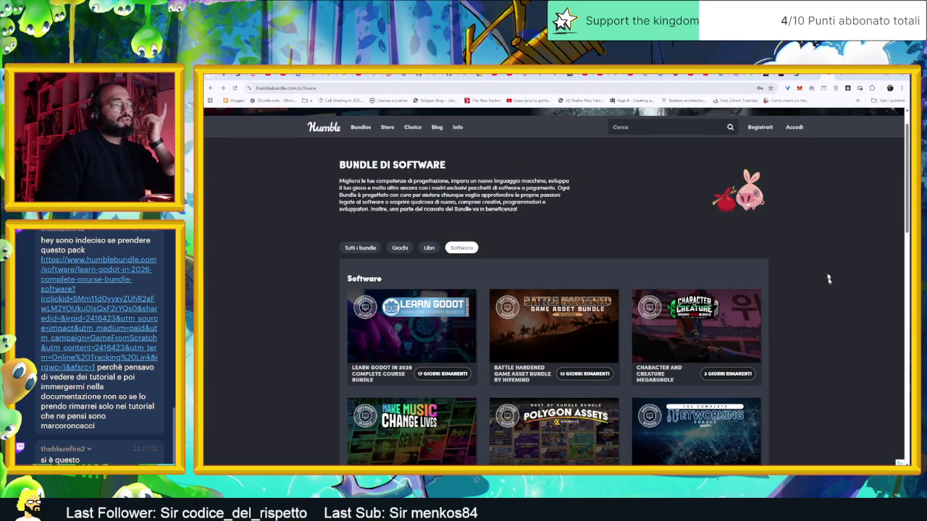
- Look over the Polygon Assets bundle (25 items from 15,57 €), then return to the Godot editor
scroll(830, 289, down, 2)
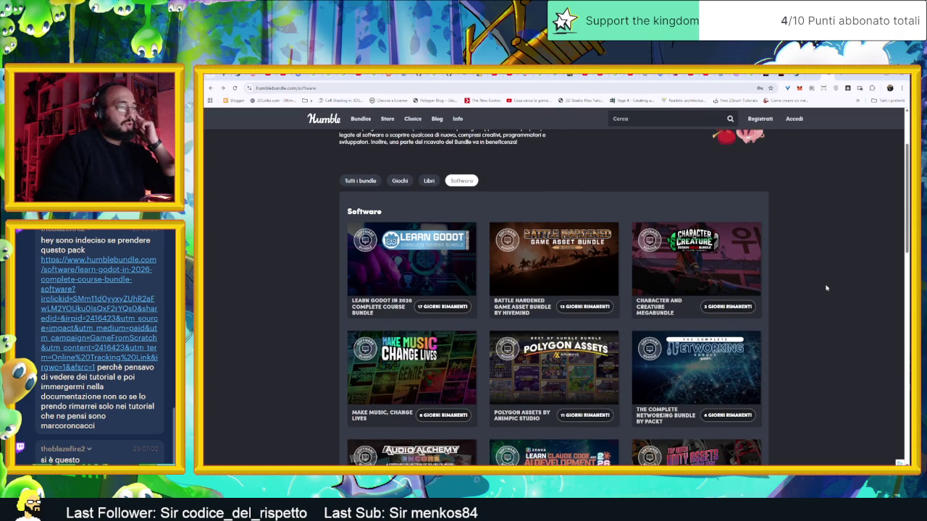
scroll(825, 287, down, 1)
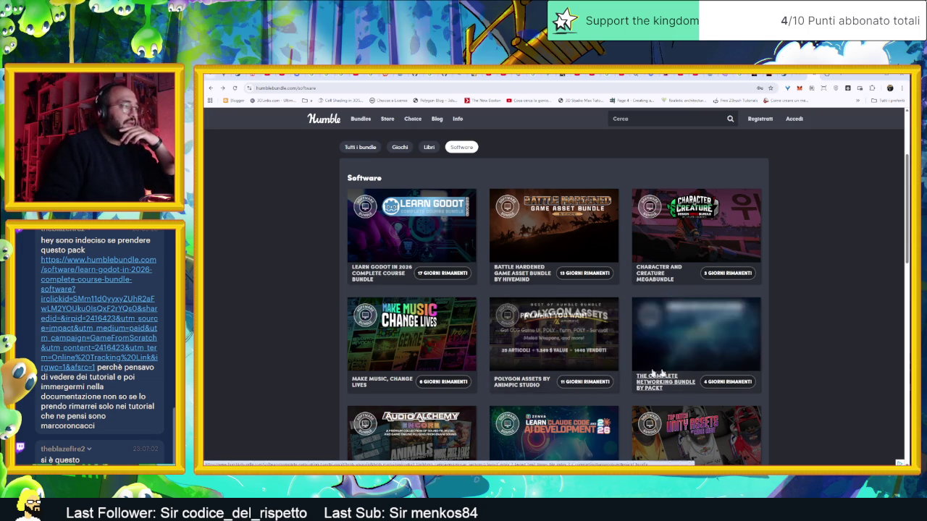
scroll(779, 358, down, 2)
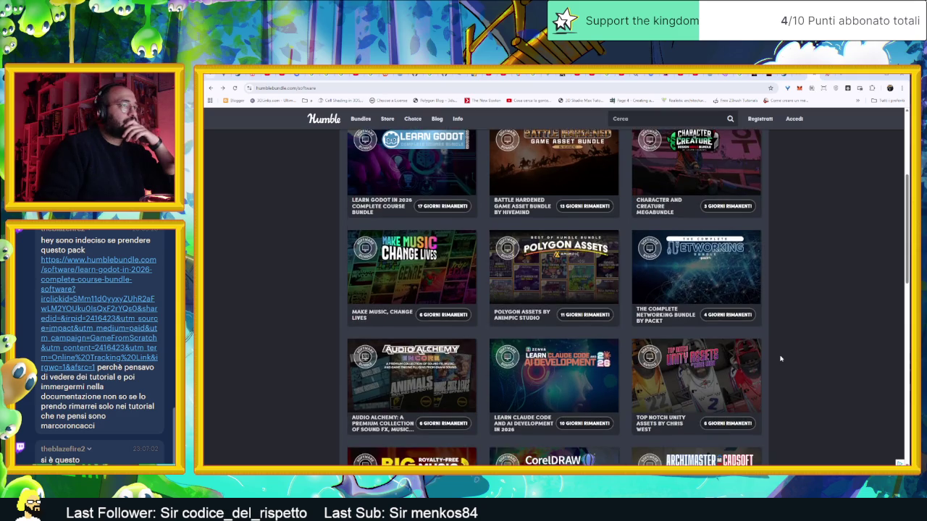
scroll(780, 357, up, 1)
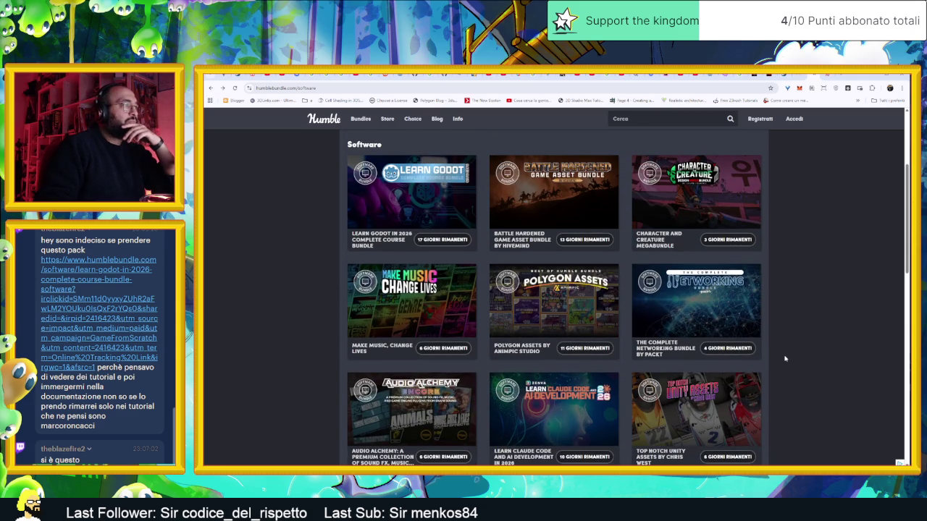
scroll(784, 358, down, 5)
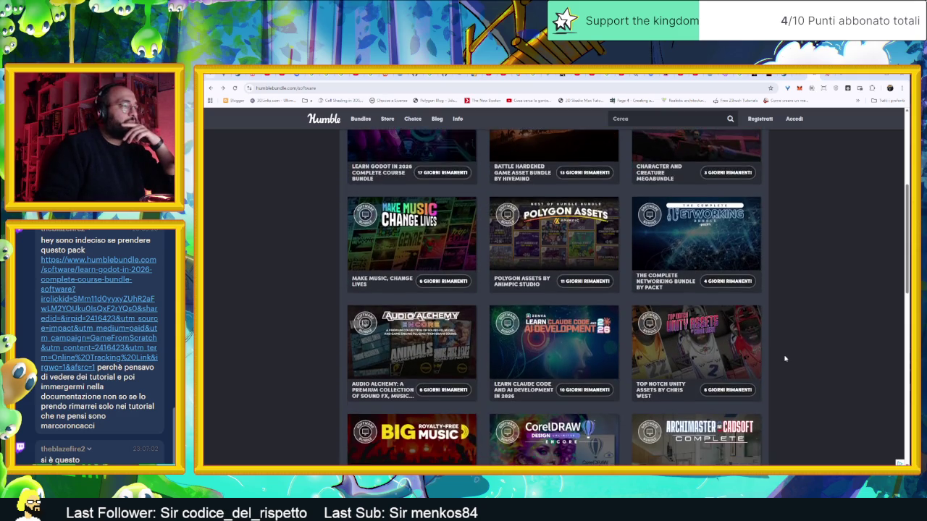
scroll(787, 358, down, 1)
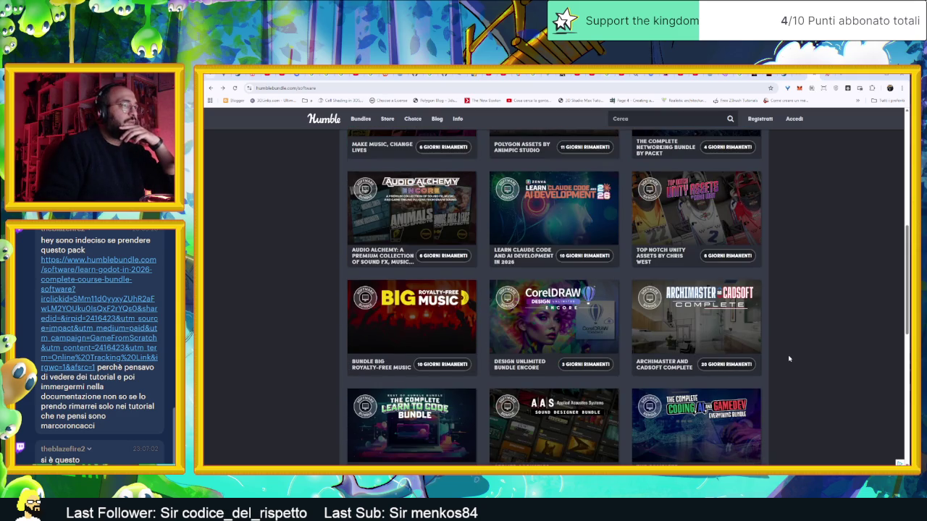
scroll(789, 358, down, 2)
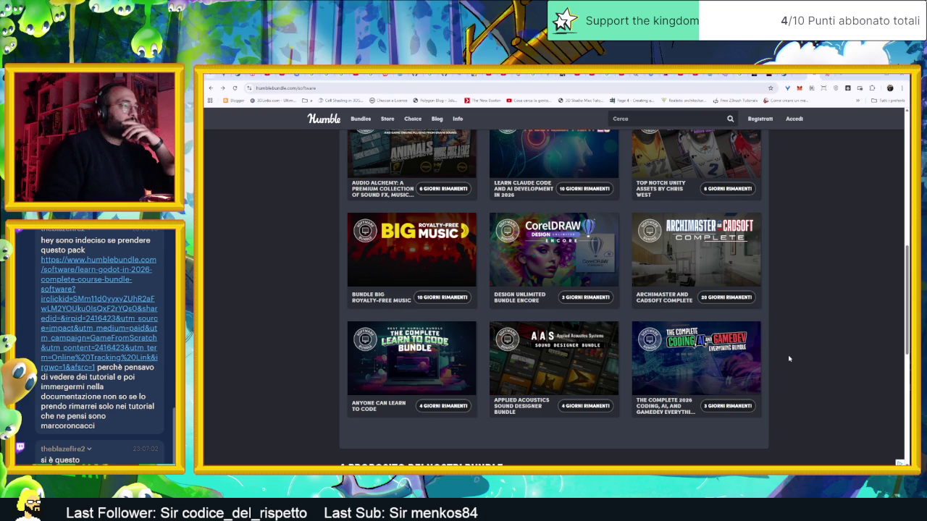
scroll(795, 333, up, 1)
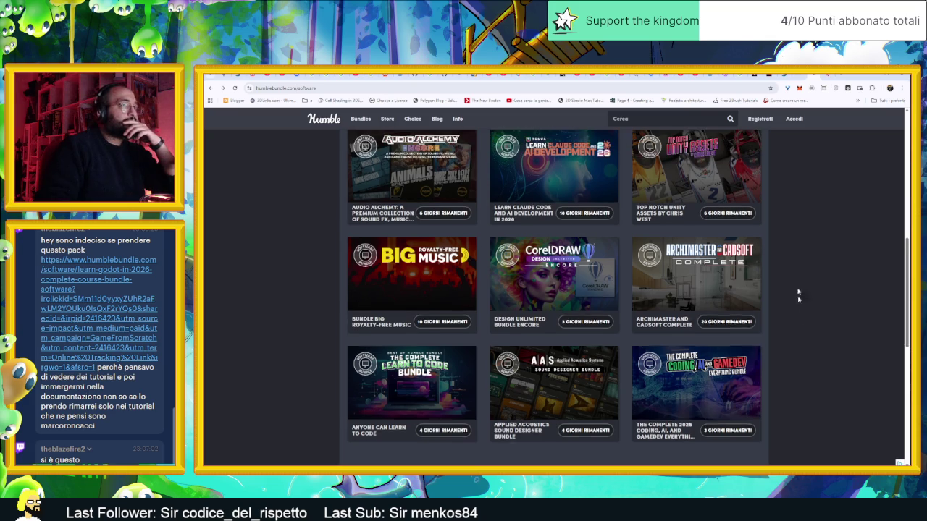
scroll(655, 340, down, 5)
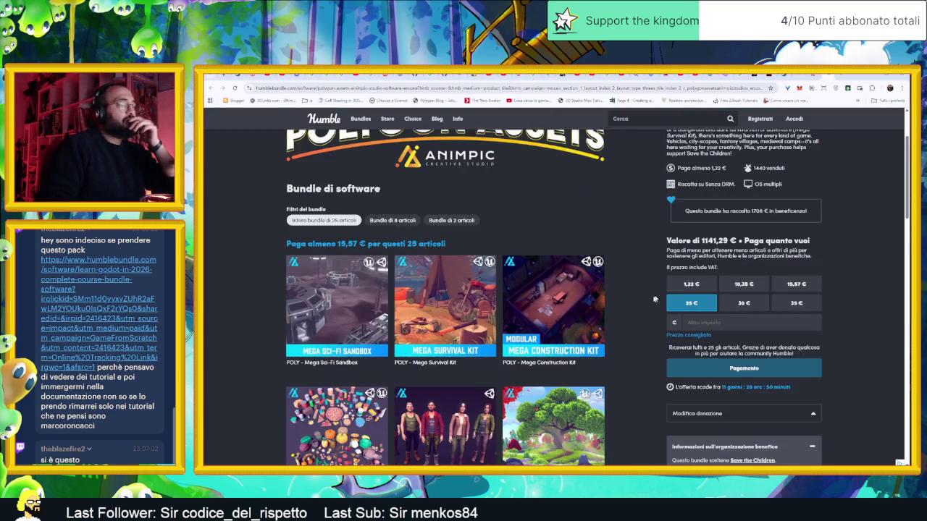
scroll(655, 339, down, 5)
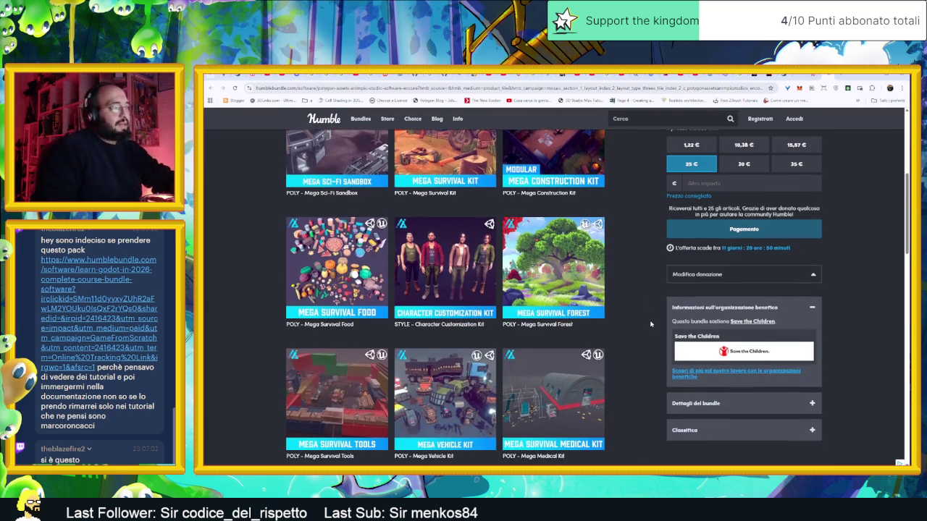
scroll(639, 335, down, 3)
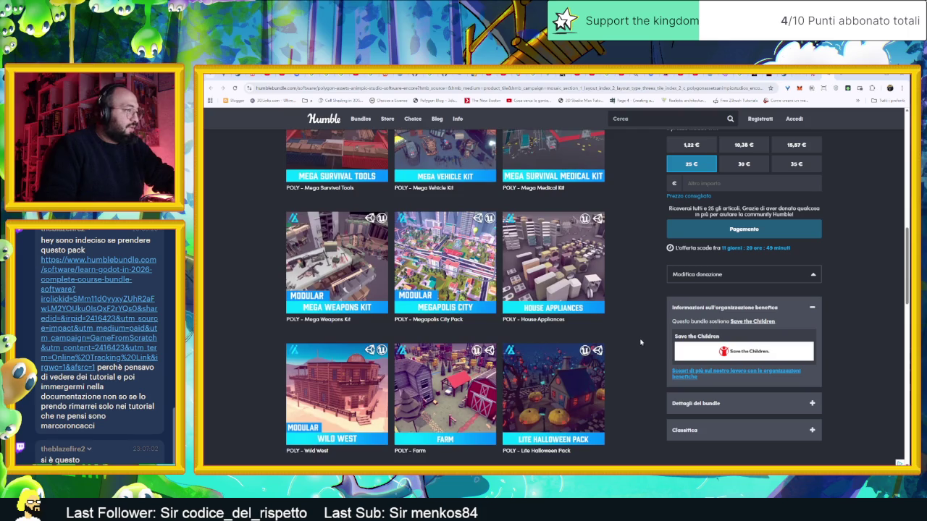
scroll(642, 333, down, 7)
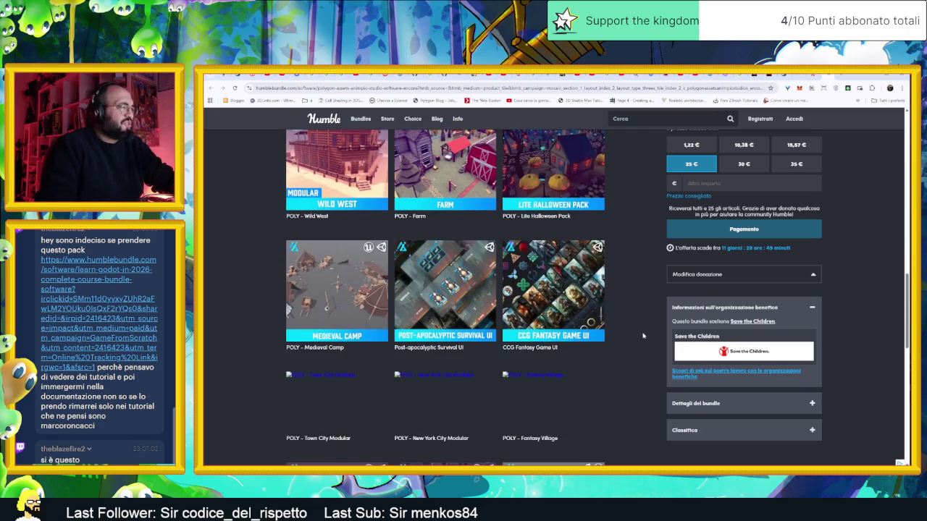
scroll(641, 339, down, 8)
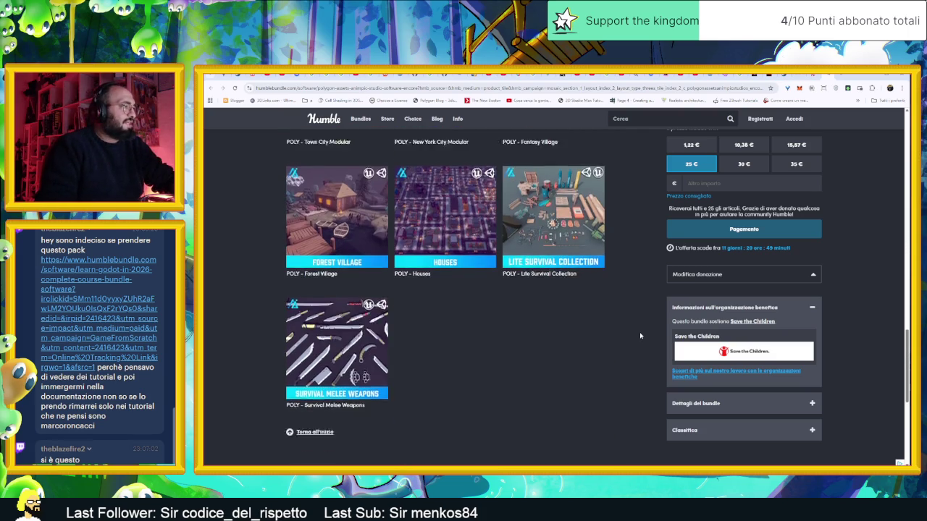
scroll(641, 239, up, 15)
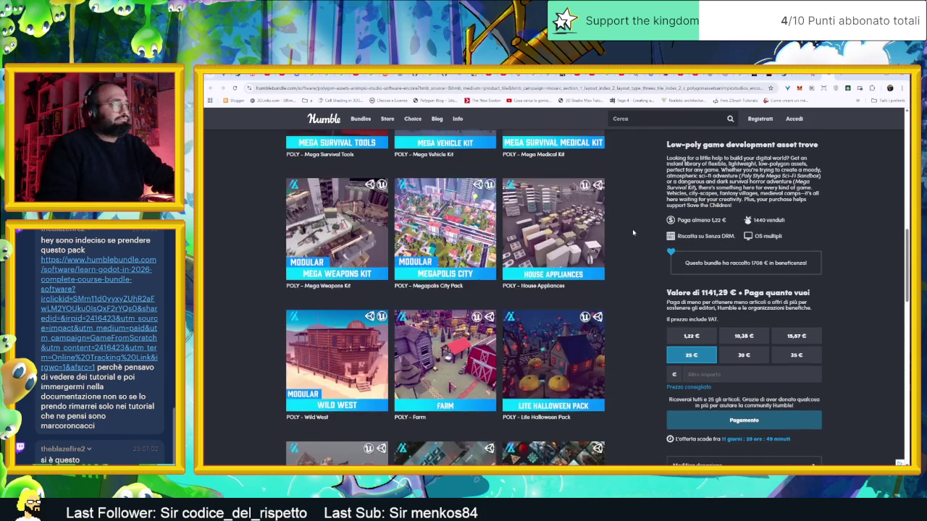
scroll(631, 231, up, 10)
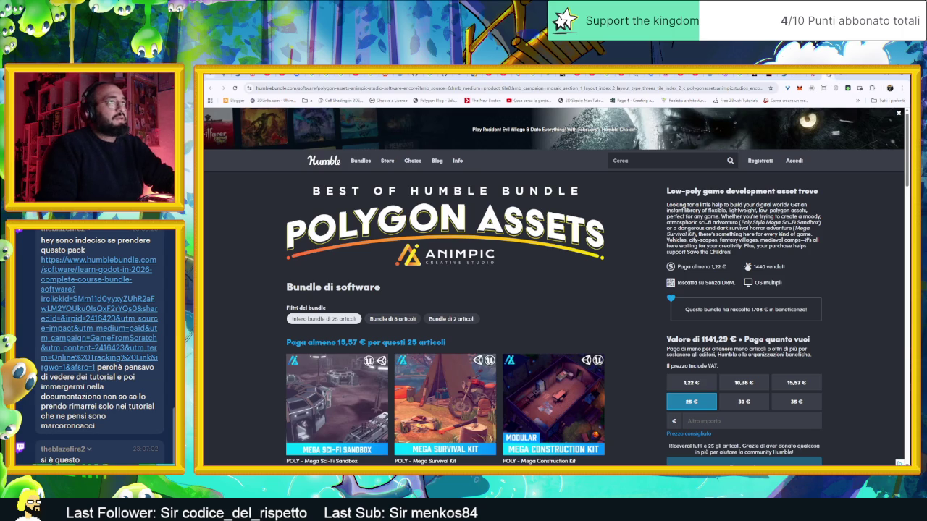
key(alt+Tab)
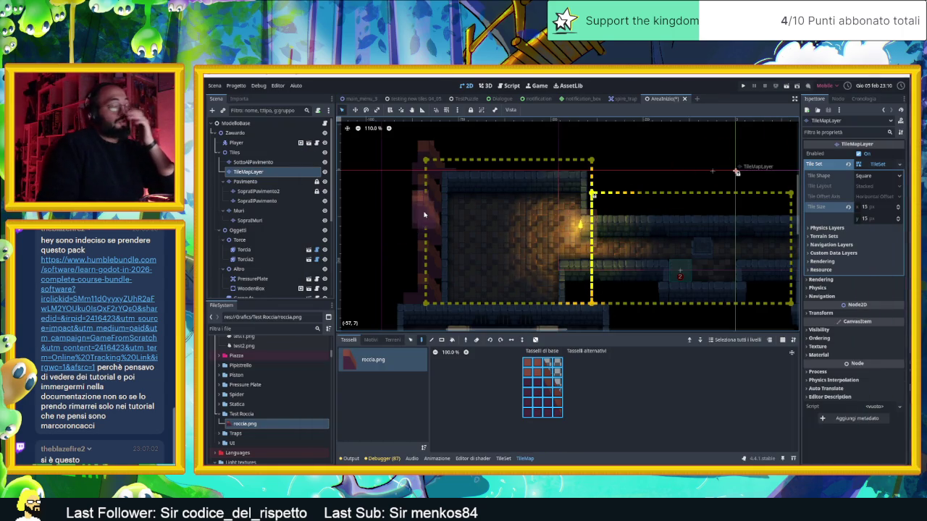
- Switch from Godot over to Aseprite to edit roccia.png
key(alt+Tab)
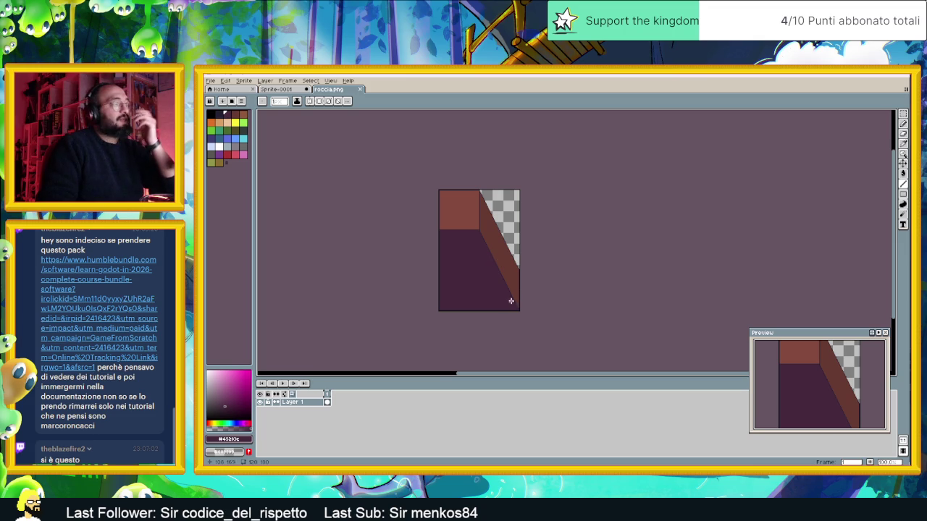
- Open the Sprite-0001 tilesheet and pan and zoom around its rock wall tiles and outline sketch
scroll(499, 282, down, 2)
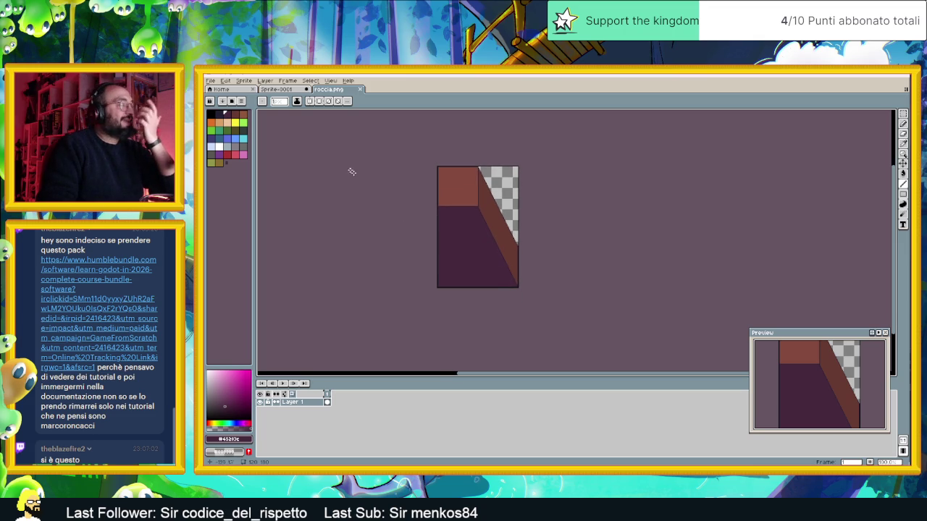
click(282, 90)
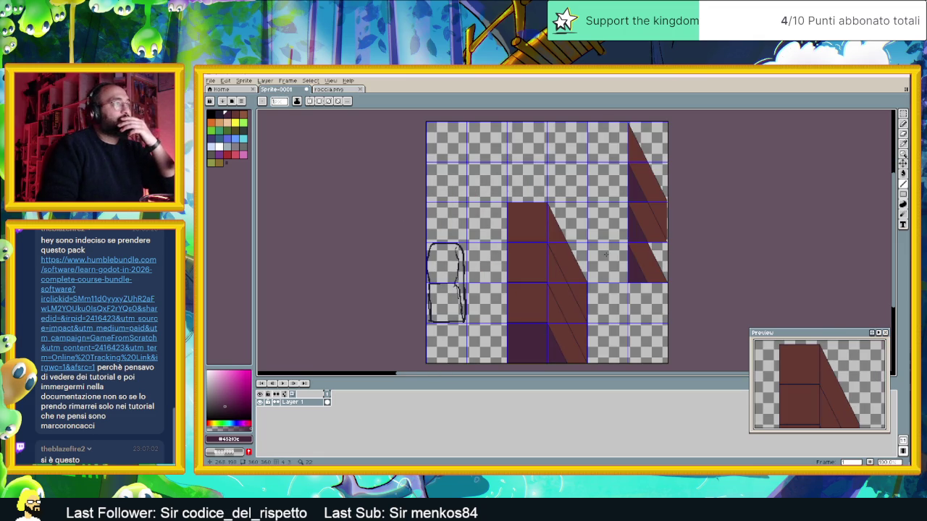
drag(612, 309, 586, 253)
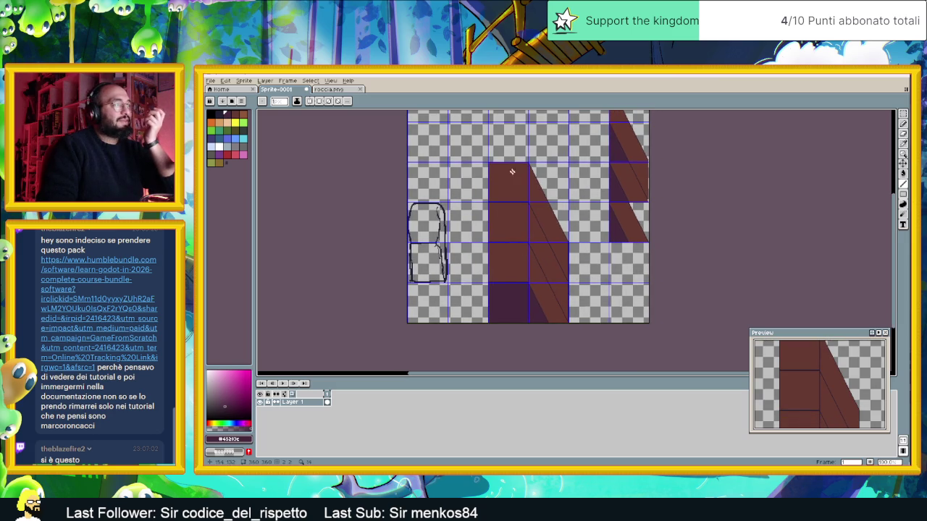
drag(568, 224, 570, 228)
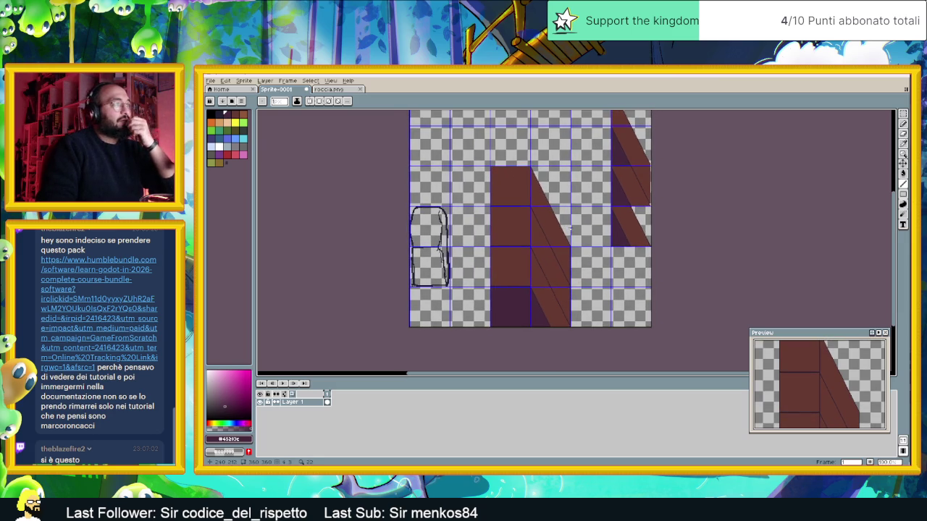
scroll(560, 288, up, 2)
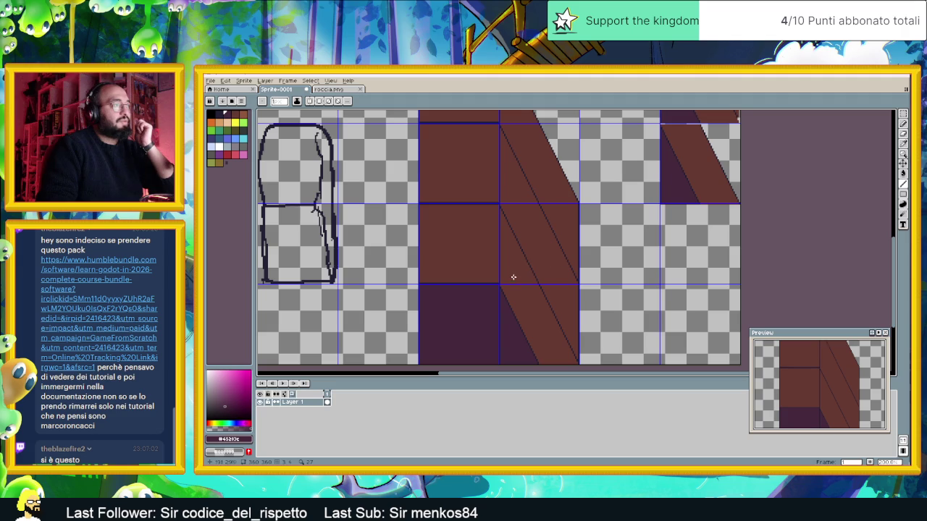
scroll(535, 169, up, 2)
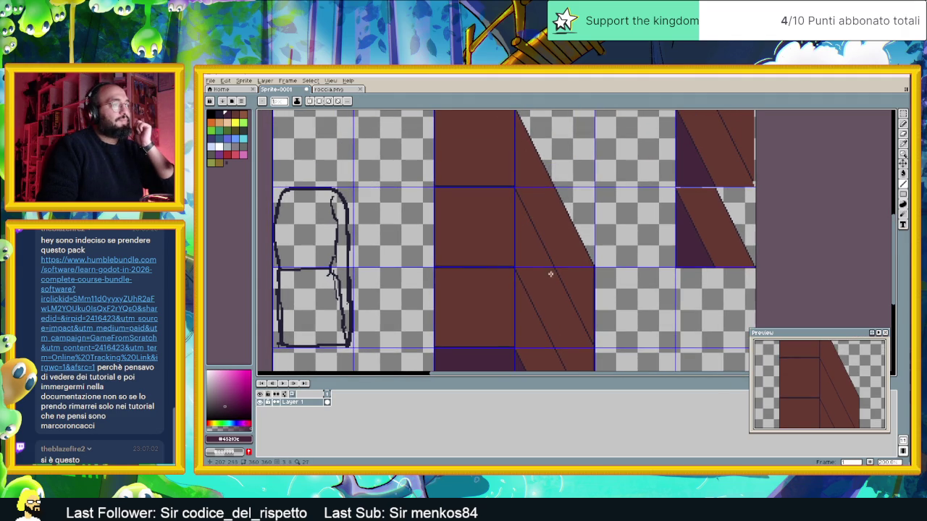
scroll(550, 271, down, 3)
scroll(540, 268, down, 2)
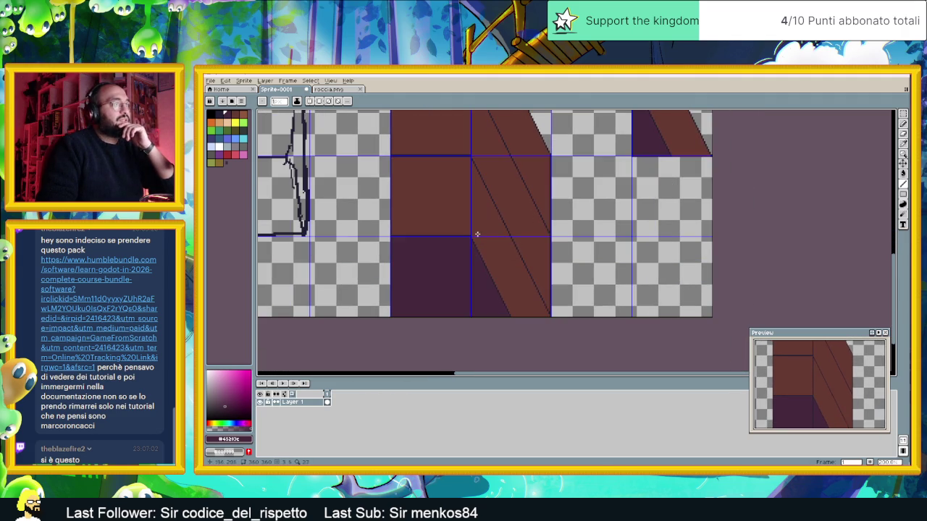
scroll(593, 250, up, 5)
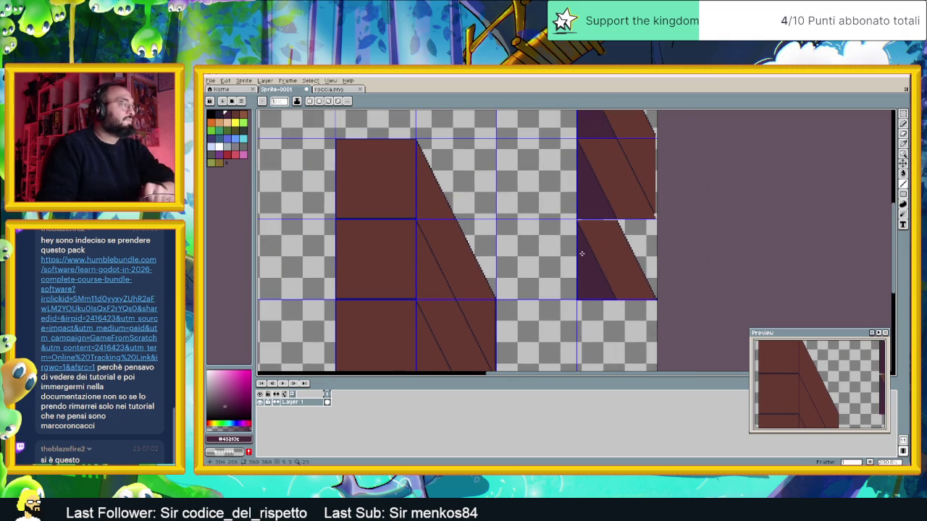
scroll(542, 256, down, 1)
drag(503, 267, 514, 240)
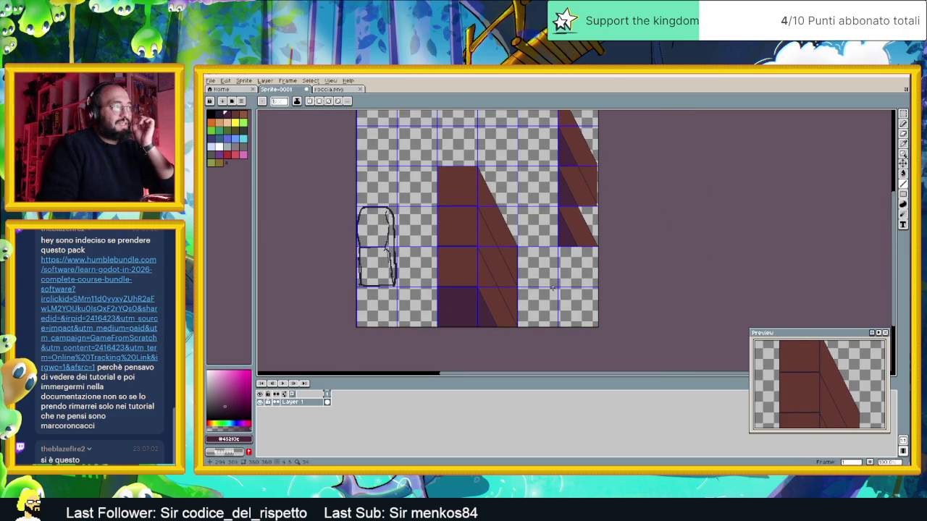
drag(554, 287, 554, 263)
scroll(516, 288, up, 1)
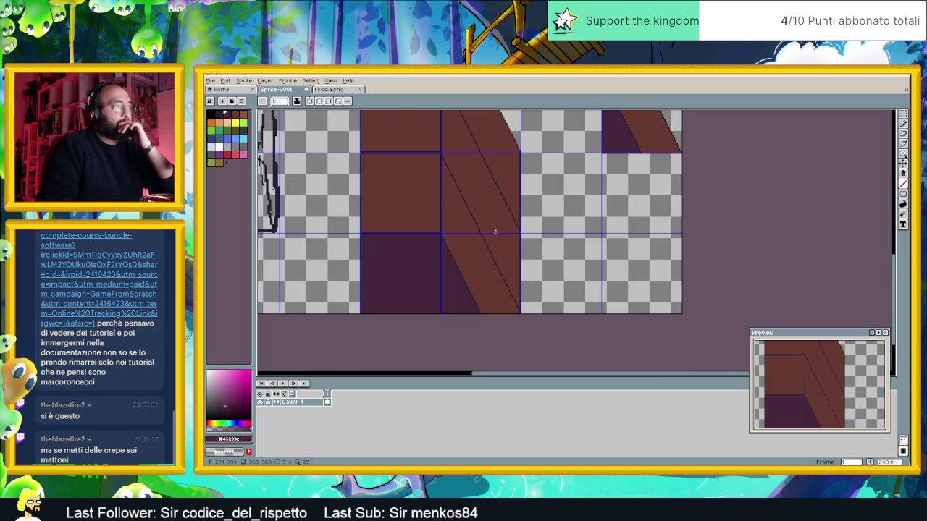
scroll(500, 233, down, 1)
scroll(498, 229, up, 1)
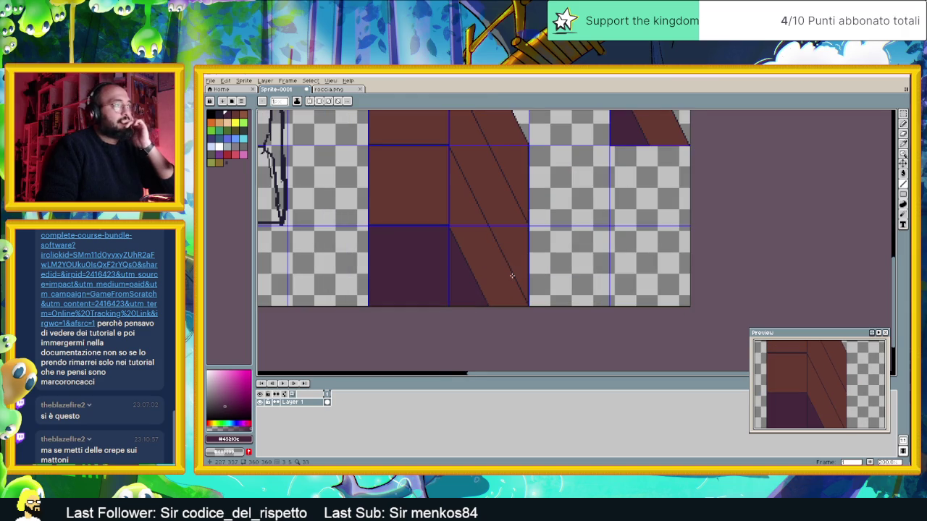
scroll(510, 272, down, 1)
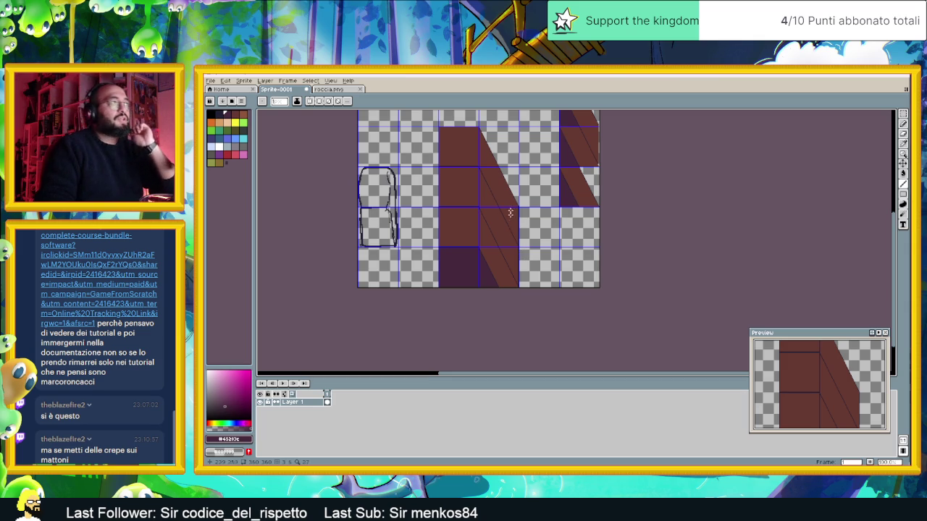
drag(468, 203, 550, 252)
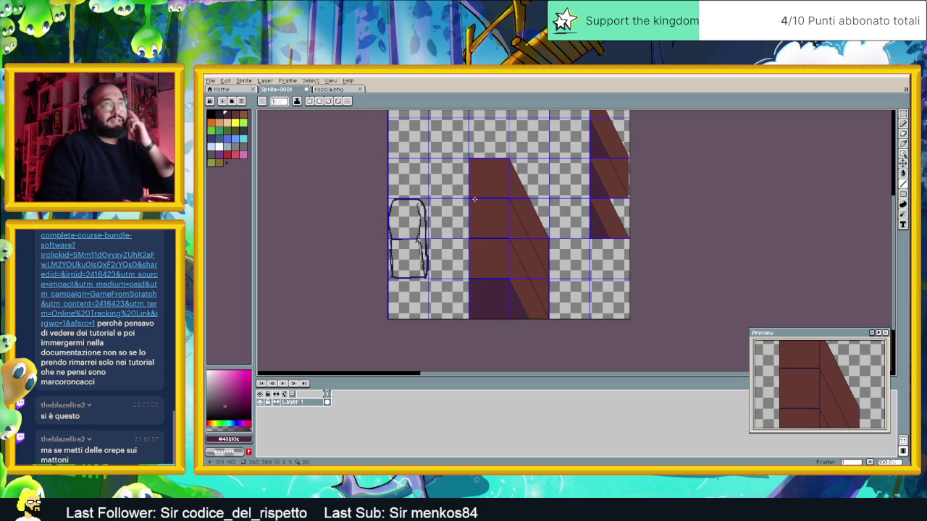
- Marquee-select the brown rock wall column, move it up one tile, and deselect
click(903, 114)
drag(553, 176, 578, 230)
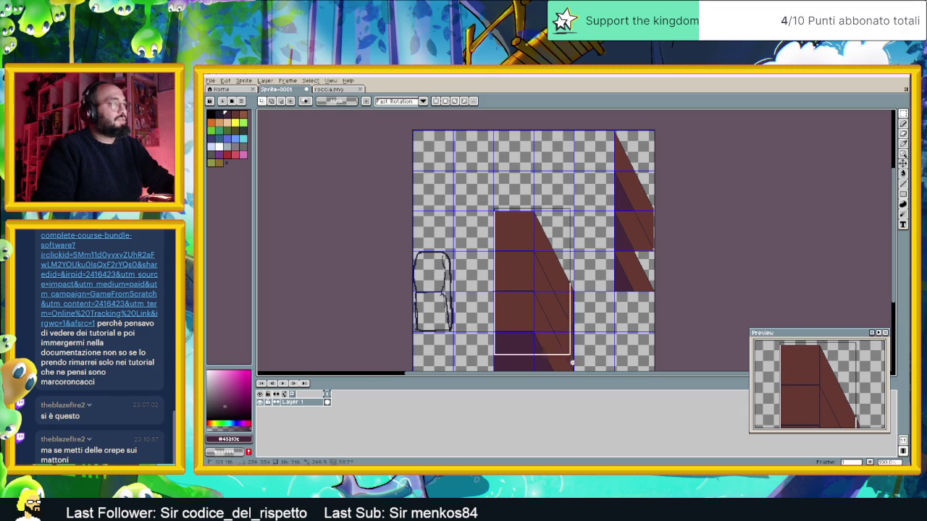
scroll(471, 178, down, 2)
drag(470, 149, 593, 342)
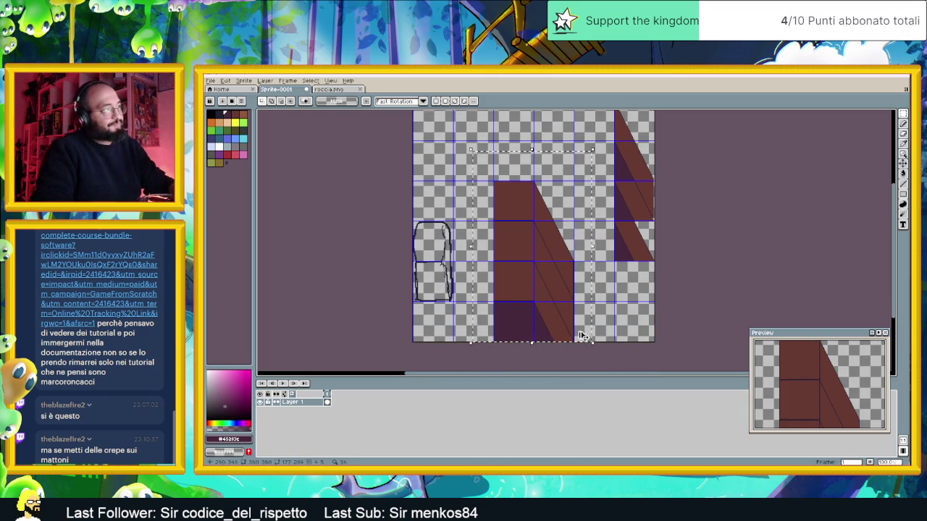
mouse_move(534, 286)
mouse_down()
mouse_move(530, 210)
mouse_move(548, 271)
mouse_move(544, 298)
mouse_up()
key(ctrl+d)
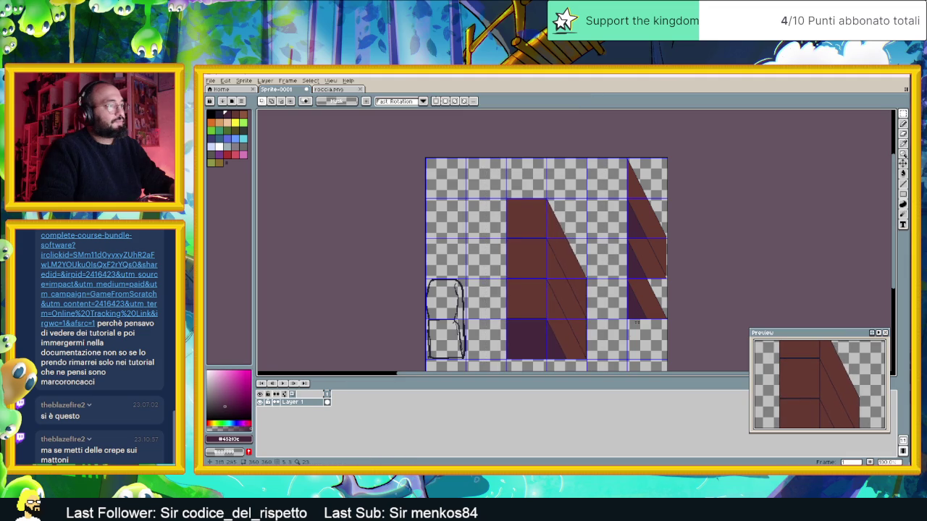
scroll(623, 290, down, 2)
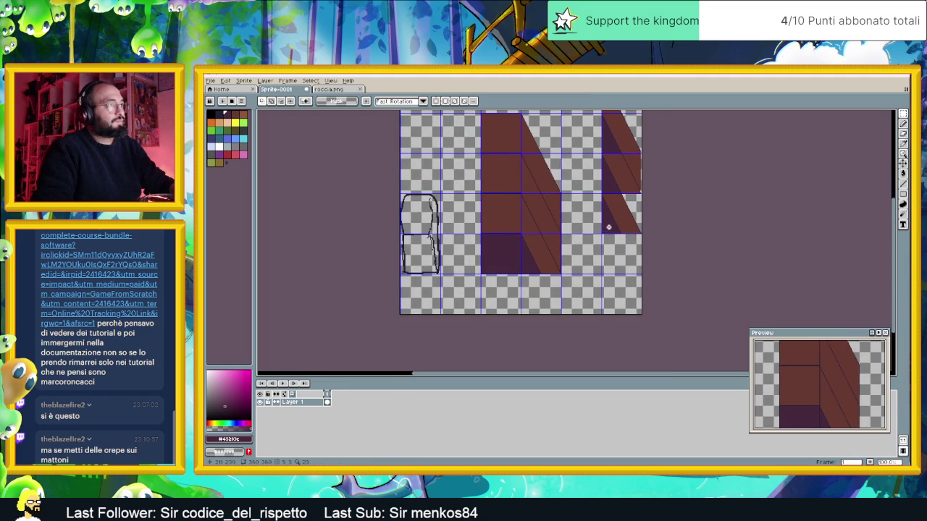
scroll(558, 262, up, 1)
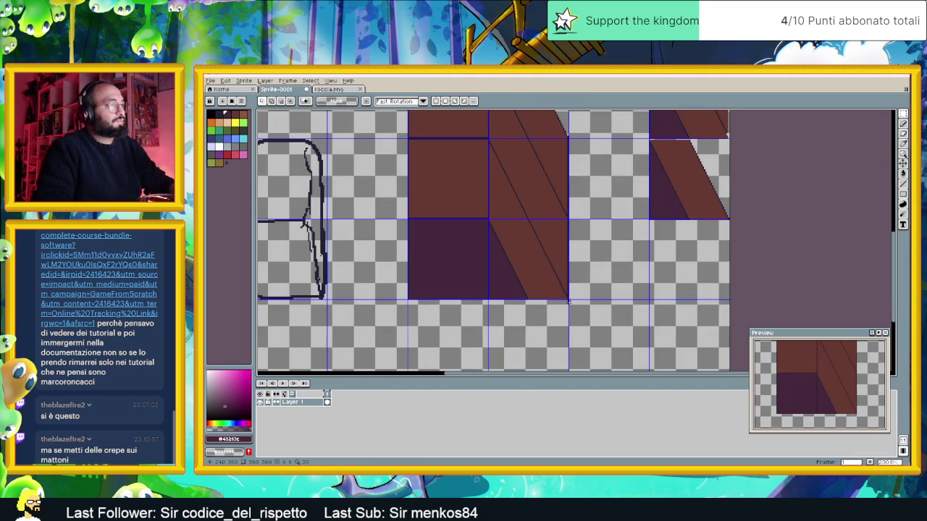
scroll(568, 304, down, 1)
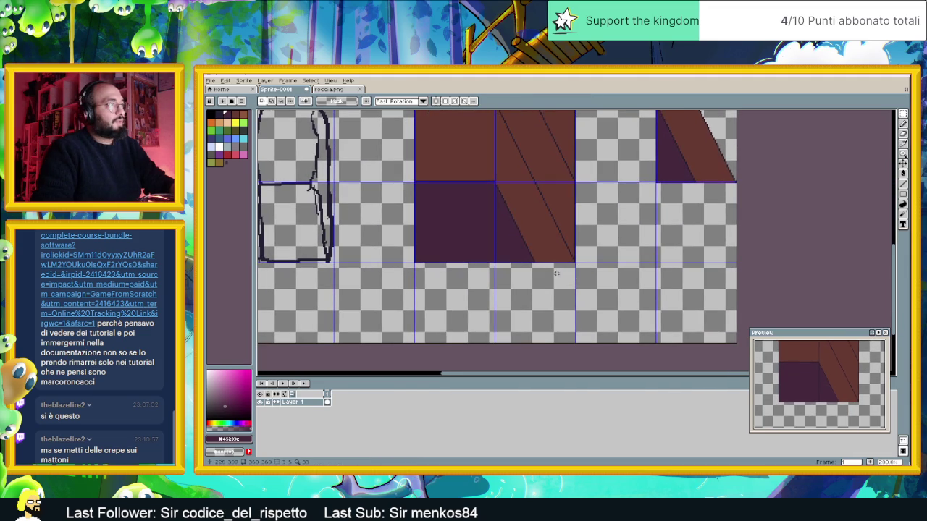
scroll(567, 238, down, 1)
scroll(562, 213, up, 1)
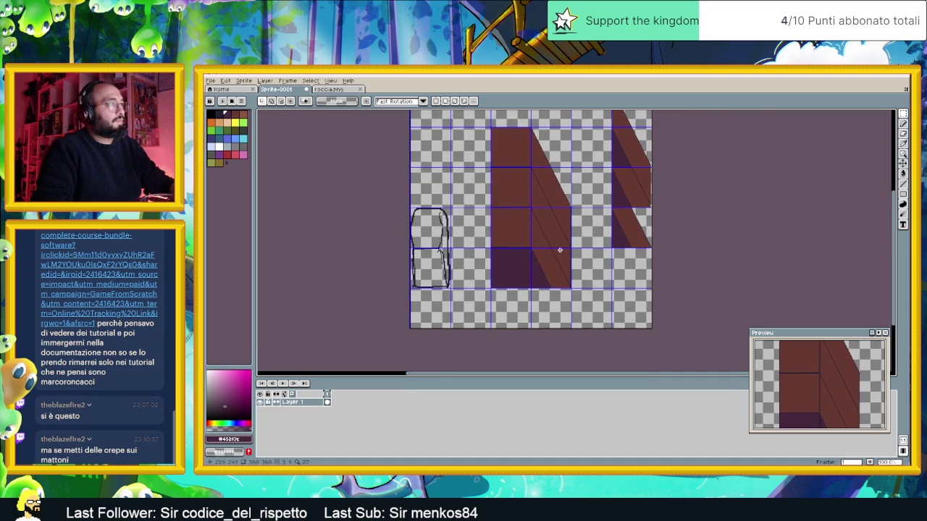
scroll(544, 208, up, 2)
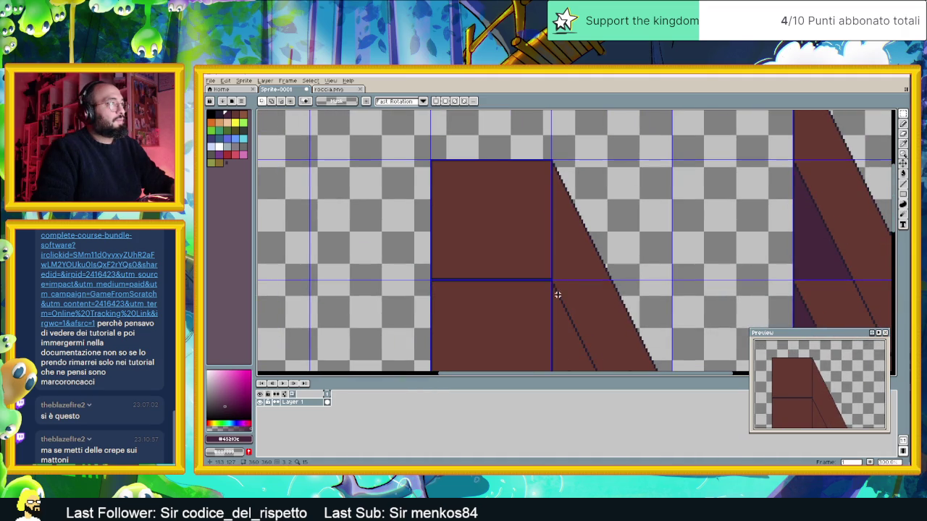
scroll(515, 137, down, 2)
scroll(533, 186, up, 1)
scroll(548, 295, down, 1)
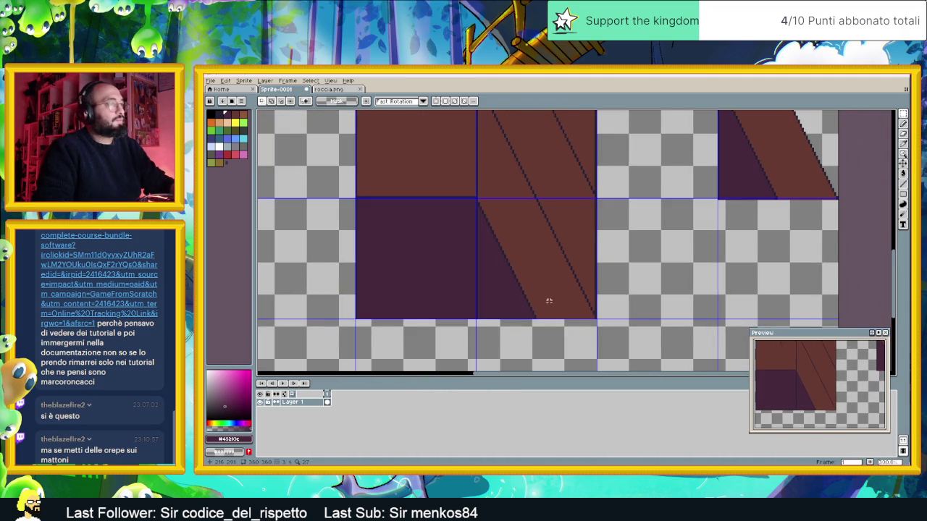
scroll(549, 253, down, 1)
scroll(548, 211, down, 1)
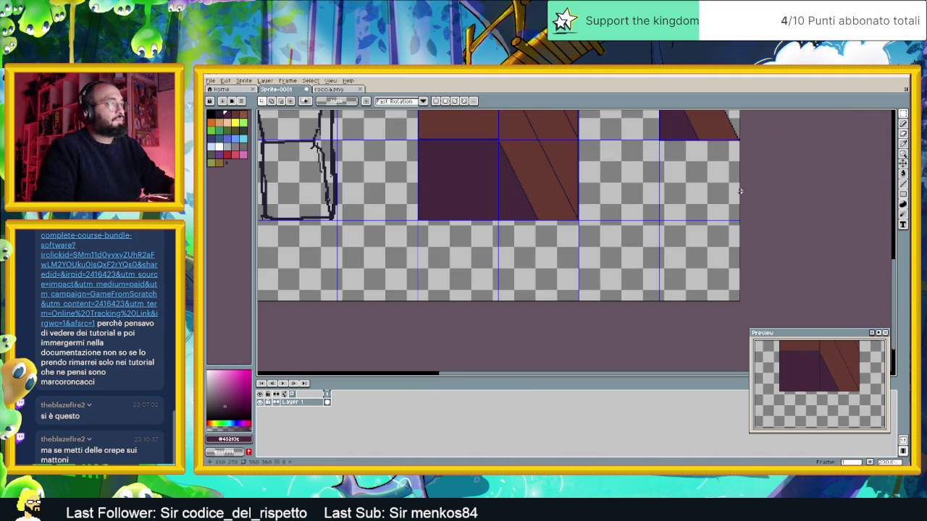
- Draw a dark diagonal edge line across the empty wall tile
click(903, 185)
key(plus)
key(plus)
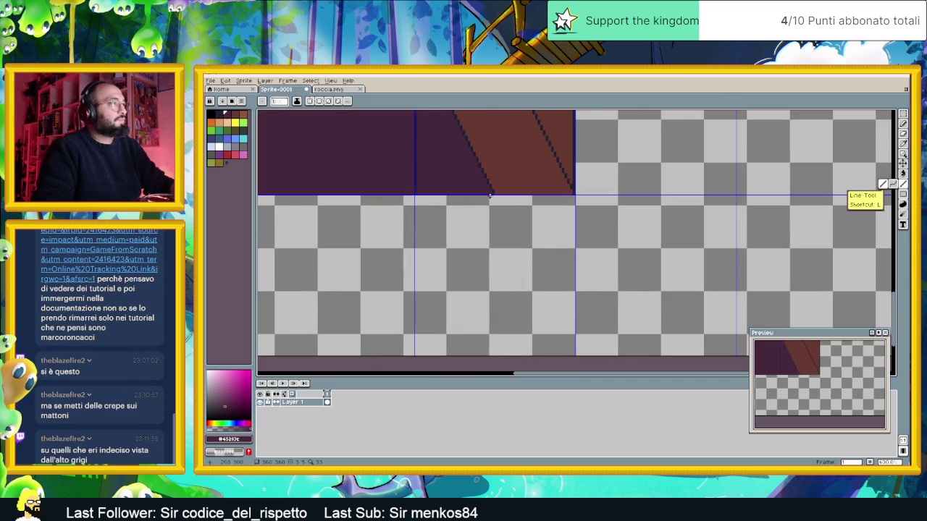
key(bracketleft)
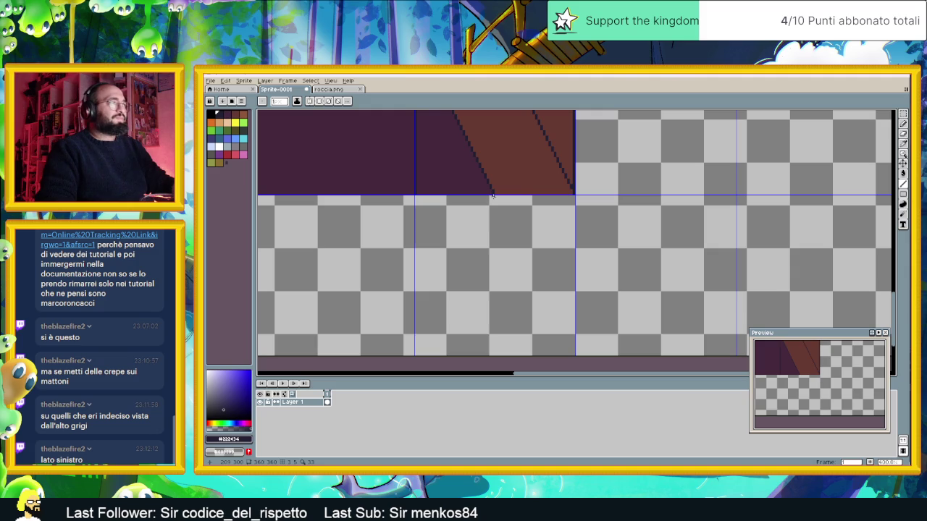
scroll(561, 288, down, 1)
shift+click(570, 338)
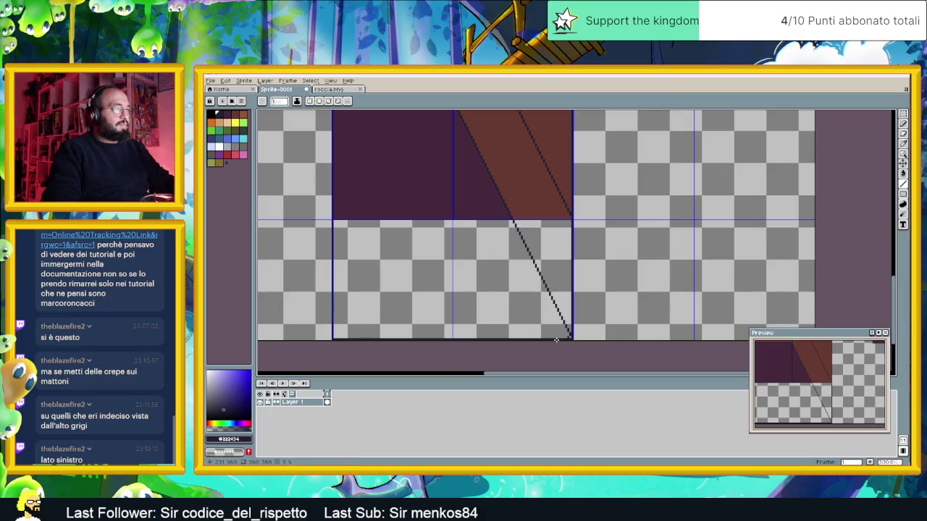
- Fill the lower-right triangle with the wall's brown and the lower-left area with dark purple
alt+click(532, 199)
click(905, 175)
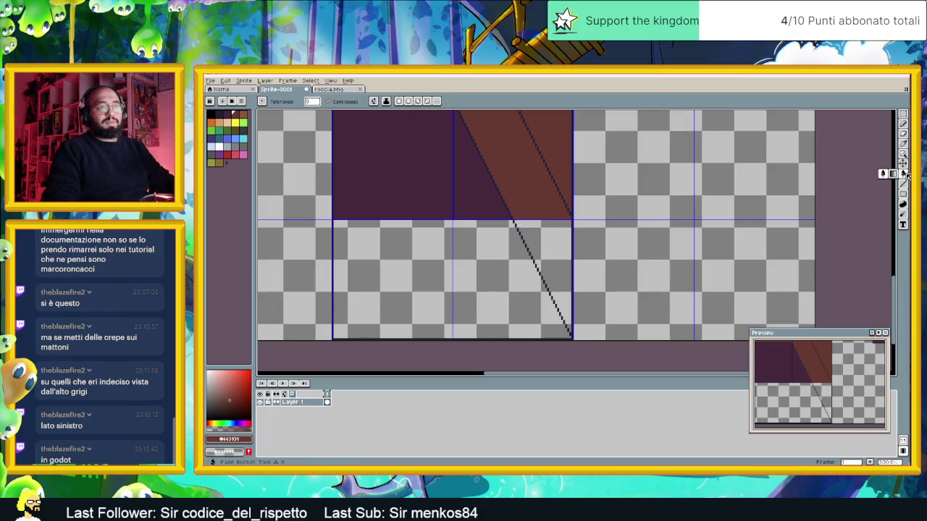
click(553, 282)
alt+click(492, 200)
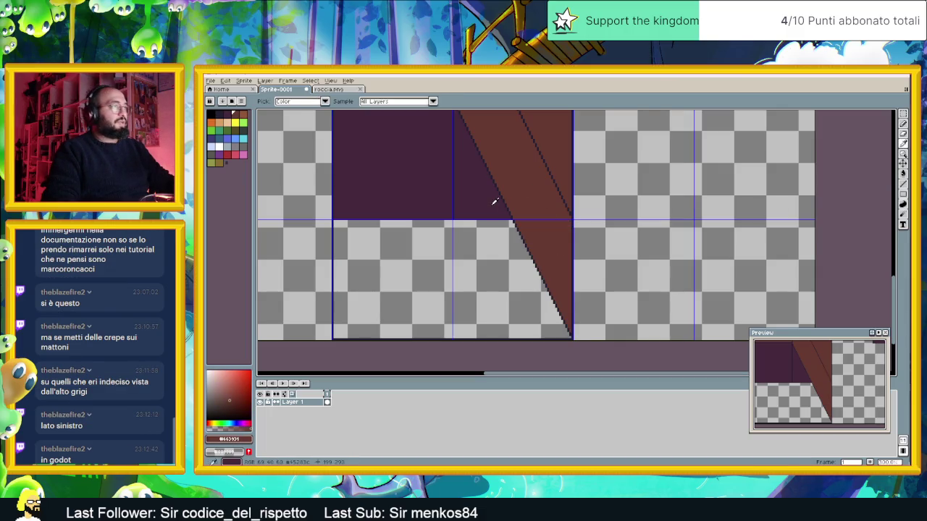
click(514, 293)
scroll(508, 277, down, 3)
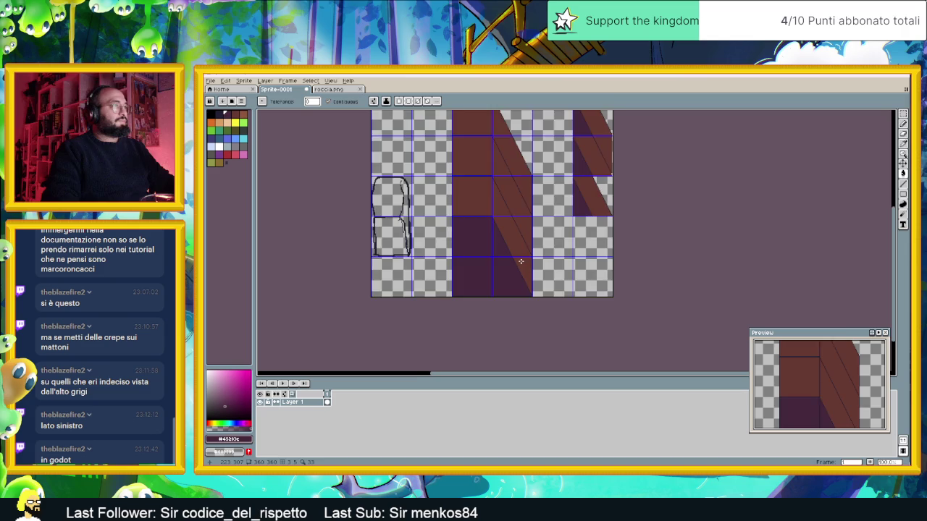
scroll(520, 261, down, 1)
- Select the brick wall column, switch to roccia.png and bring up File > New
click(903, 115)
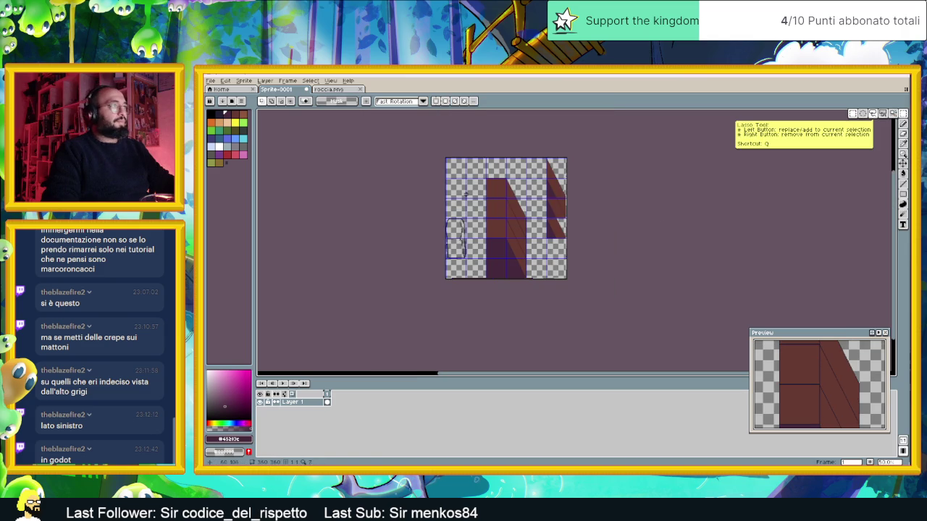
drag(474, 167, 535, 302)
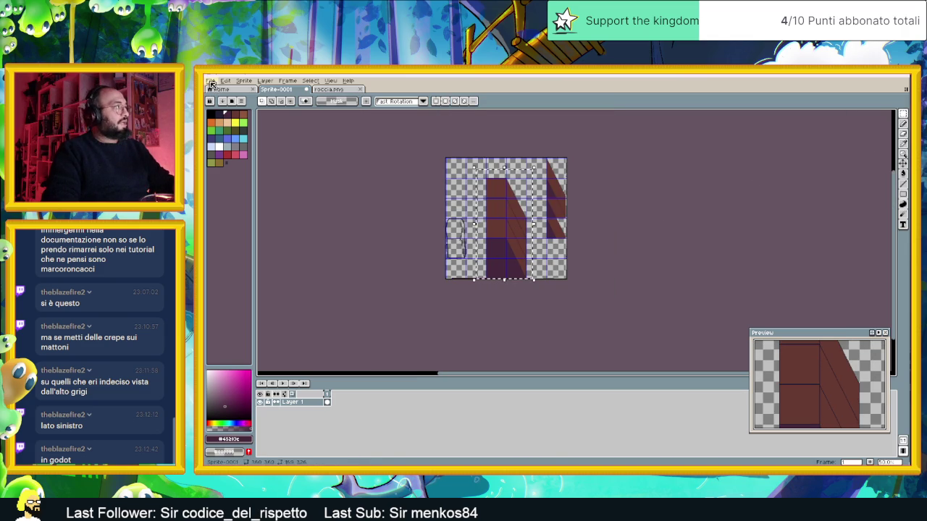
click(327, 89)
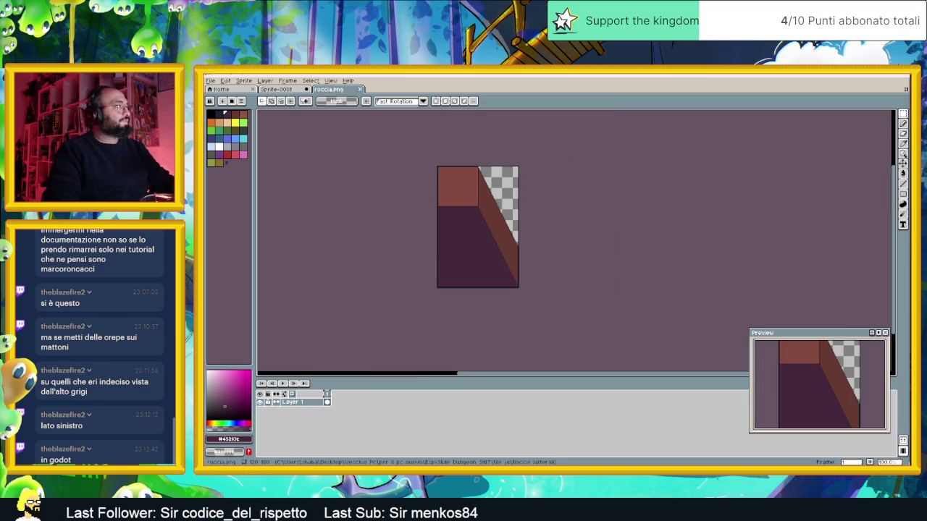
click(210, 81)
click(230, 92)
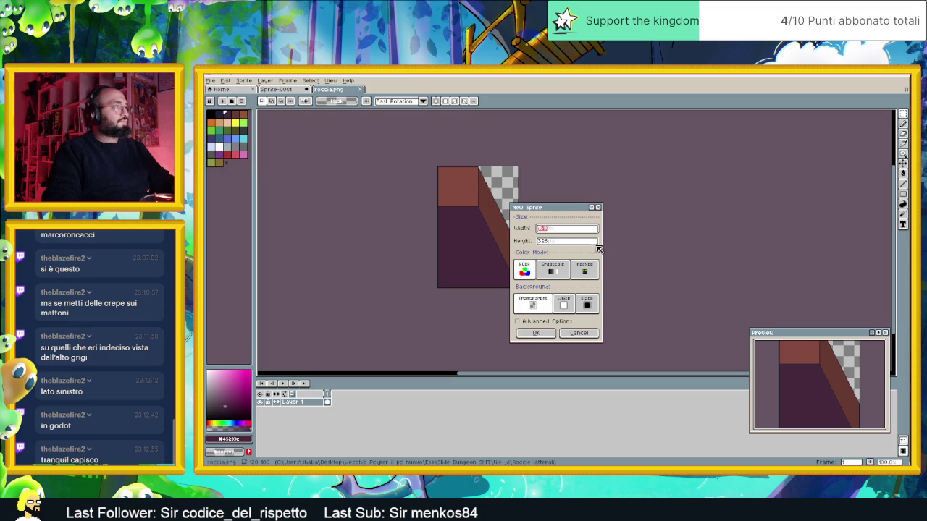
- Create the new sprite and paste the copied wall column into it
click(536, 333)
key(ctrl+v)
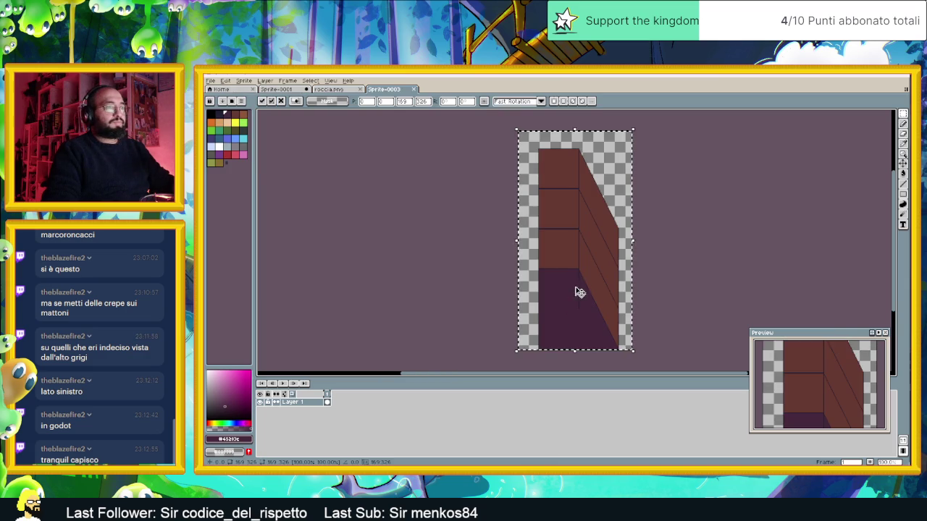
key(Return)
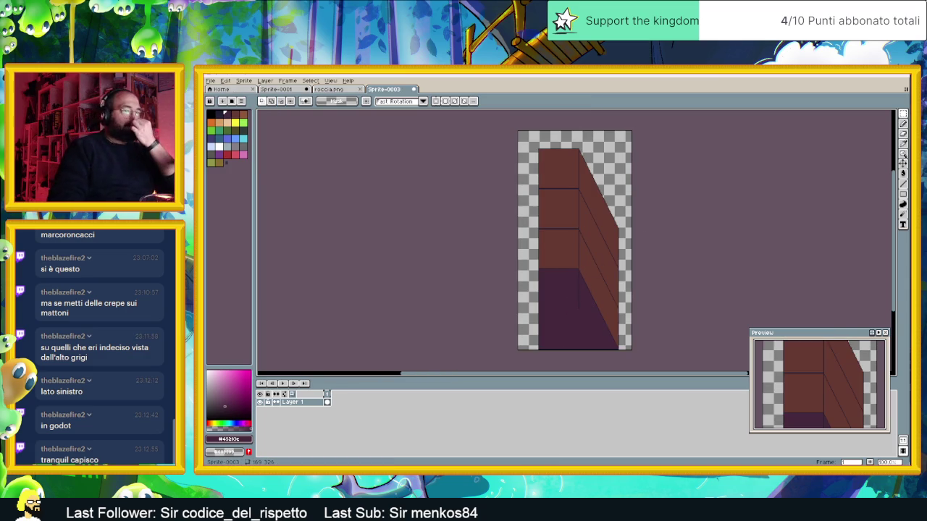
- Close the chat window and switch back to the Godot level editor
key(alt+Tab)
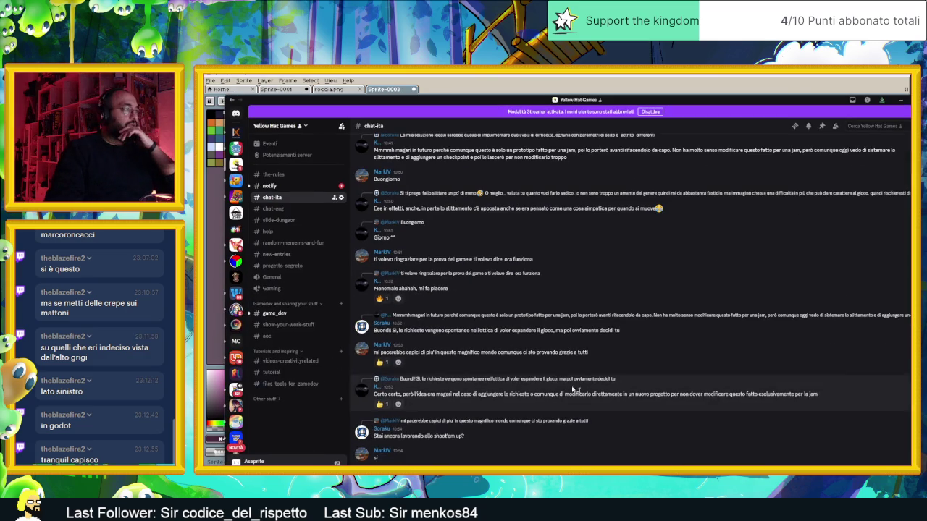
click(900, 101)
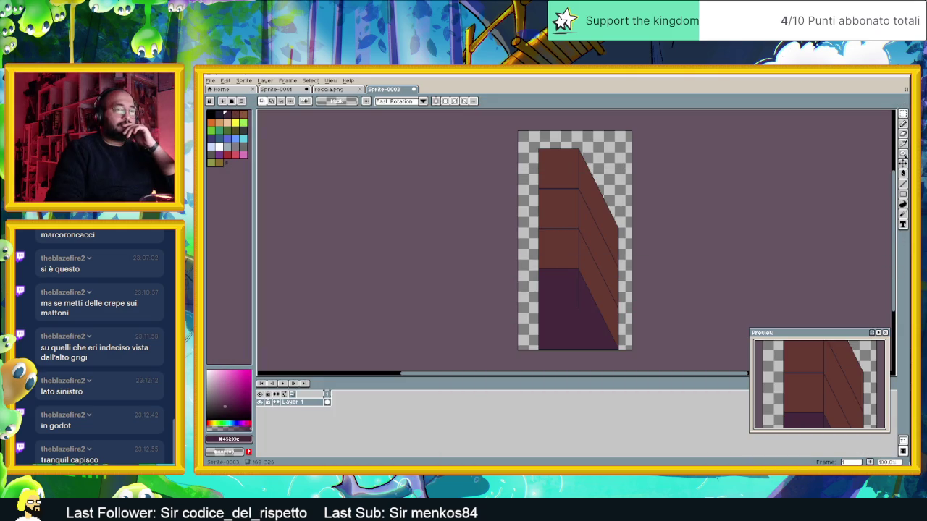
key(alt+Tab)
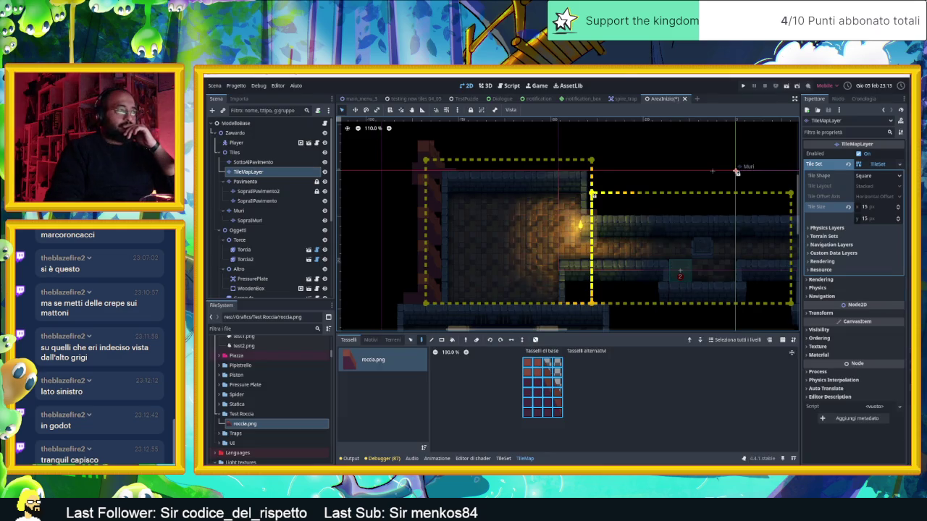
- Cut the TileMapLayer node holding the test rock tiles out of the scene tree
scroll(474, 243, down, 1)
scroll(505, 271, up, 5)
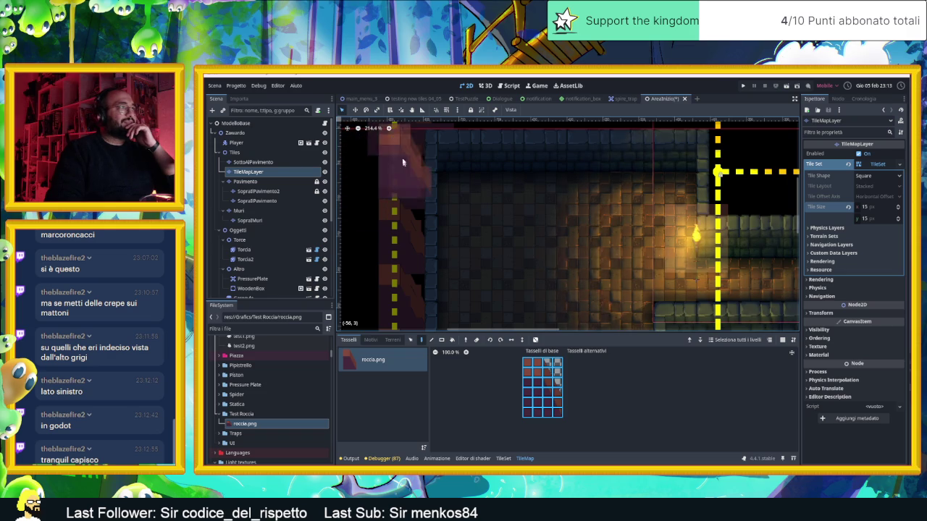
scroll(535, 146, up, 6)
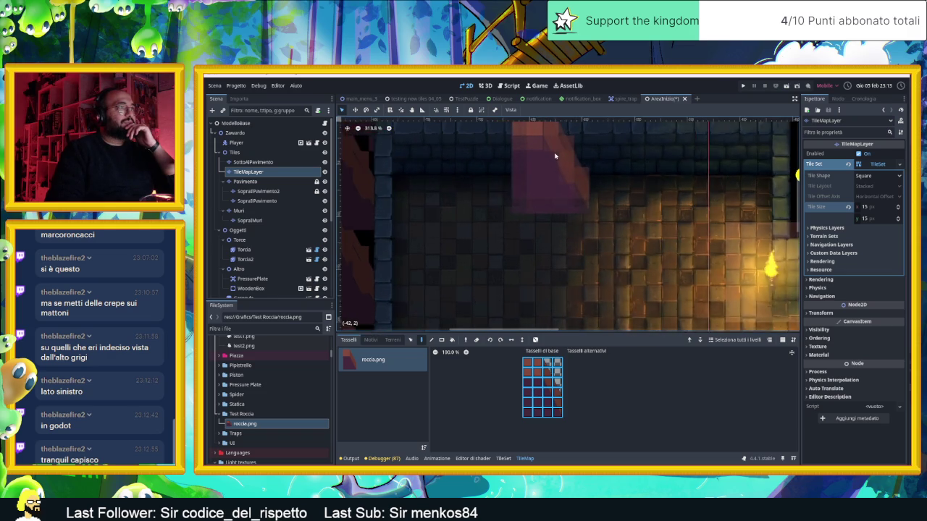
scroll(485, 249, down, 3)
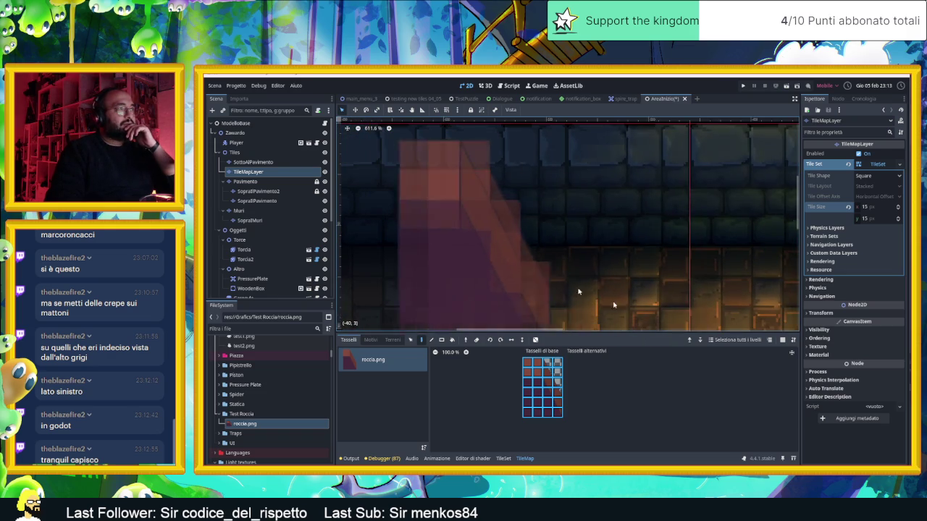
scroll(754, 288, down, 4)
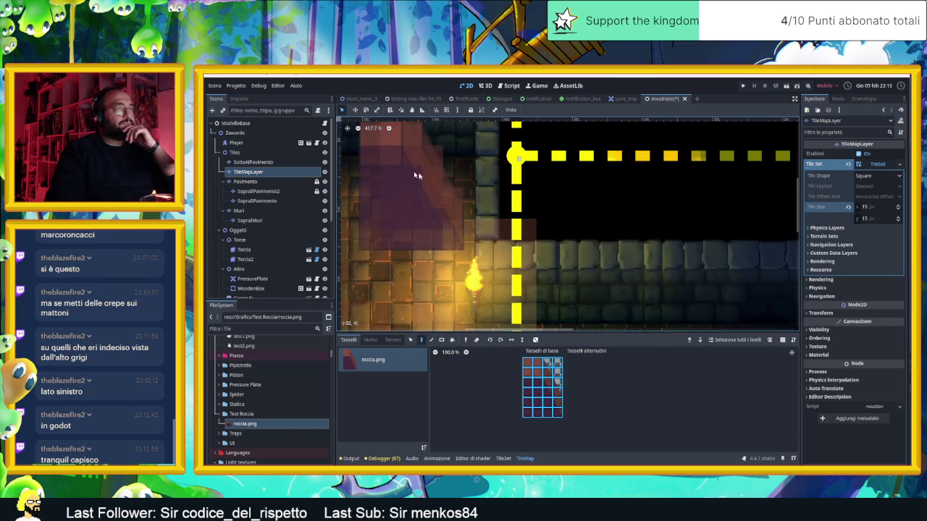
scroll(668, 275, down, 2)
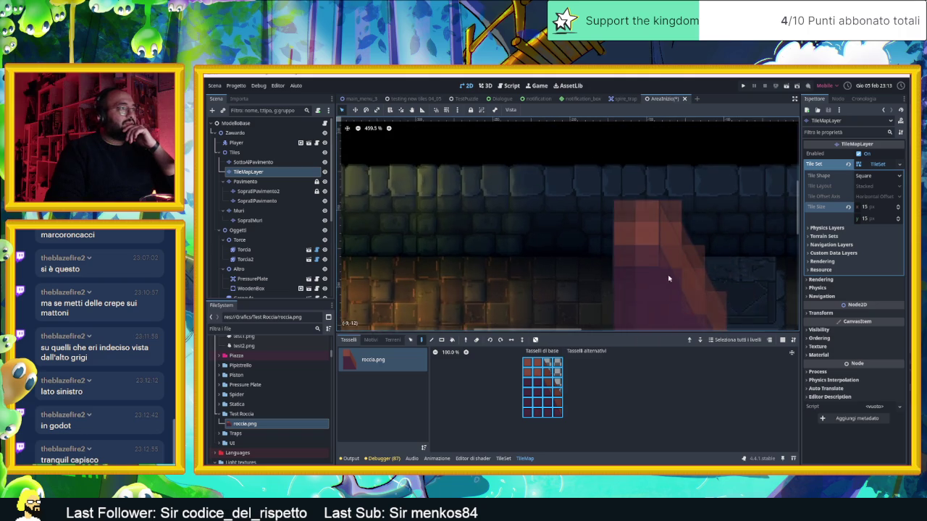
scroll(621, 253, down, 5)
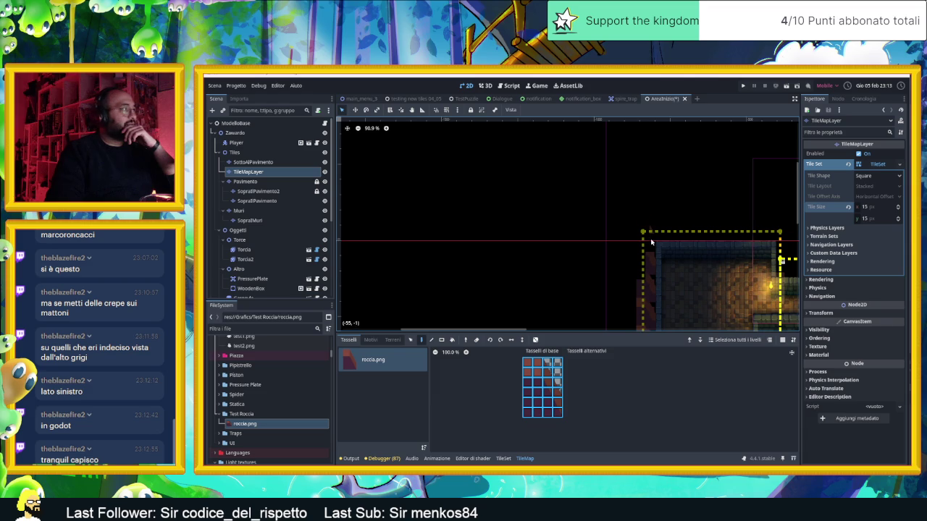
right_click(250, 172)
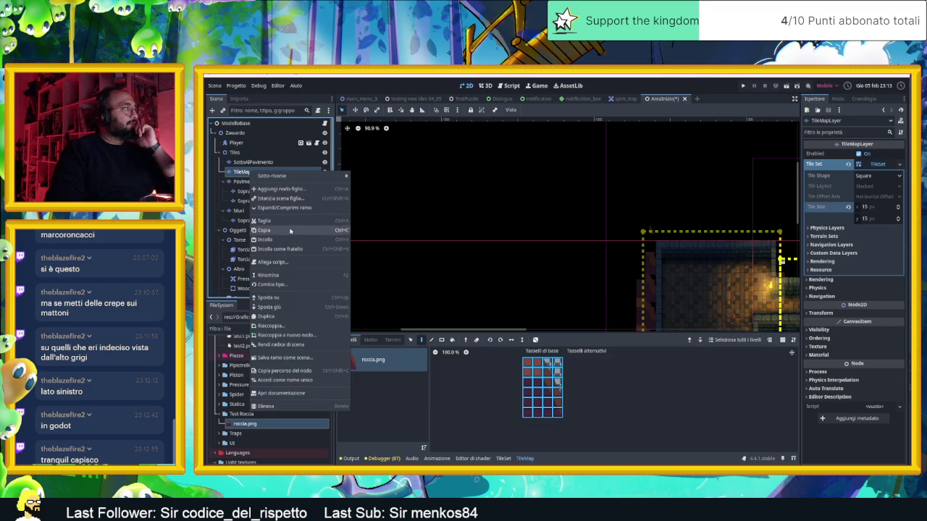
click(264, 220)
- Select the SottoAlPavimento tile layer and shift the level view left and up
click(247, 164)
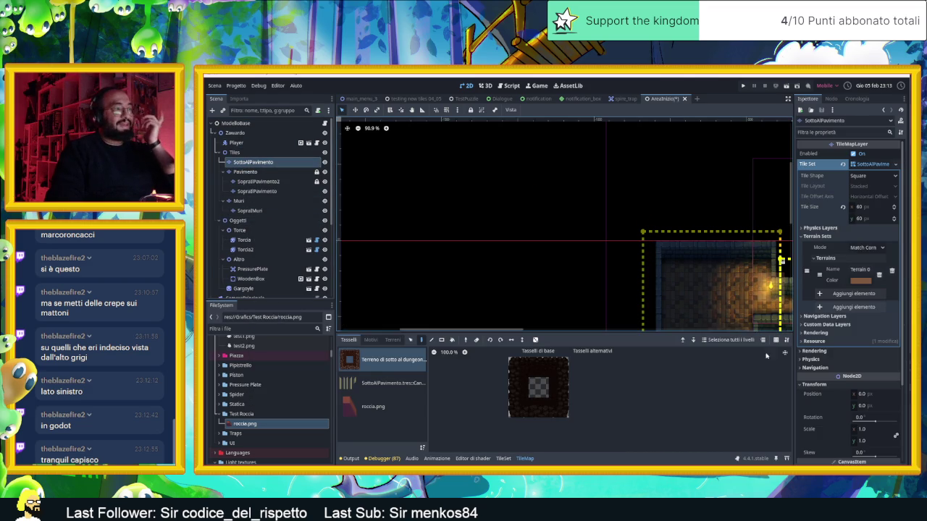
scroll(551, 243, right, 5)
drag(771, 209, 707, 194)
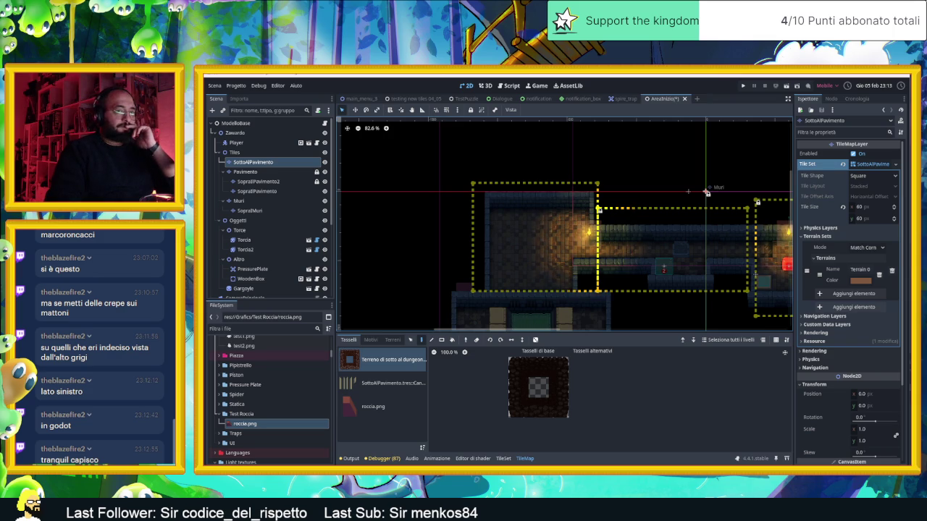
key(alt+Tab)
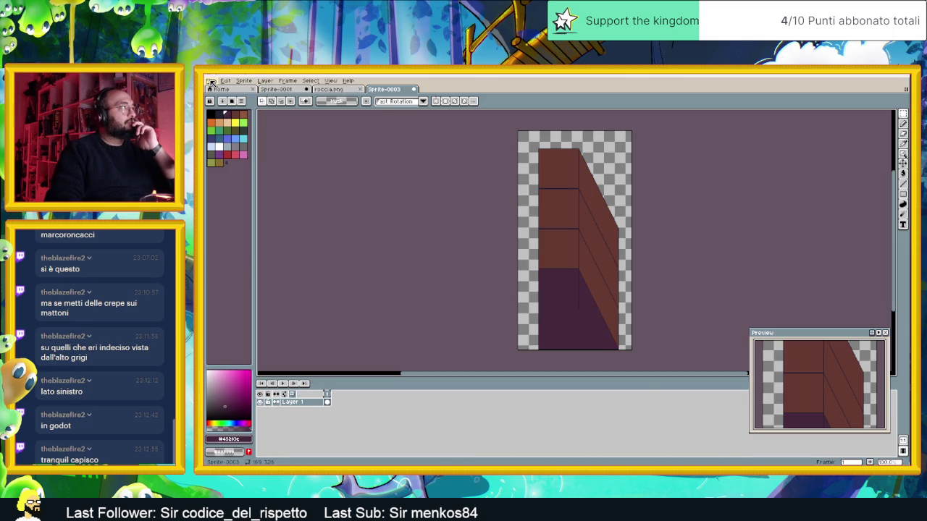
scroll(626, 333, up, 3)
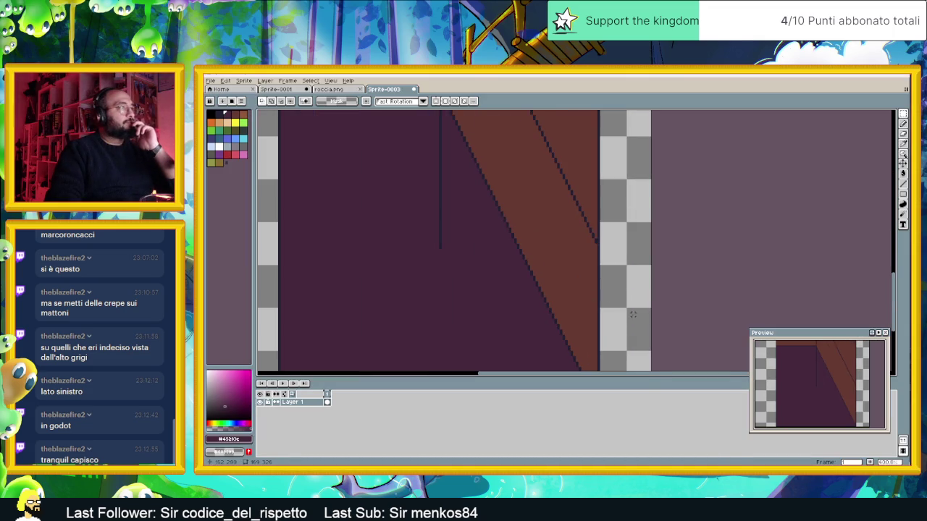
click(903, 124)
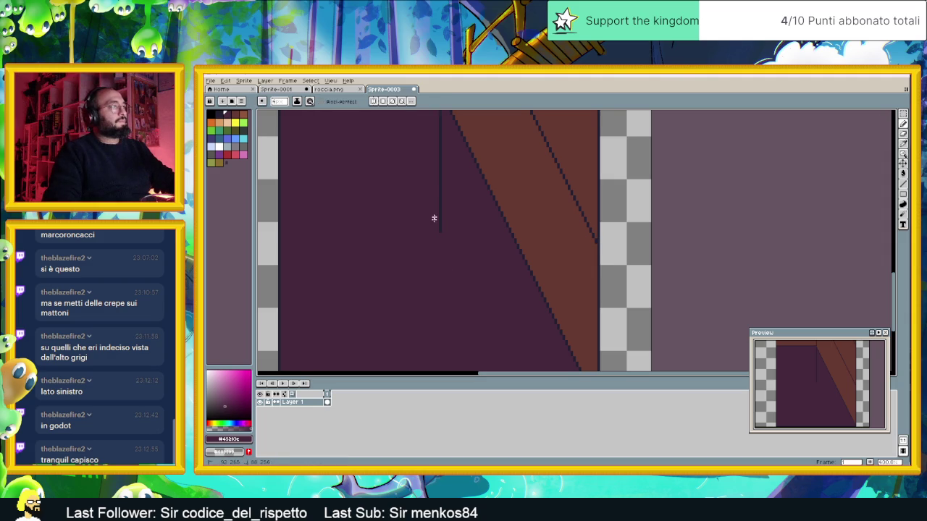
drag(442, 217, 457, 325)
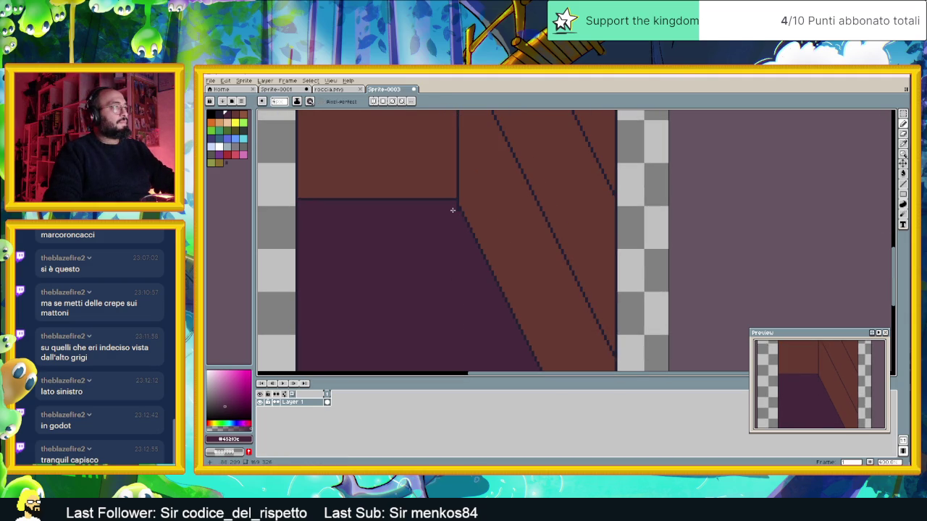
scroll(472, 294, down, 3)
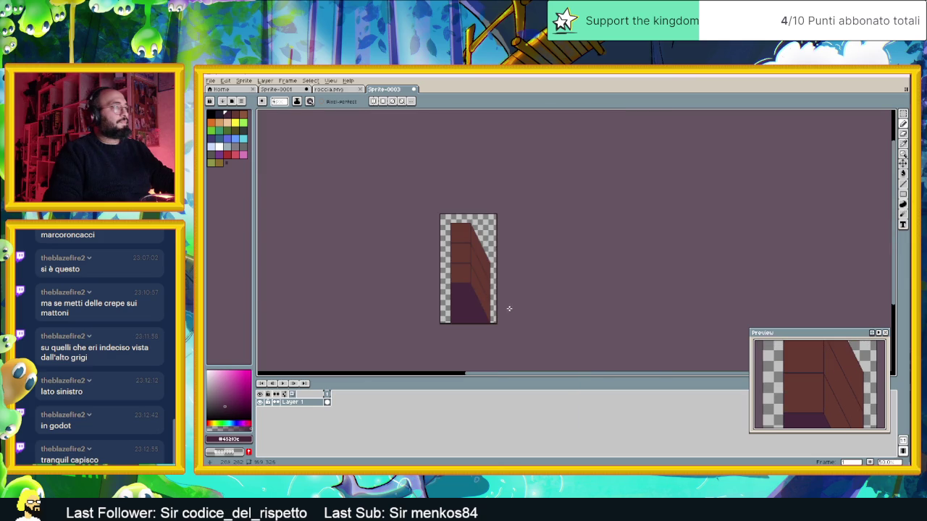
scroll(509, 308, up, 1)
click(226, 81)
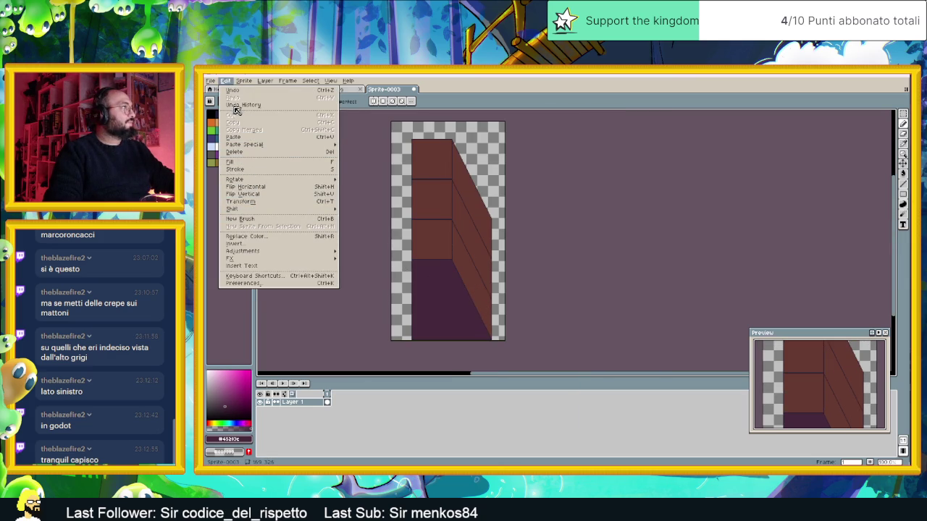
- Crop Sprite-0003's canvas to 120 × 300 px around the brick column, trimming left, top and right
mouse_move(237, 84)
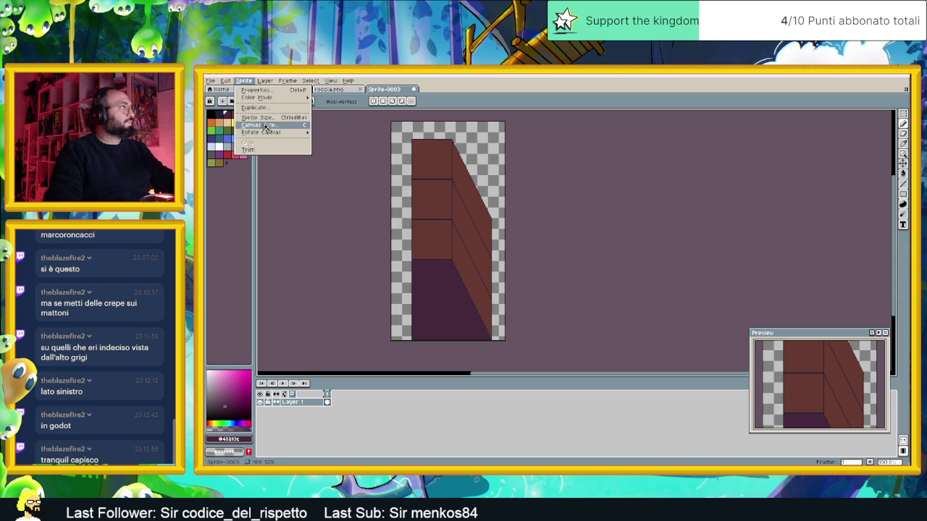
click(262, 125)
drag(390, 216, 411, 225)
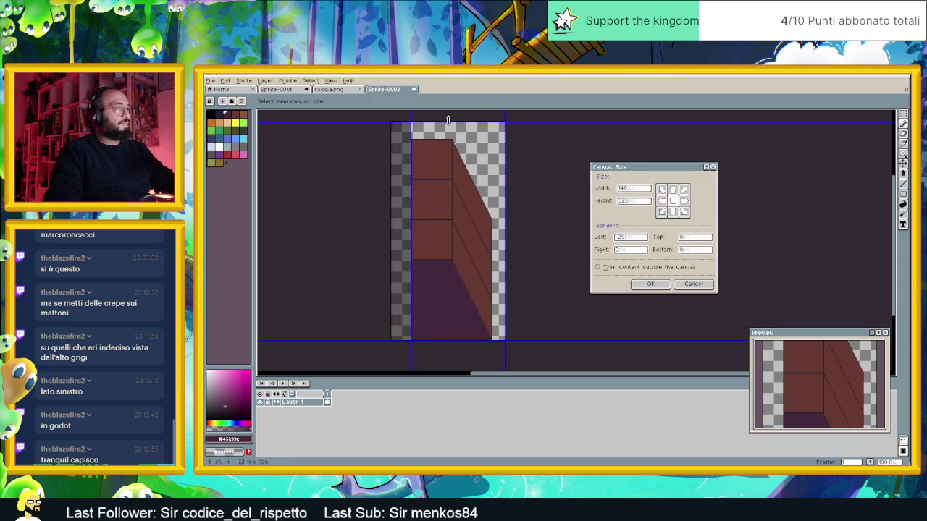
mouse_move(452, 116)
mouse_down()
mouse_move(457, 134)
mouse_move(424, 145)
mouse_up()
scroll(439, 137, up, 3)
drag(291, 175, 293, 174)
scroll(314, 211, down, 3)
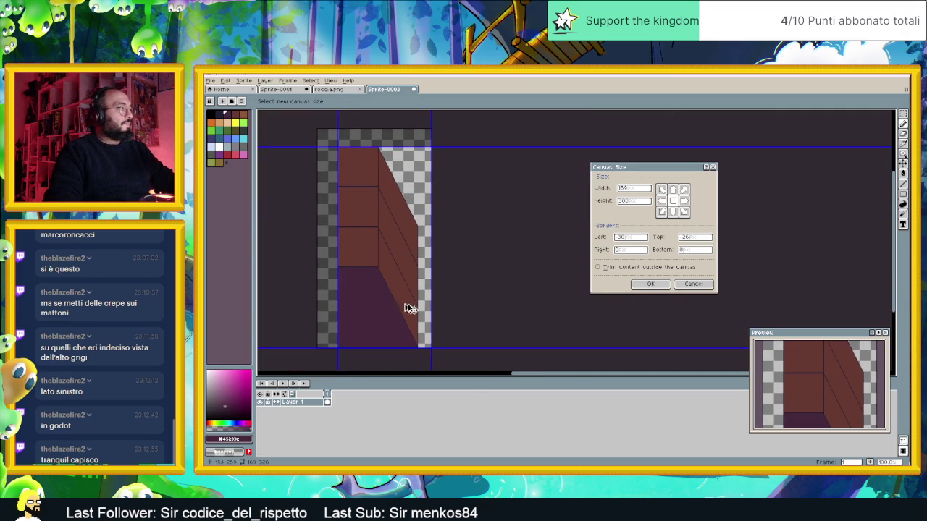
drag(434, 286, 418, 286)
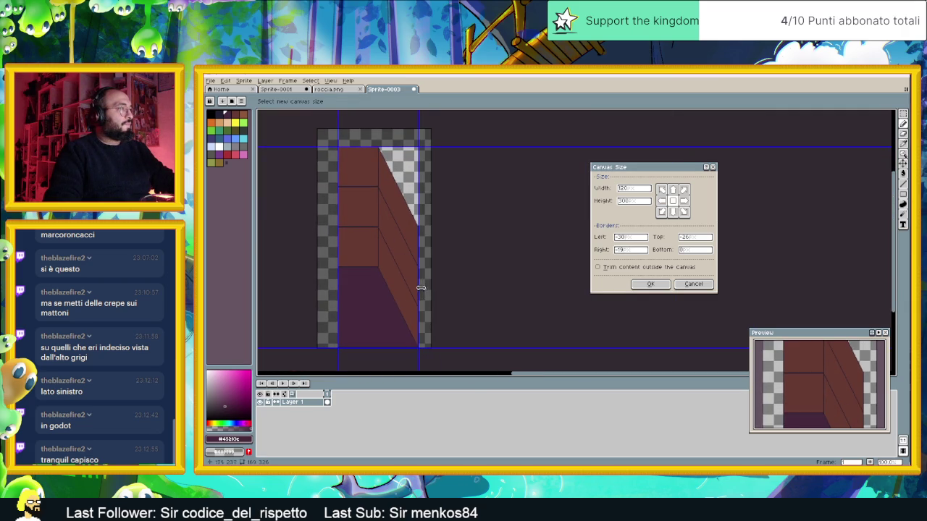
scroll(428, 273, up, 3)
scroll(536, 279, down, 1)
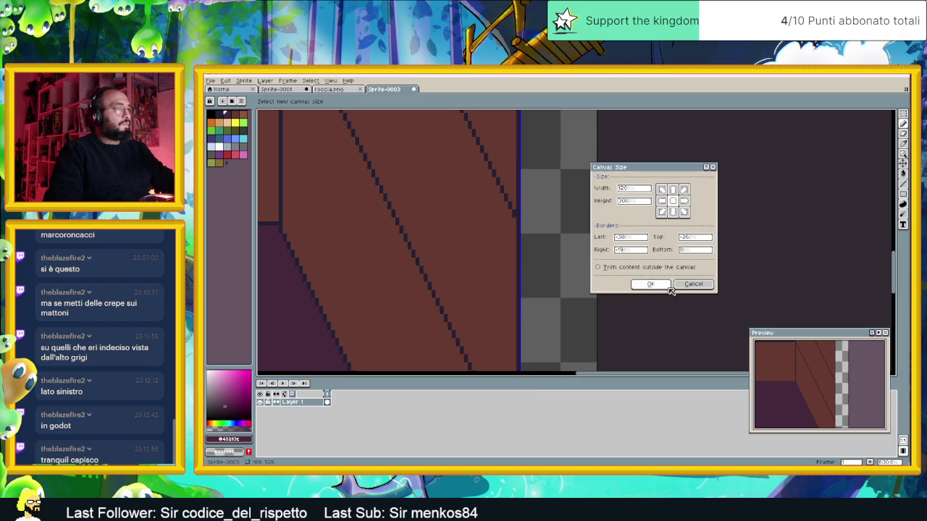
click(655, 284)
scroll(555, 287, down, 3)
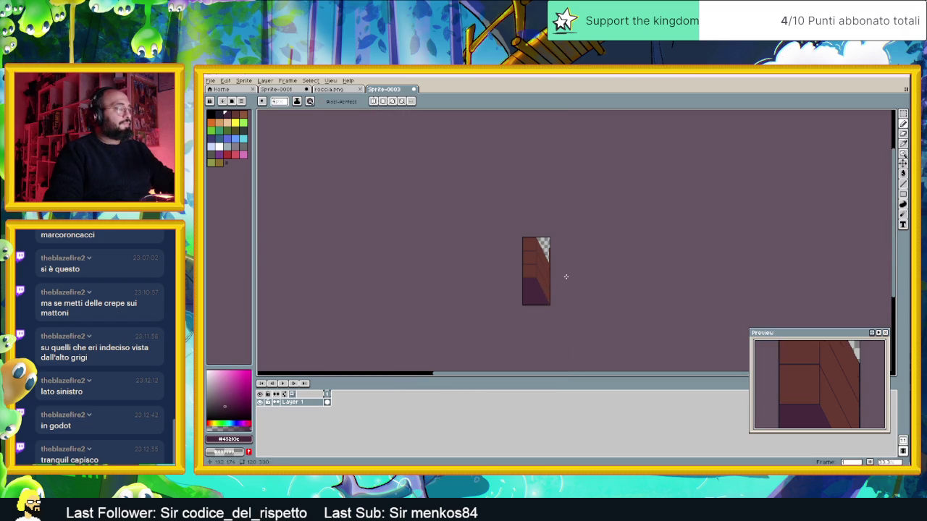
- Save the sprite under the roccia file name with '_1' appended
key(v)
key(ctrl+s)
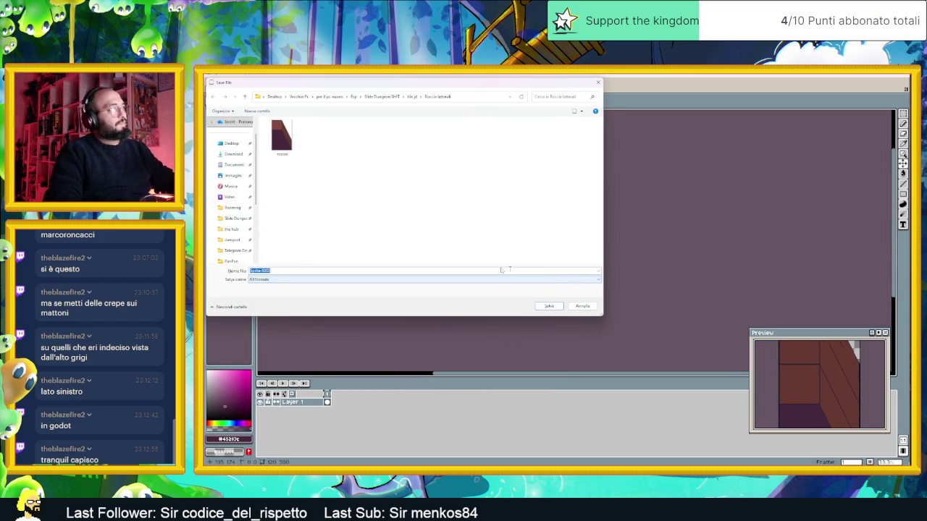
click(290, 147)
key(Tab)
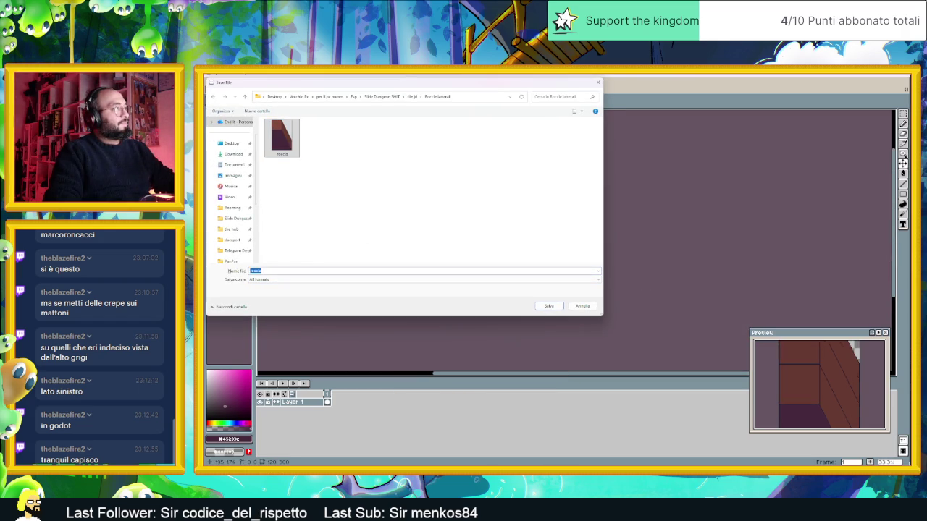
text(_1)
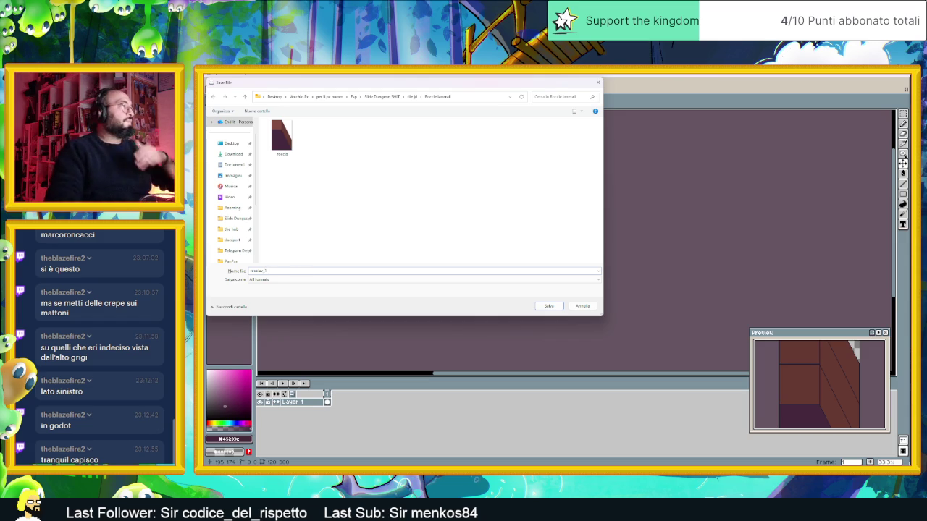
click(555, 307)
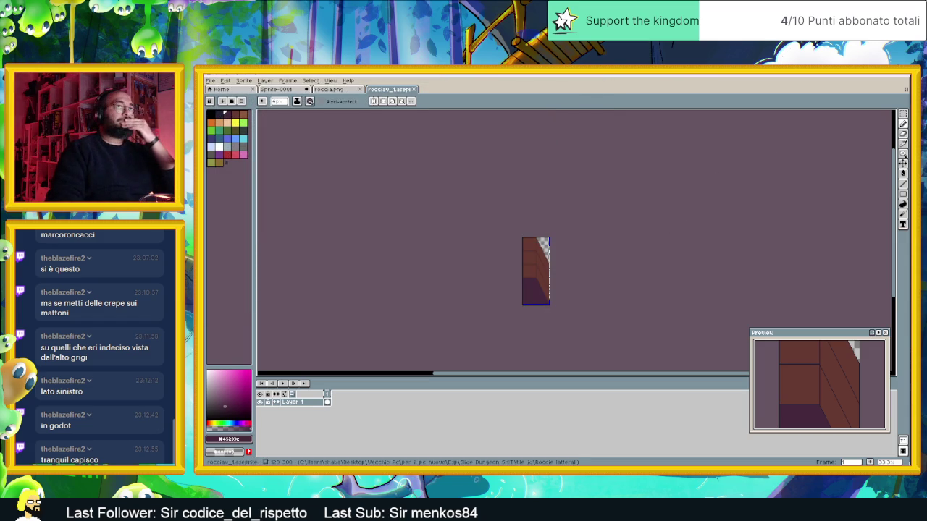
- Export the sprite as roccia_1.png and drag it into Godot's Test Roccia folder
click(881, 76)
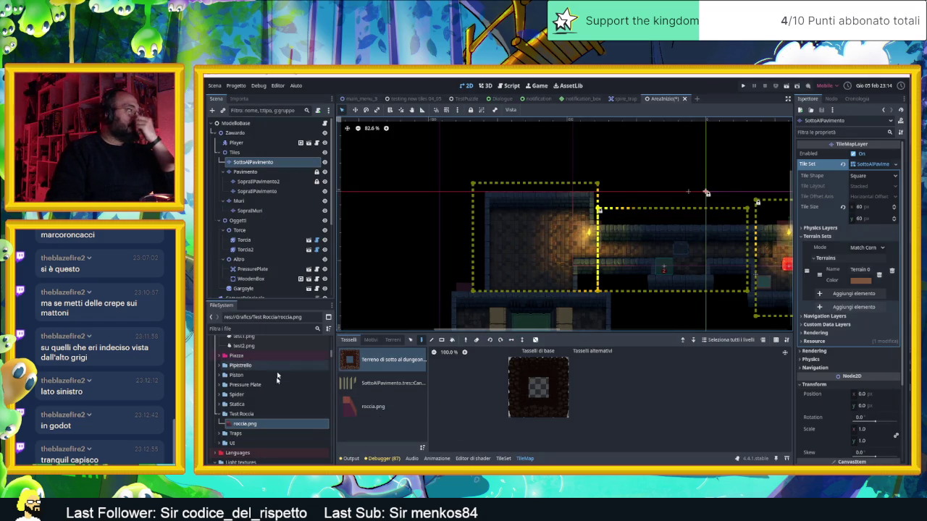
key(alt+Tab)
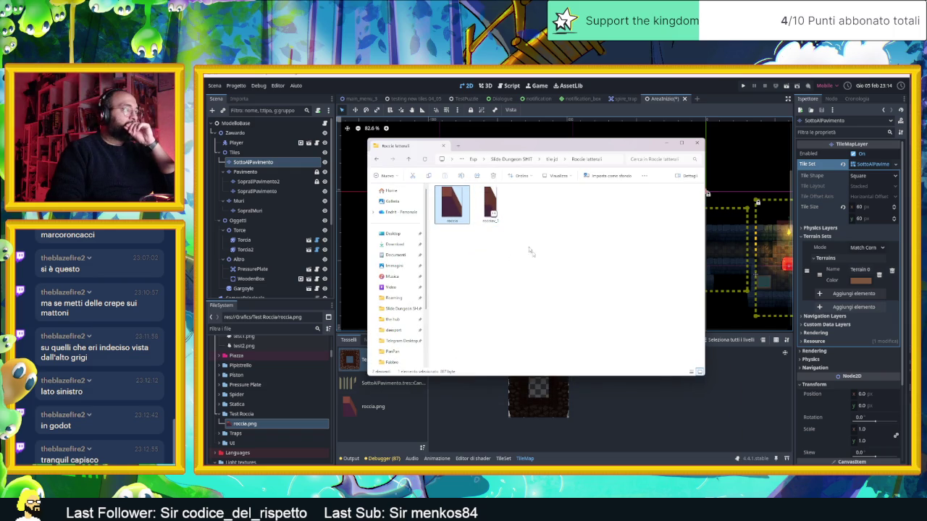
key(alt+Tab)
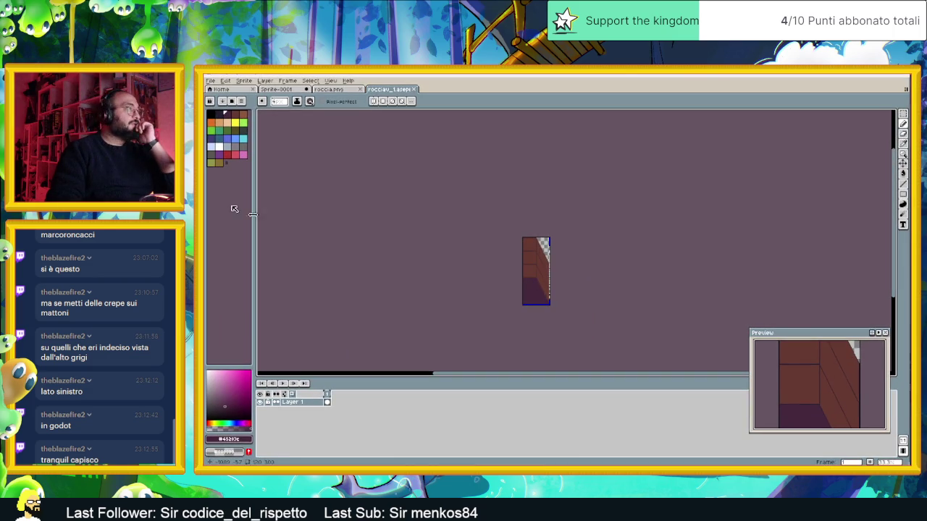
click(216, 82)
mouse_move(261, 148)
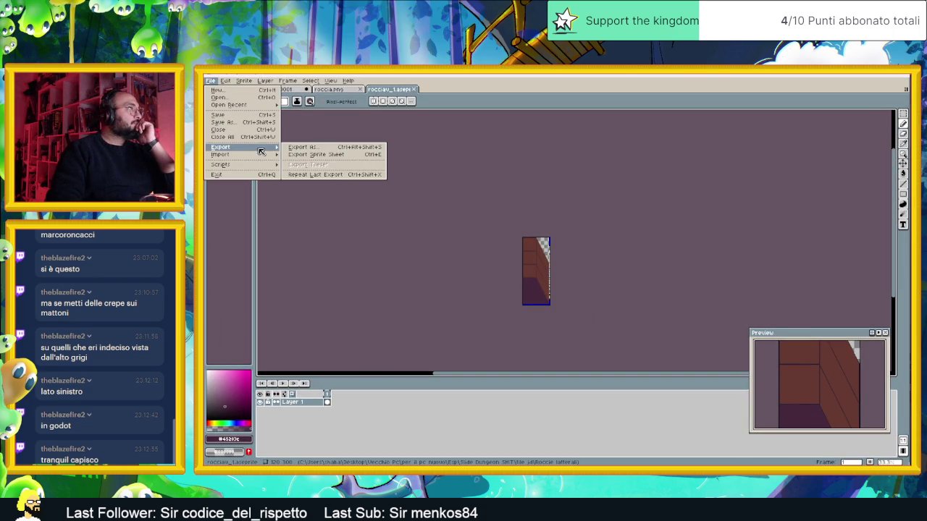
click(321, 147)
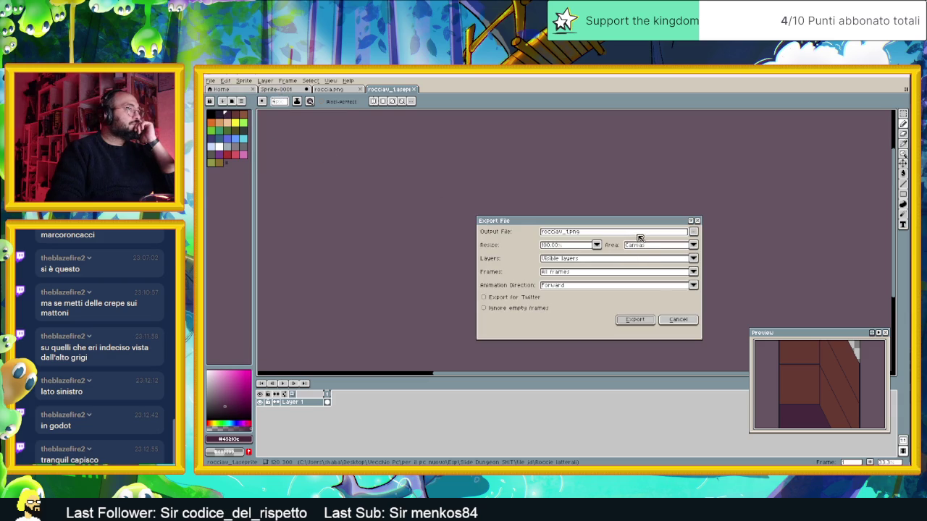
click(647, 320)
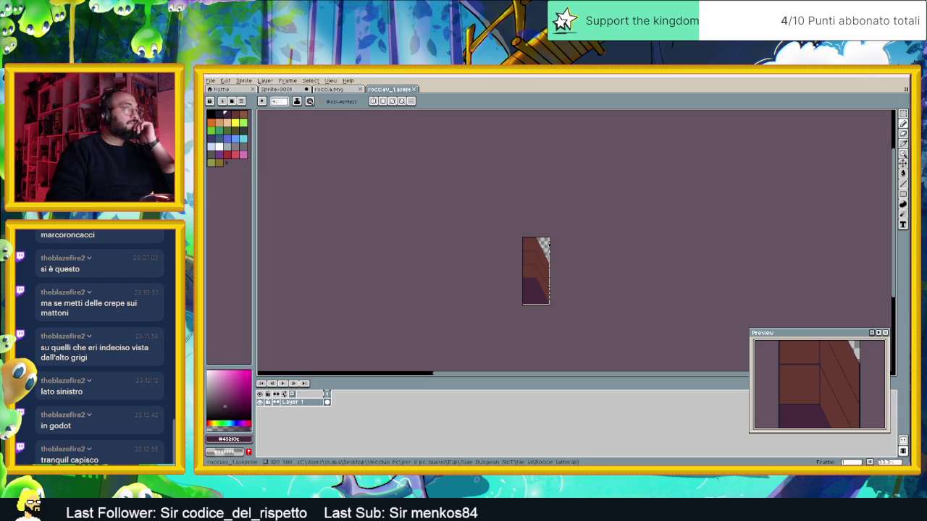
click(866, 75)
mouse_move(527, 205)
mouse_down()
mouse_move(376, 378)
mouse_move(255, 423)
mouse_move(249, 414)
mouse_up()
click(268, 168)
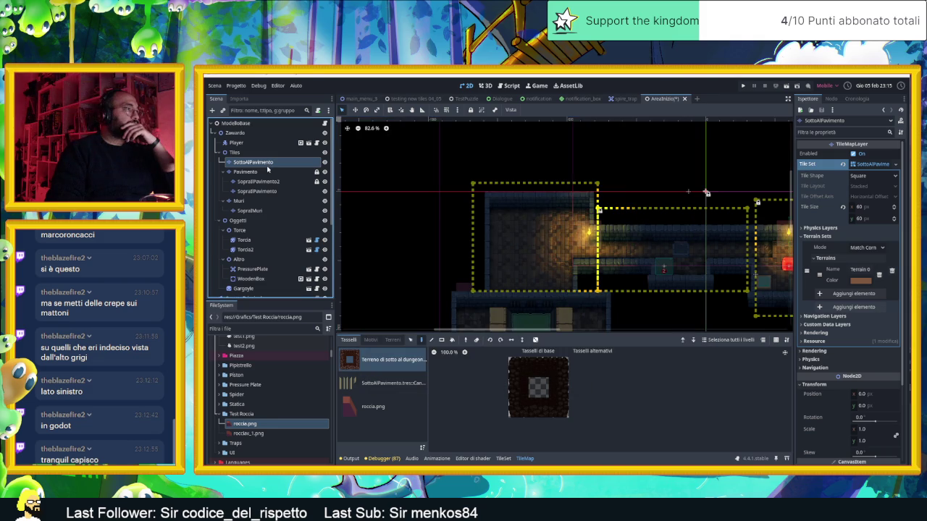
- Replace the TileSet's roccia.png source with roccia_1.png, auto-creating its atlas tiles
click(369, 410)
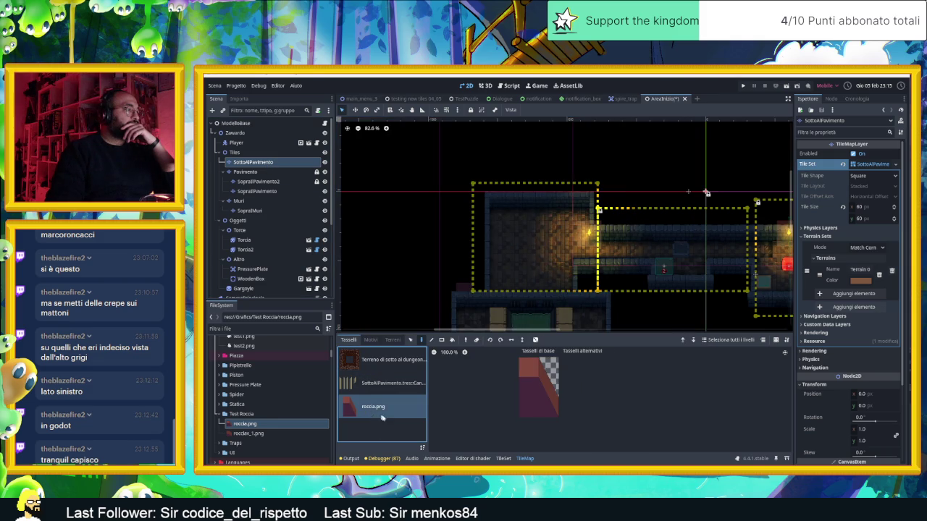
click(502, 459)
click(380, 448)
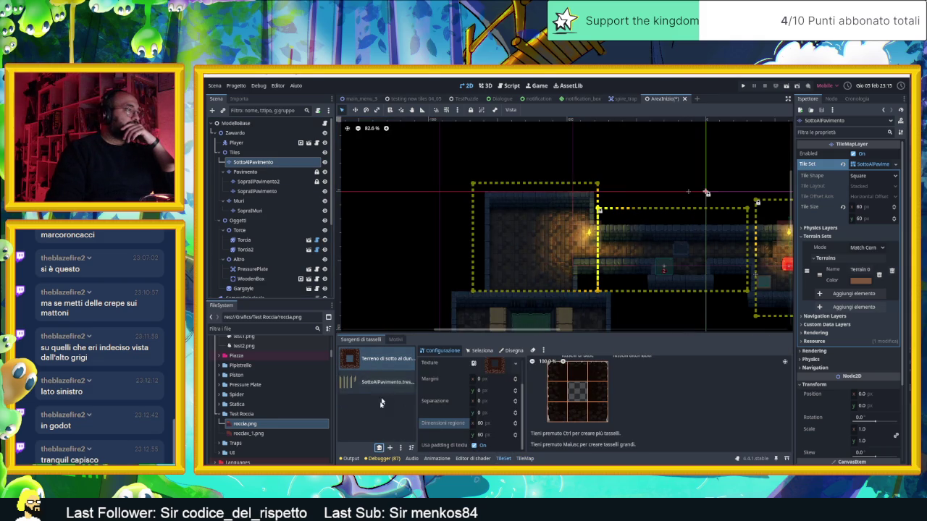
click(258, 433)
drag(272, 432, 363, 413)
click(738, 318)
scroll(592, 378, down, 1)
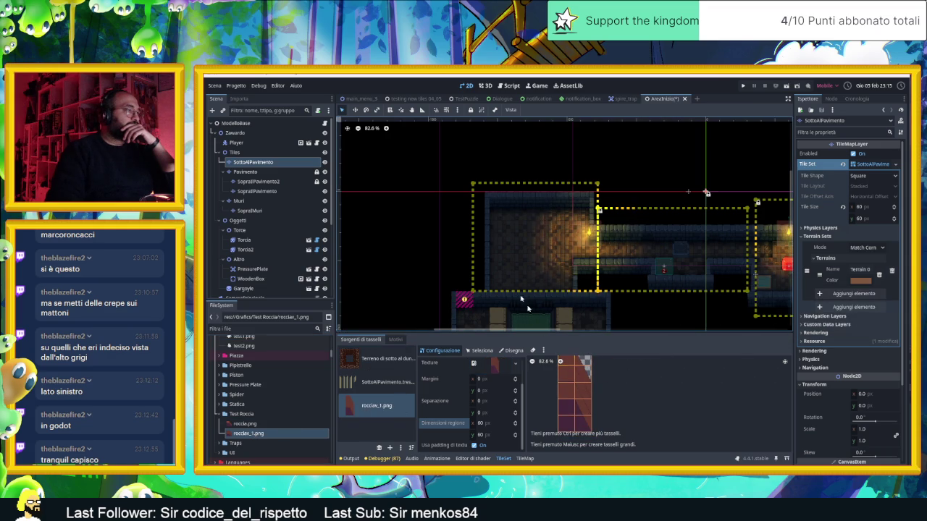
scroll(519, 283, left, 2)
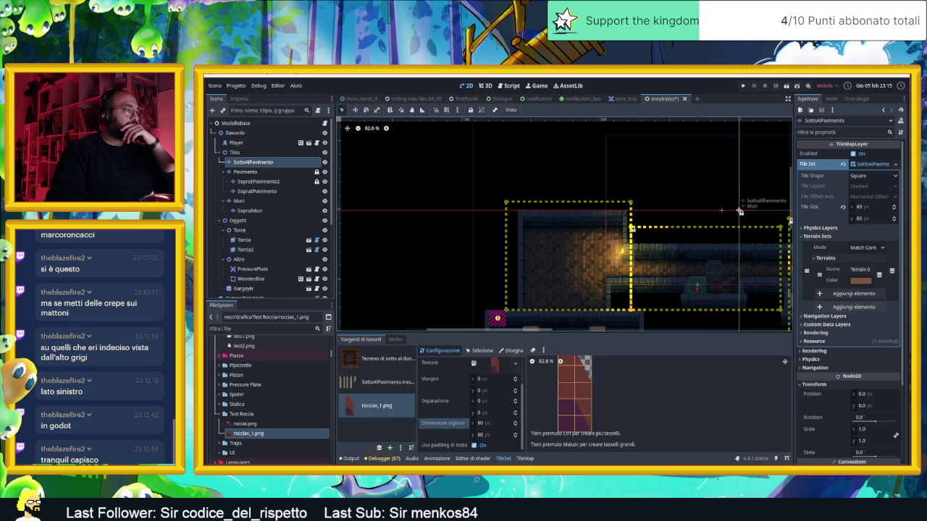
click(524, 458)
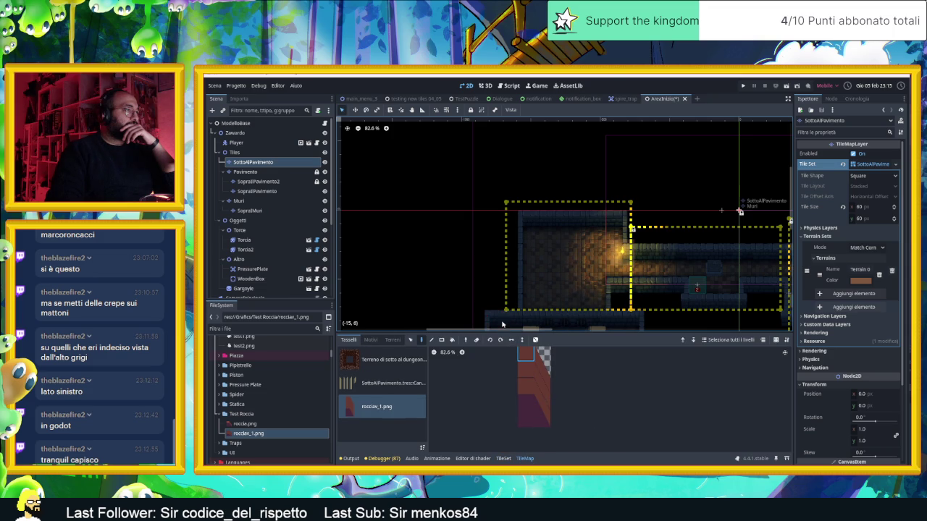
drag(514, 271, 523, 218)
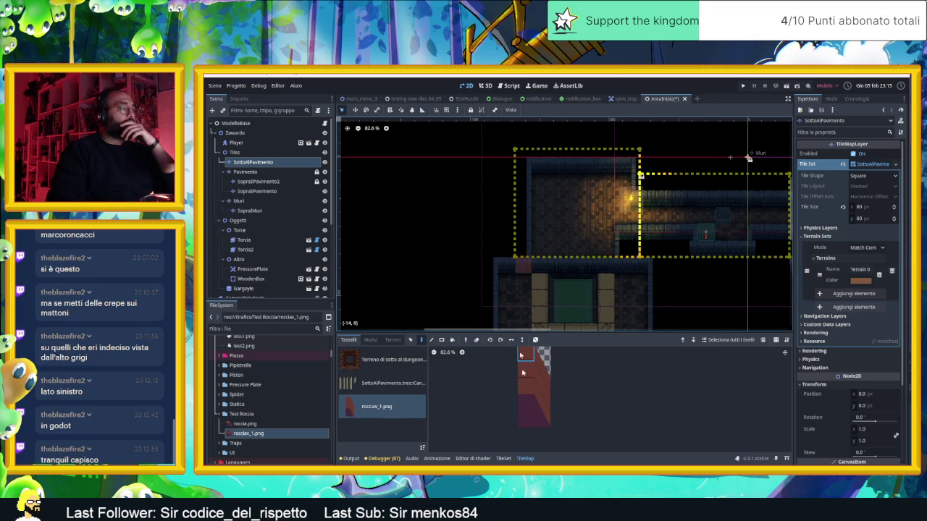
- Enlarge the tile palette and paint a 2x3 rock block at the room's top-left
click(613, 331)
mouse_move(611, 331)
mouse_down()
mouse_move(560, 331)
mouse_move(572, 313)
mouse_up()
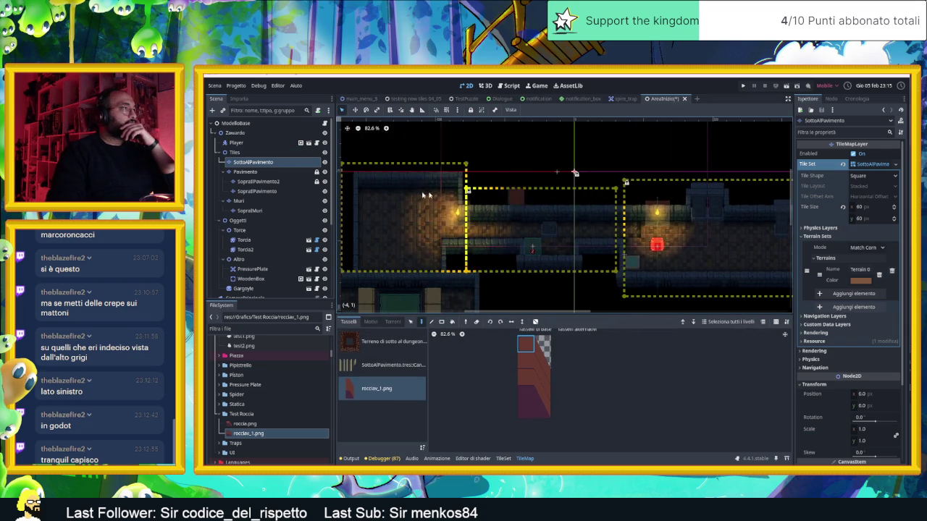
scroll(442, 194, up, 4)
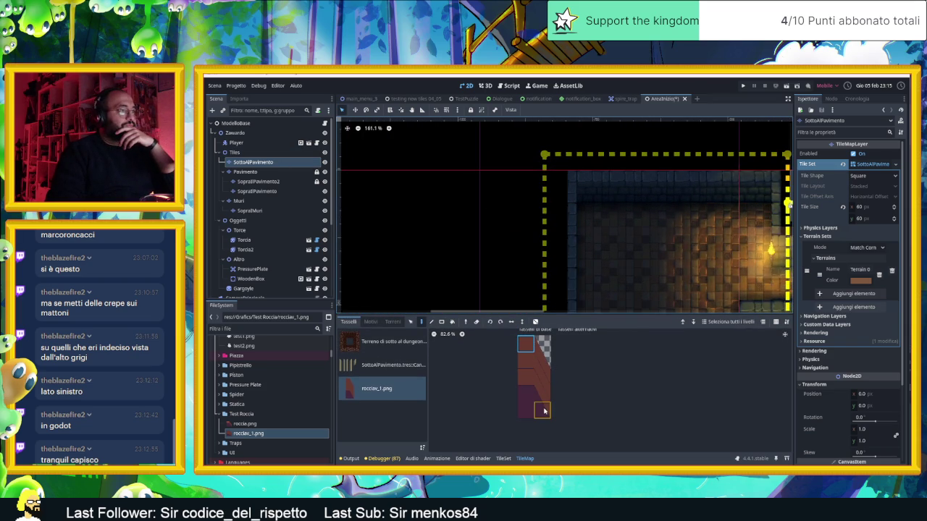
drag(547, 374, 530, 348)
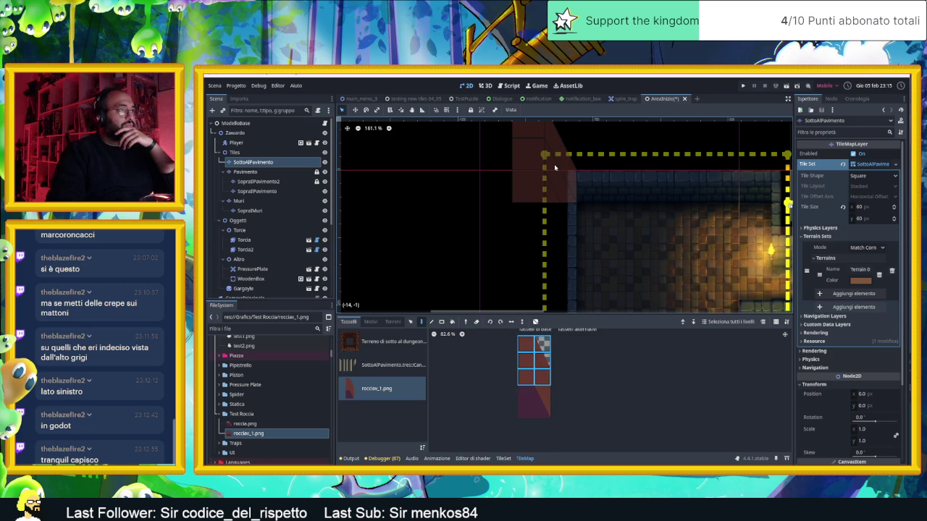
click(554, 168)
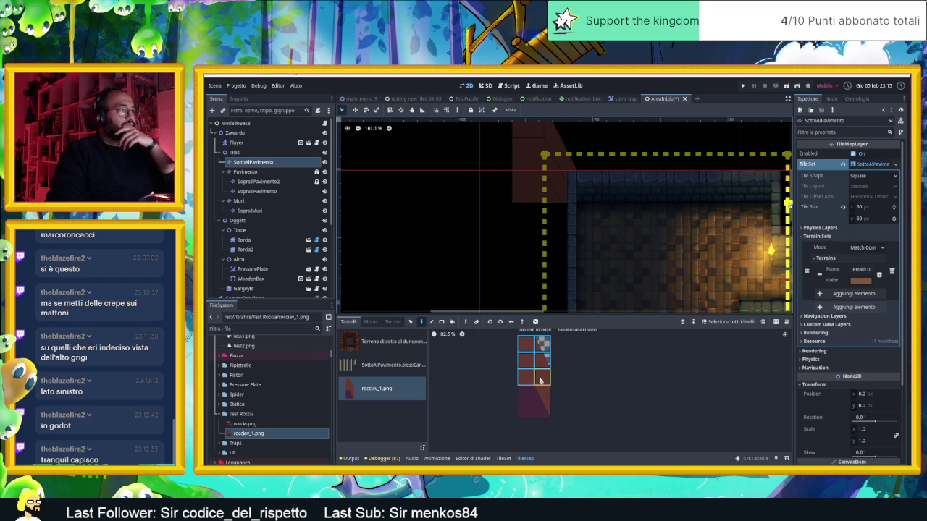
- Continue the rock column down the left edge with single middle and lower rock tiles
click(530, 364)
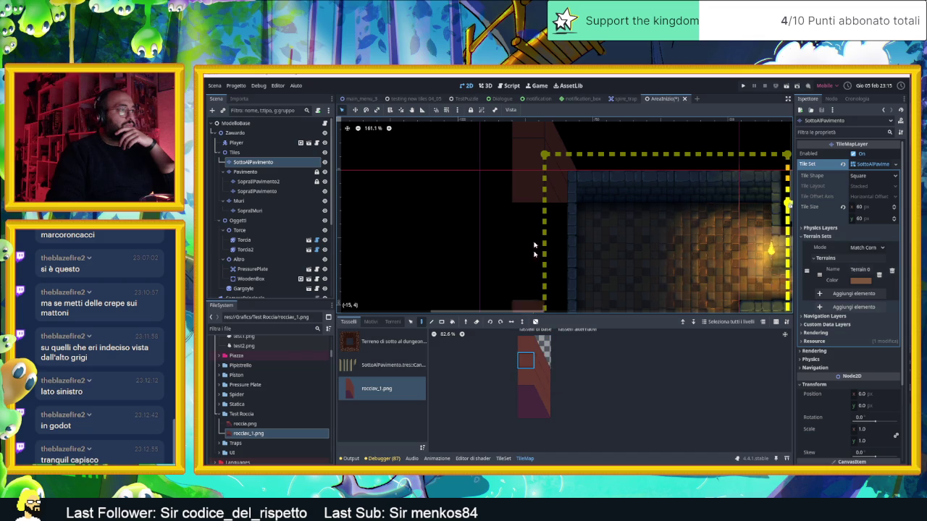
click(529, 211)
click(529, 251)
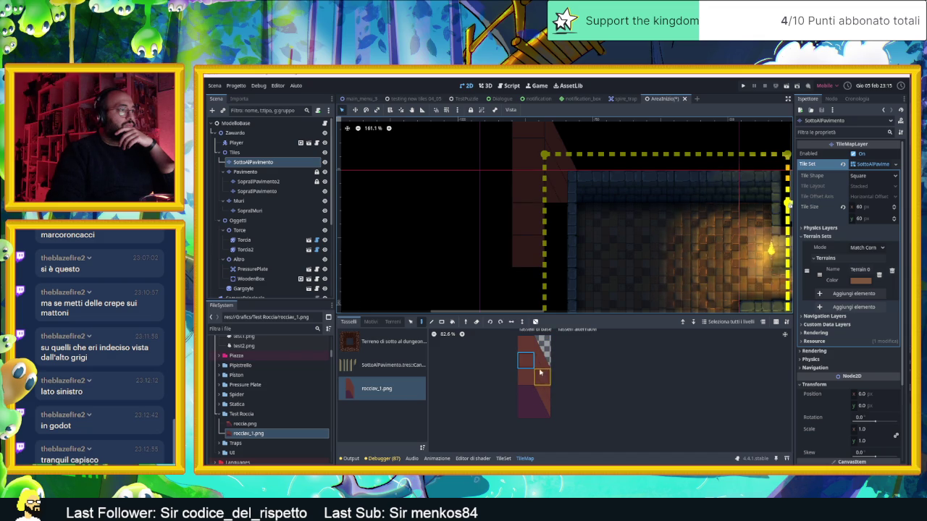
click(540, 364)
click(545, 378)
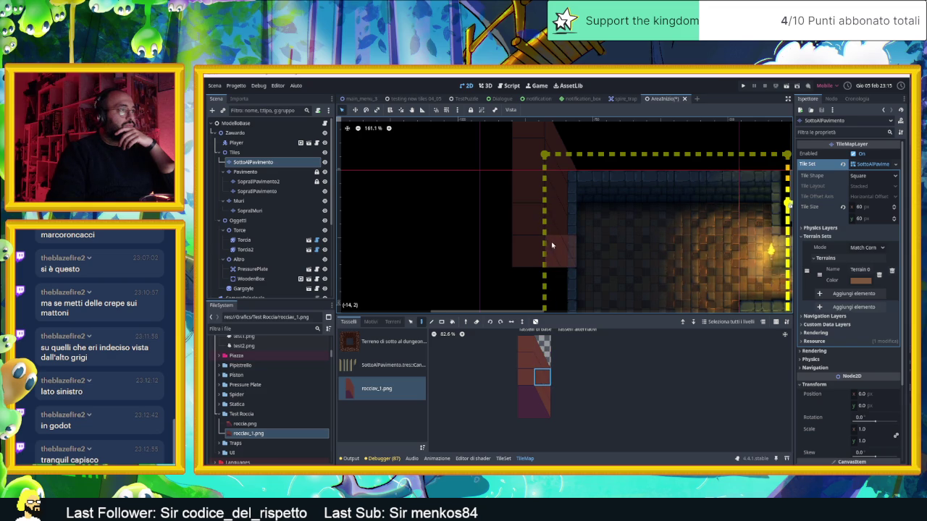
scroll(584, 215, down, 3)
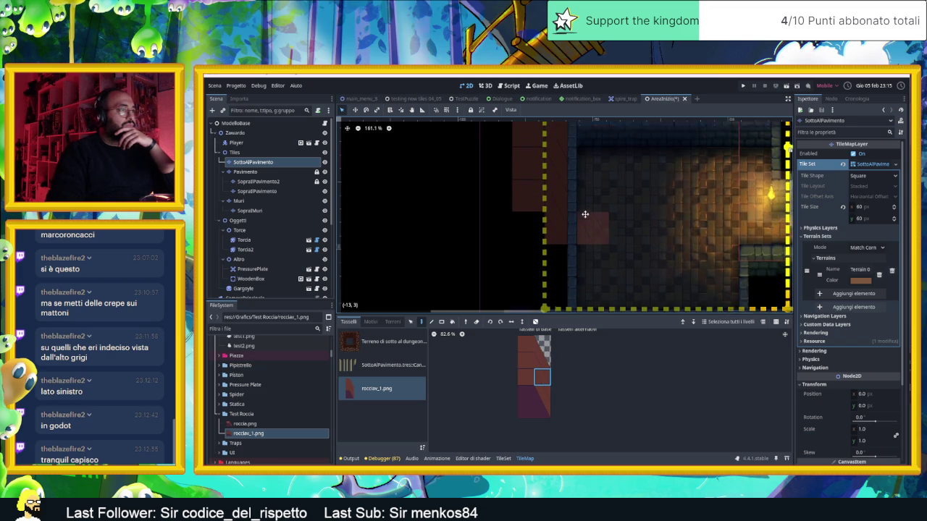
click(551, 245)
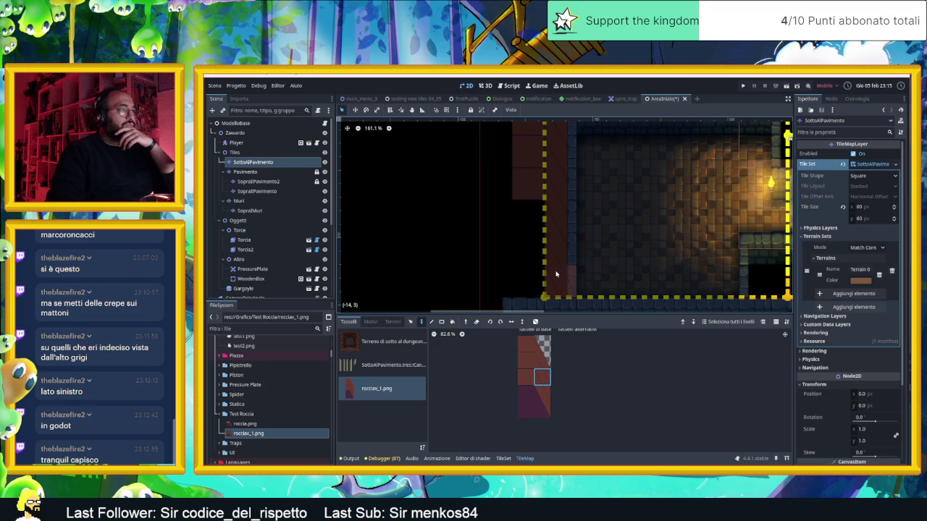
- Paint bottom-left rock tiles further down the left wall and bring the edge into view
click(542, 394)
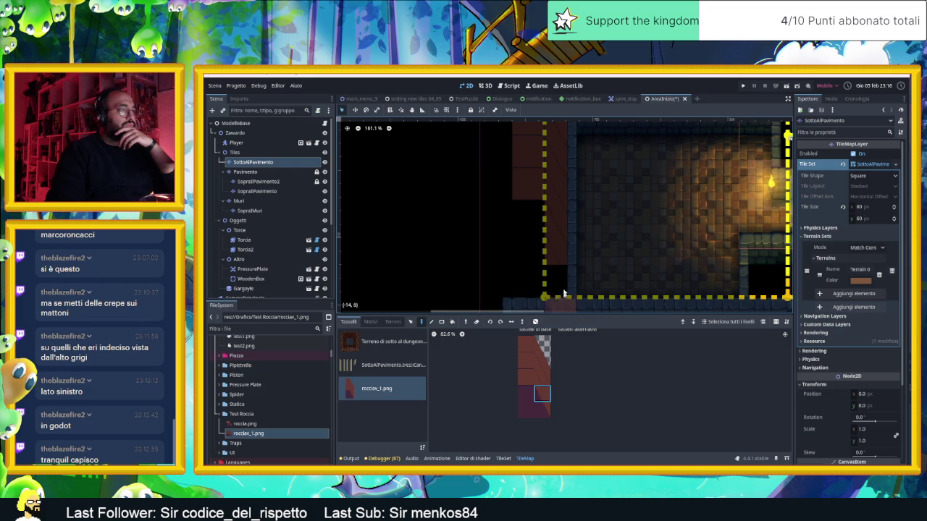
click(527, 396)
click(525, 256)
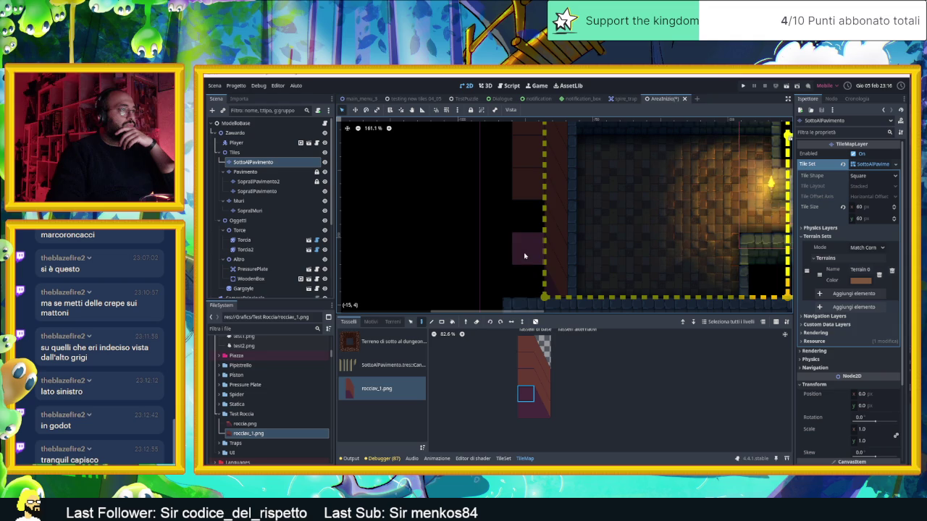
click(523, 273)
drag(524, 374, 524, 359)
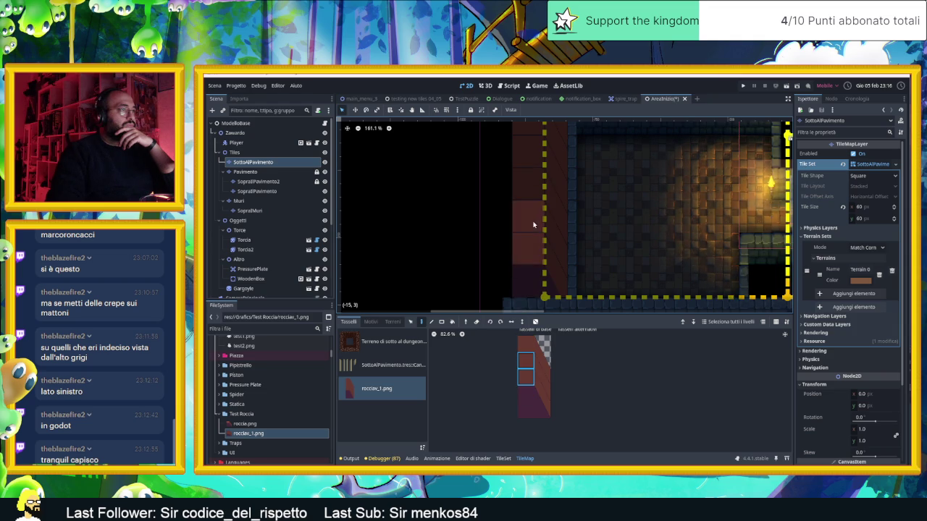
mouse_move(661, 225)
mouse_down()
mouse_move(549, 215)
mouse_move(516, 237)
mouse_up()
scroll(549, 215, down, 2)
scroll(517, 239, down, 2)
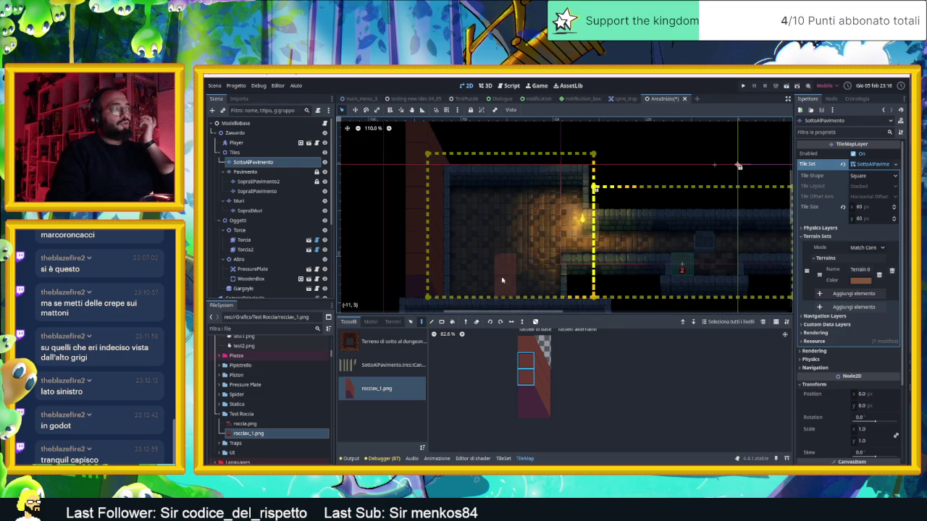
- Bring the lower room's left side into view and paint rock tiles into the column
scroll(529, 239, down, 3)
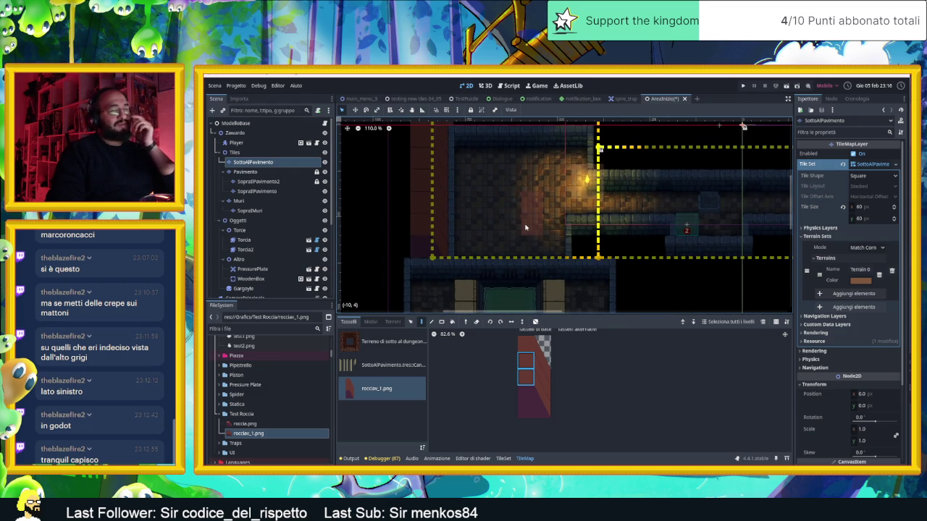
mouse_move(463, 258)
mouse_down()
mouse_move(579, 209)
mouse_move(621, 181)
mouse_move(619, 170)
mouse_up()
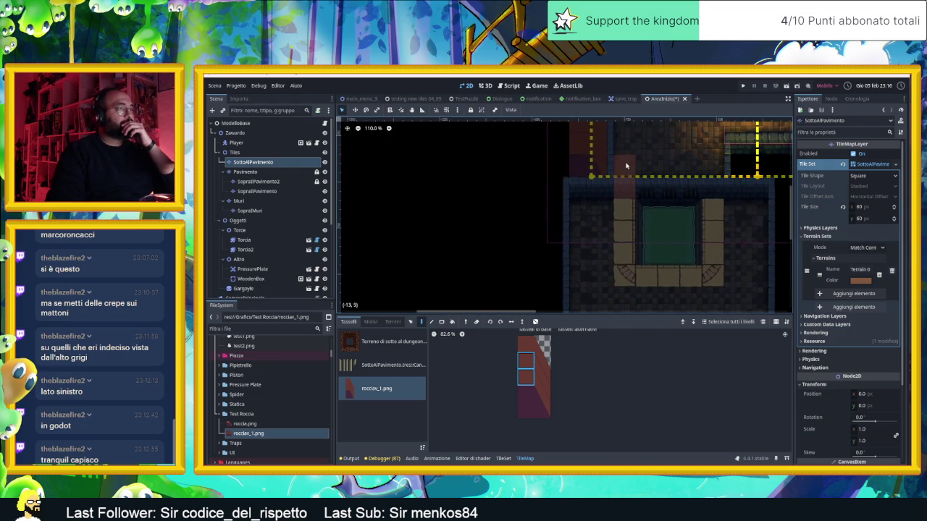
drag(526, 343, 525, 377)
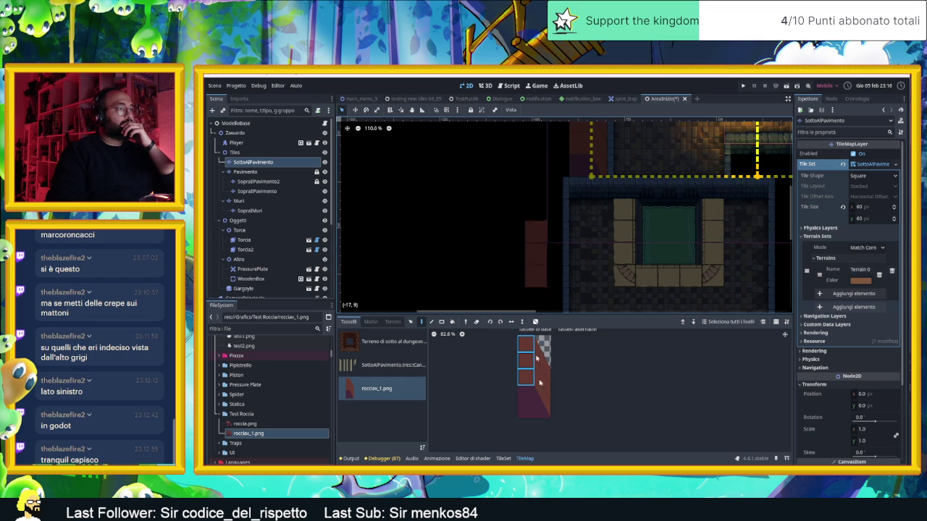
drag(526, 343, 545, 377)
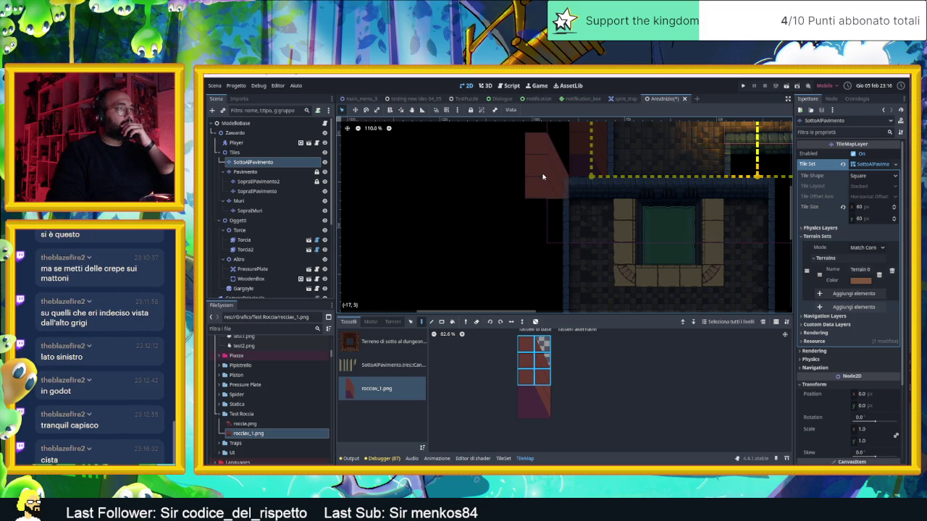
click(541, 375)
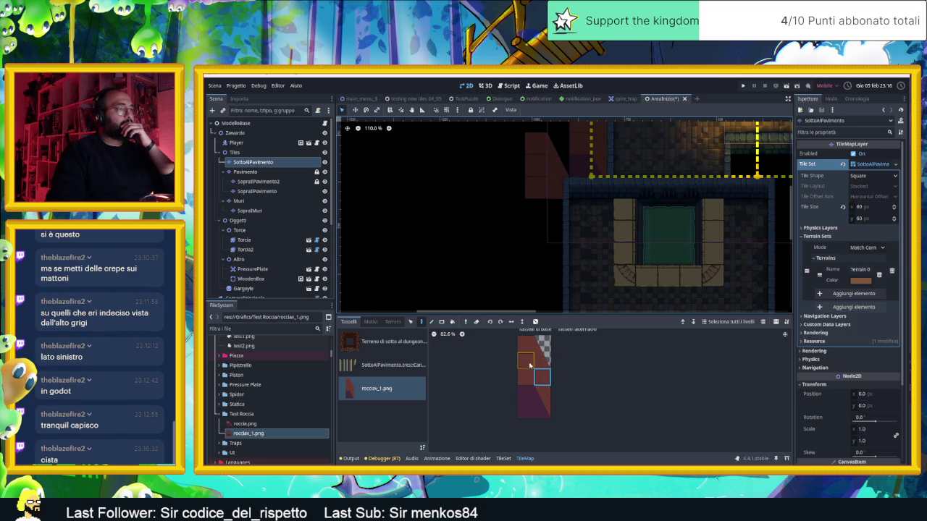
click(529, 366)
click(534, 210)
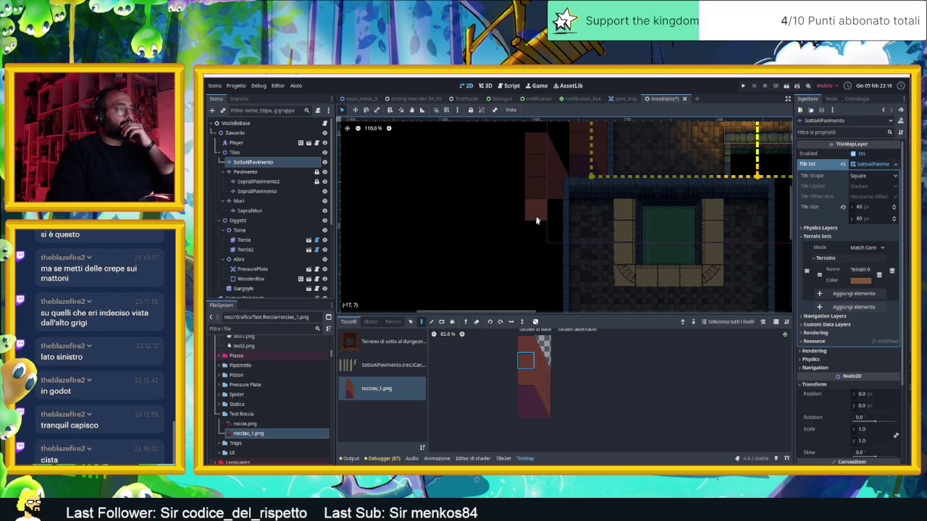
- Extend the rock column three tiles down and add rock tiles below the room's wall
scroll(553, 248, down, 2)
drag(526, 186, 525, 253)
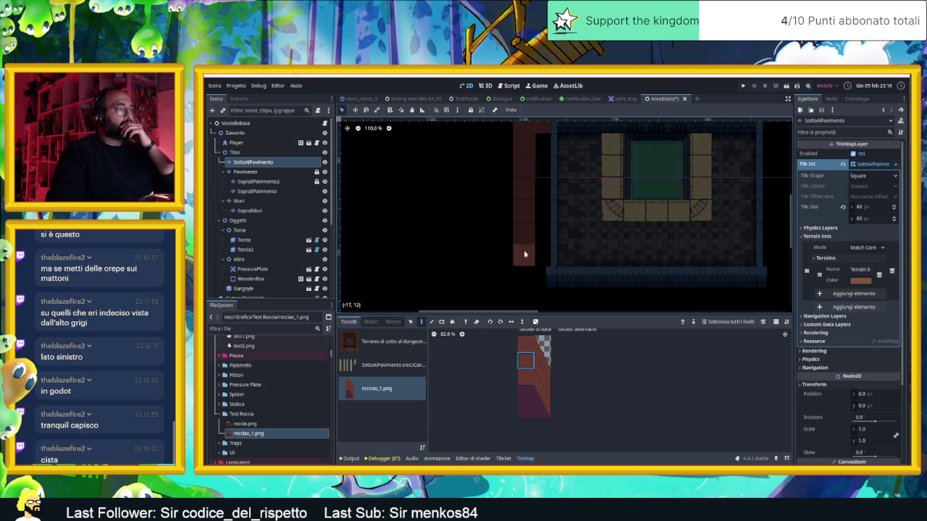
click(541, 377)
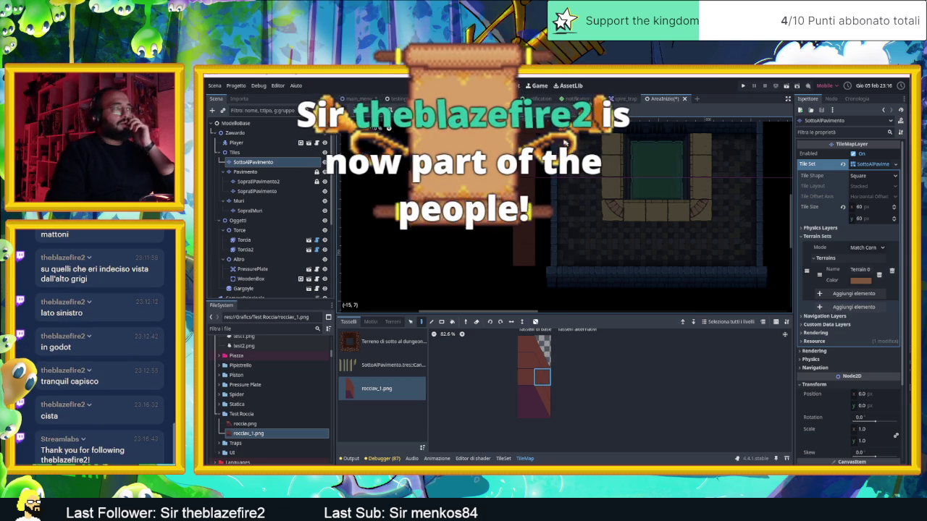
scroll(564, 231, up, 2)
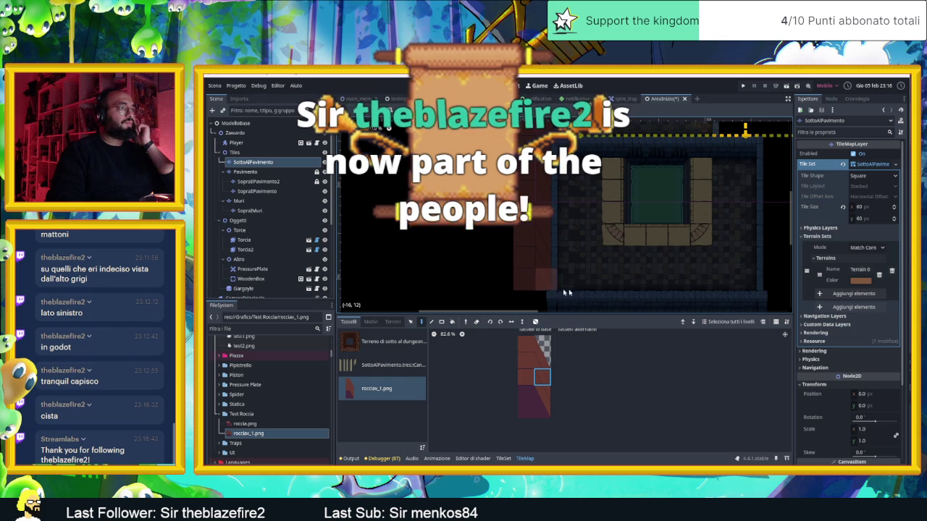
scroll(543, 261, down, 5)
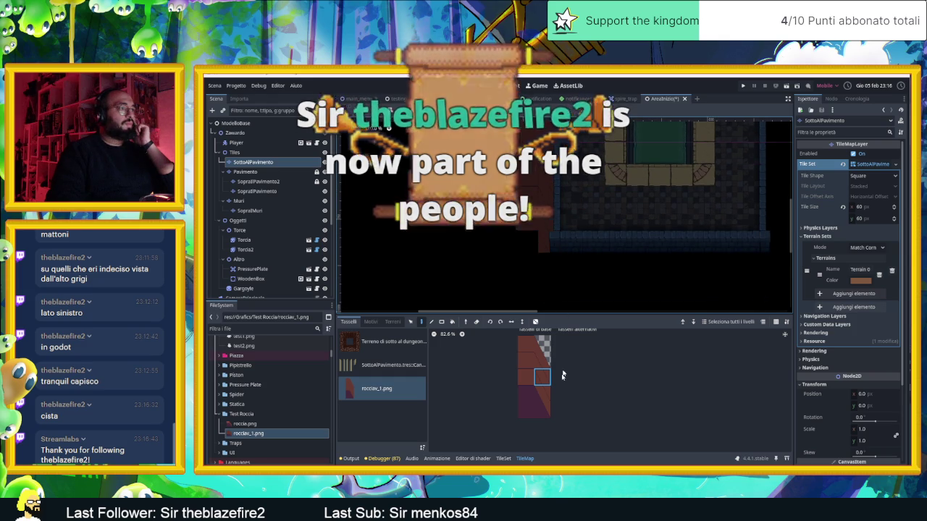
click(543, 393)
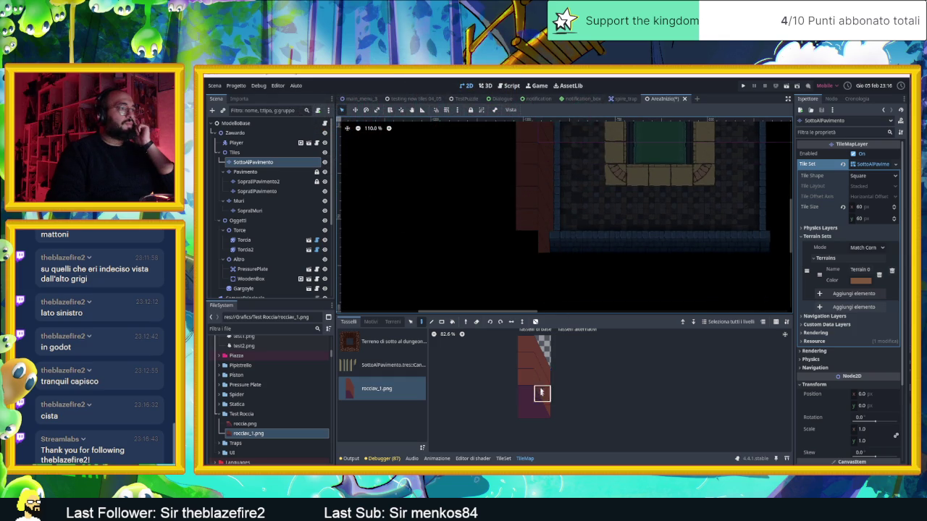
click(549, 262)
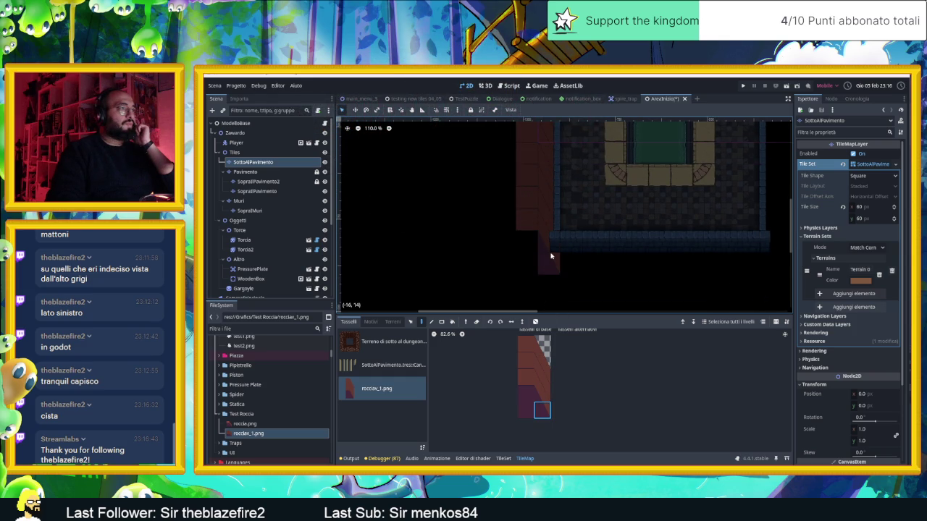
click(527, 404)
click(523, 391)
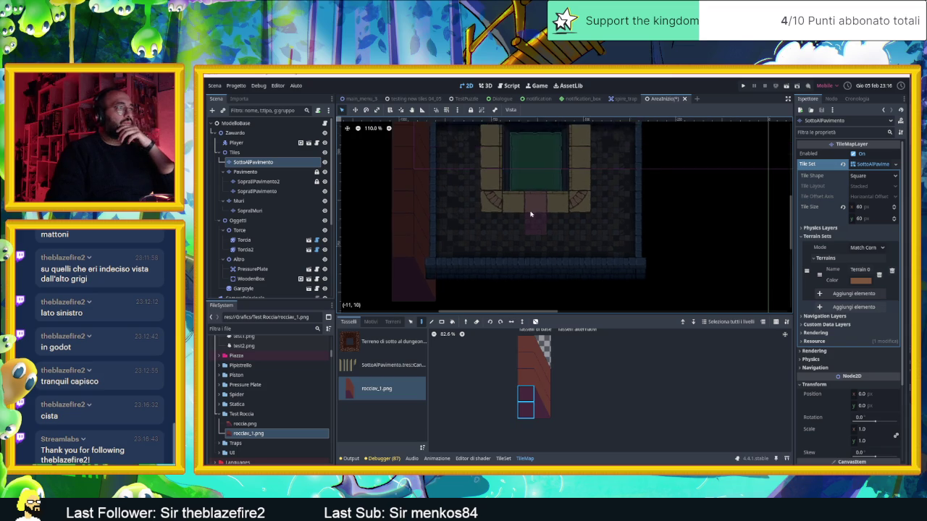
- Paint a 2x3 rock tile block at the column's bottom beside the lower room
scroll(530, 214, down, 1)
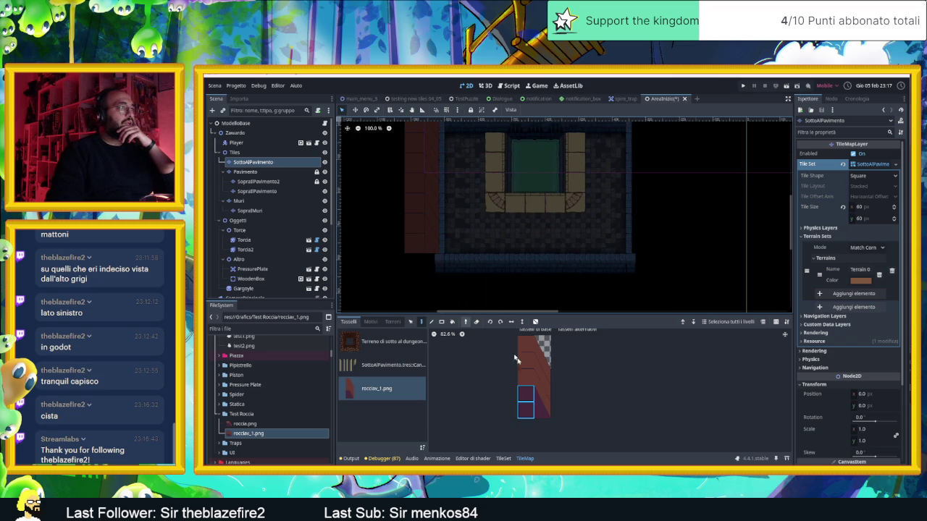
drag(541, 409, 524, 376)
click(423, 233)
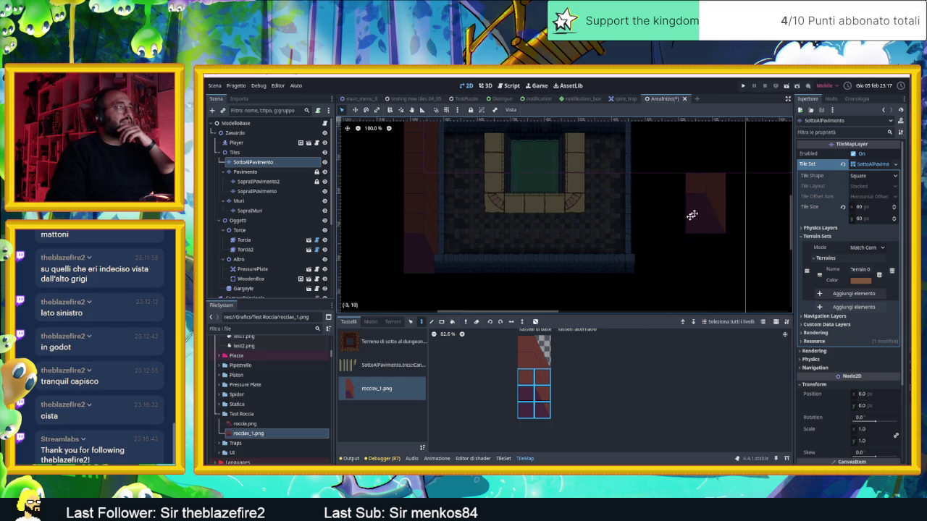
scroll(700, 207, up, 2)
scroll(647, 231, down, 1)
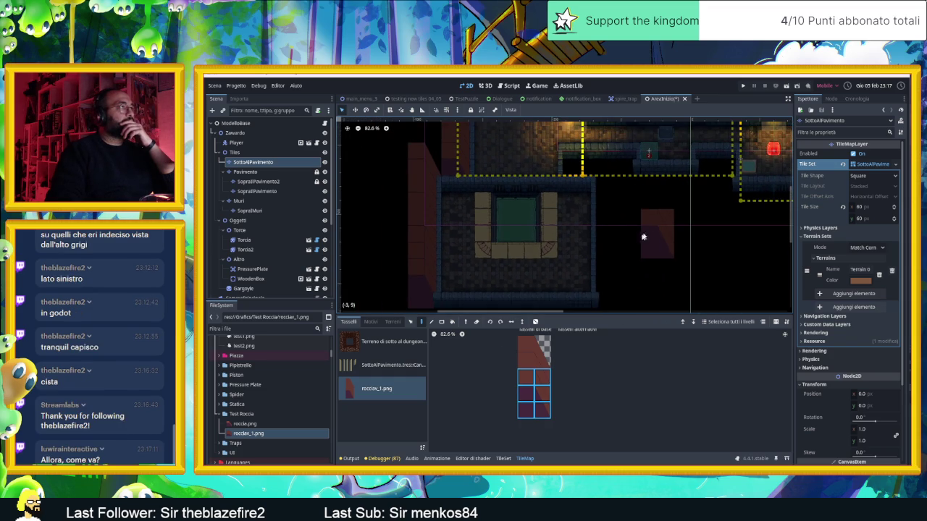
scroll(630, 223, down, 1)
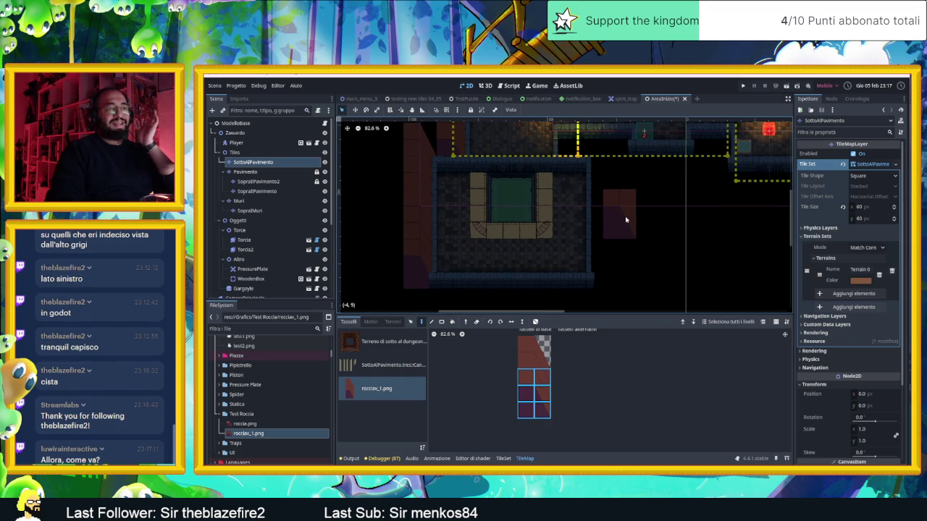
- Run the project and move the slime left, up, down and right to check the rock wall
click(786, 86)
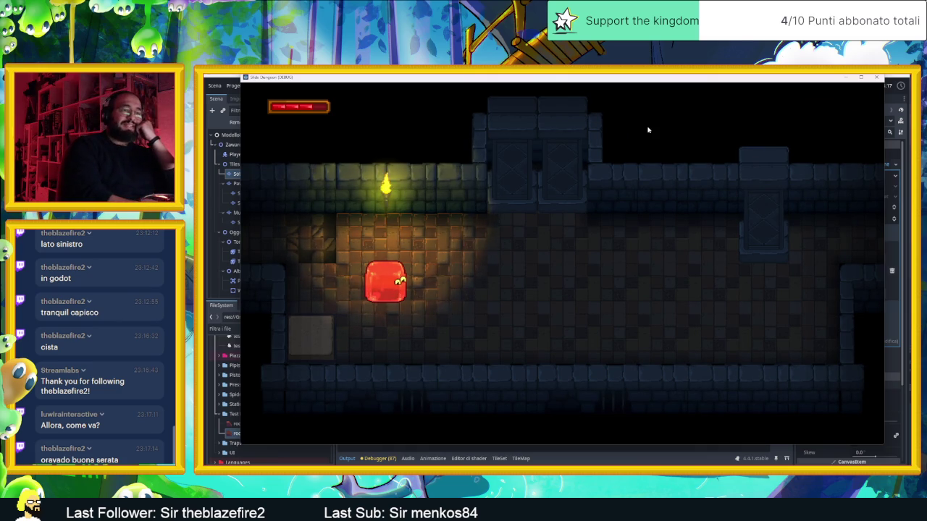
key(Left)
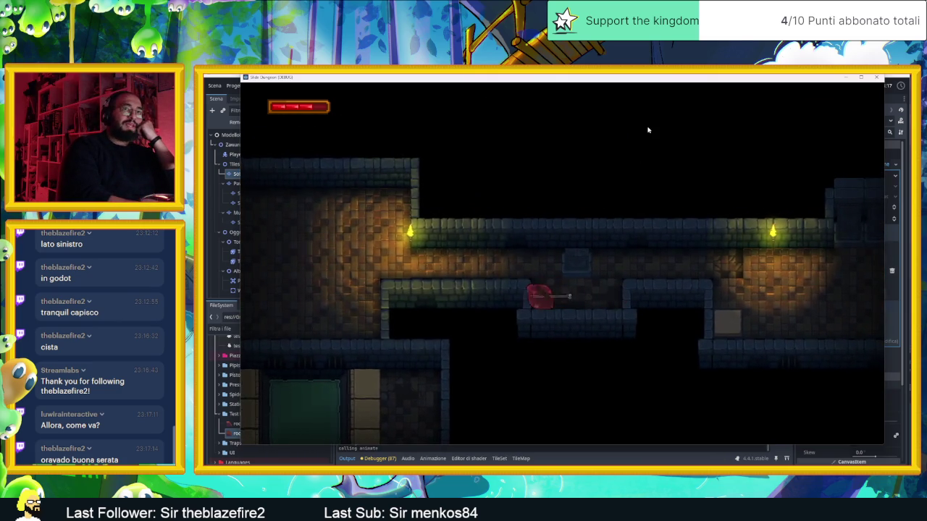
key(Up)
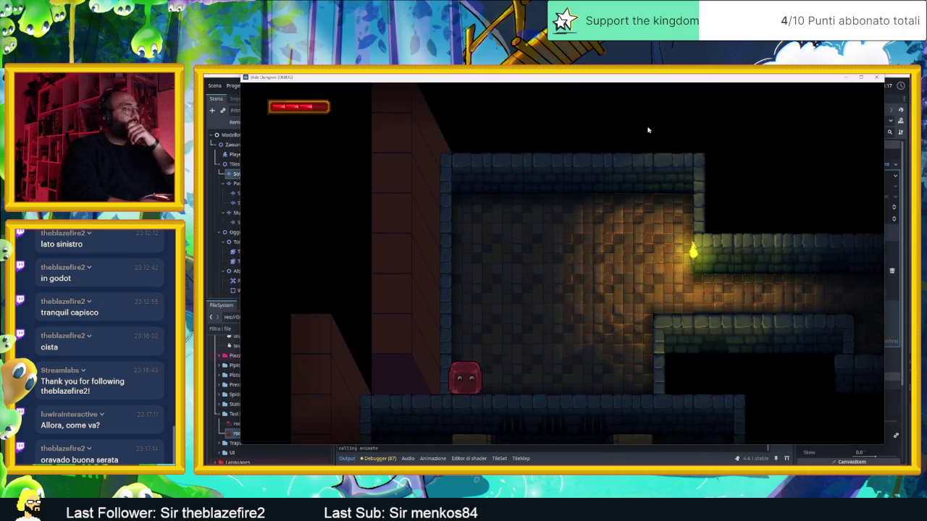
key(Up)
key(Down)
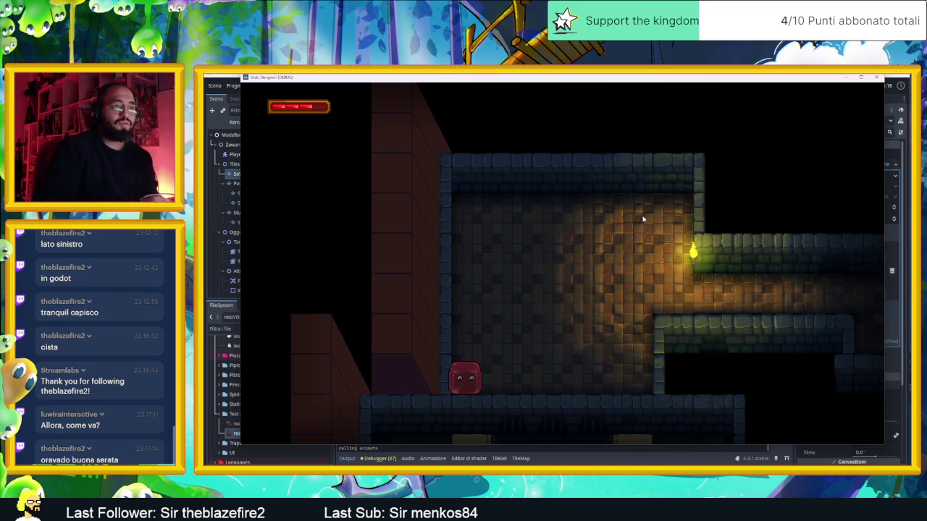
key(Right)
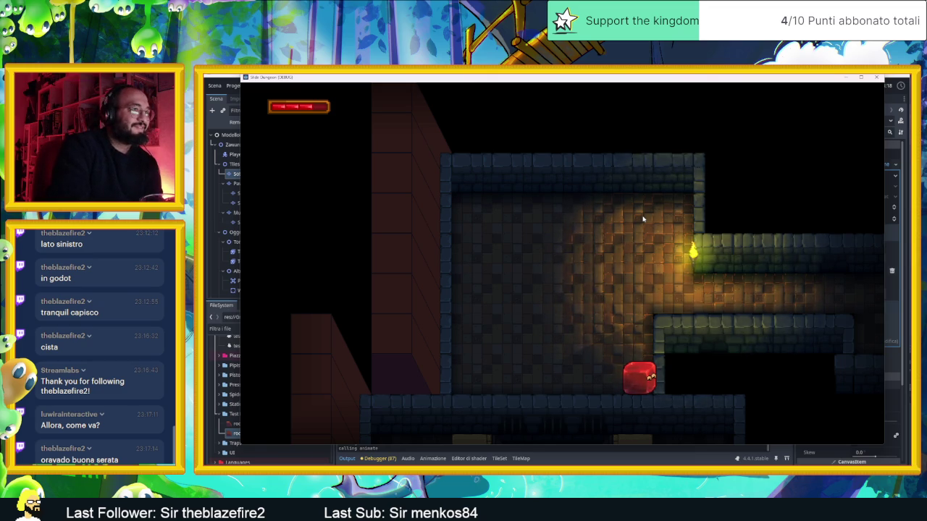
key(Left)
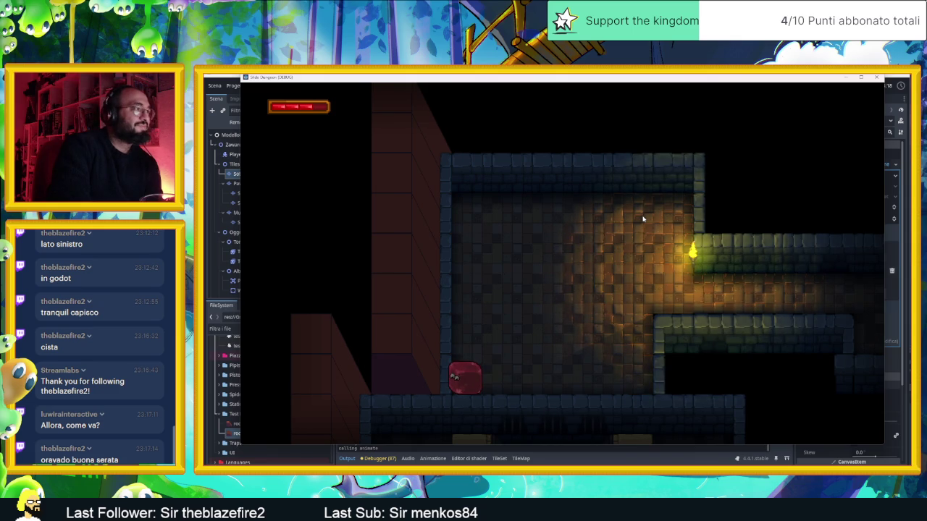
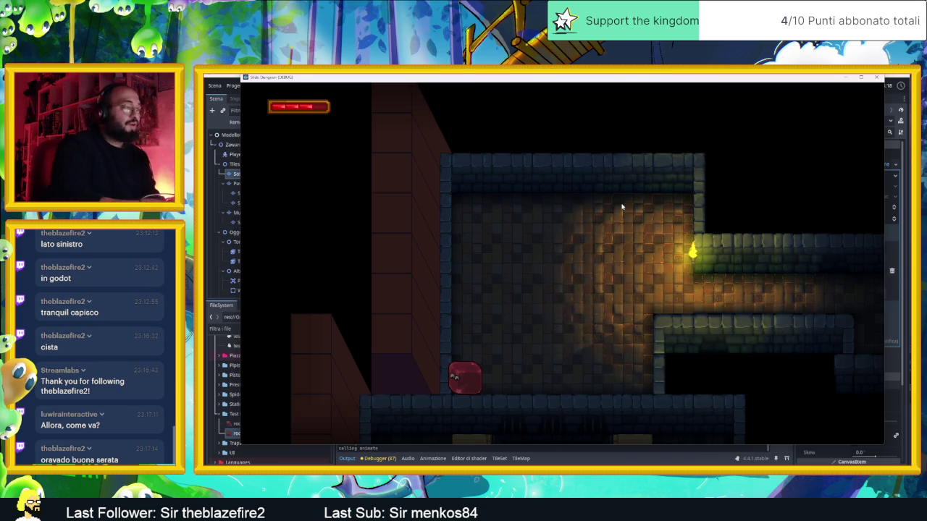
- In the test game, move the slime right and up into the next rooms, then back left
key(Right)
key(Up)
key(Right)
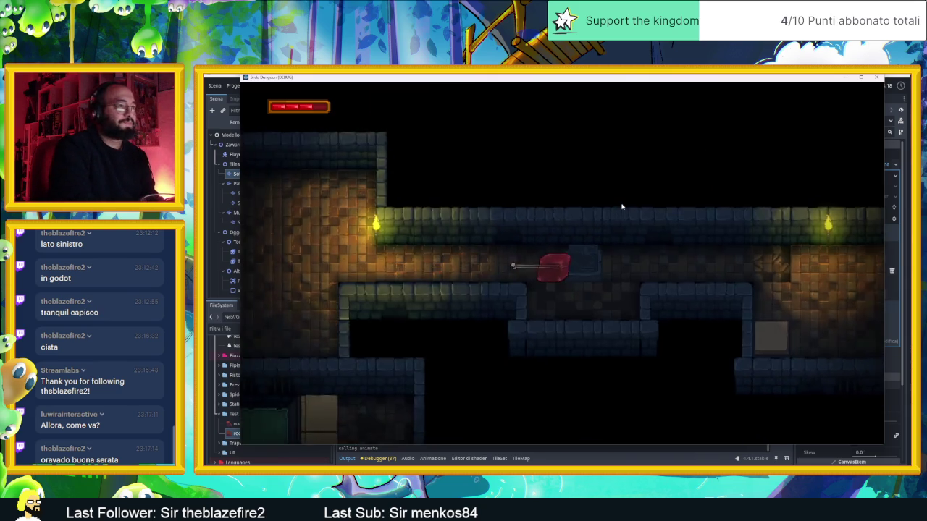
key(Up)
key(Right)
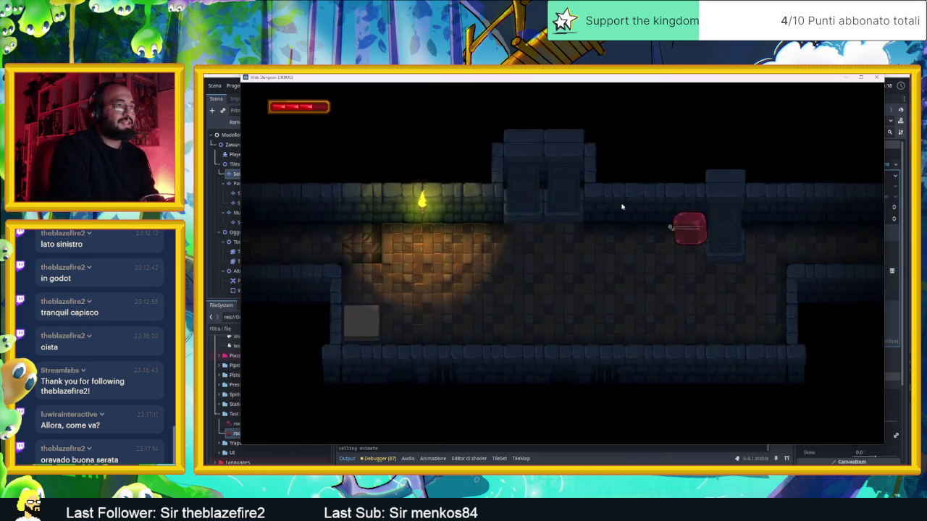
key(Down)
key(Left)
key(Up)
key(Right)
key(Down)
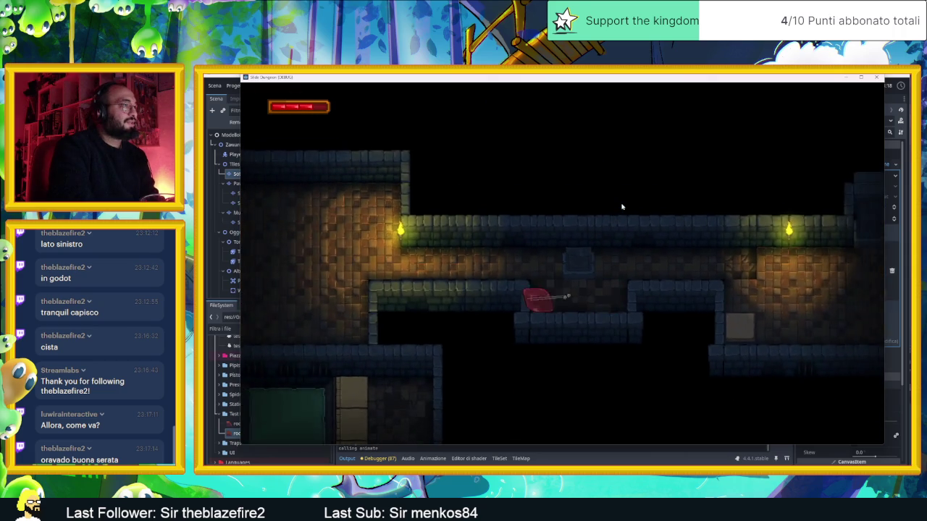
key(Left)
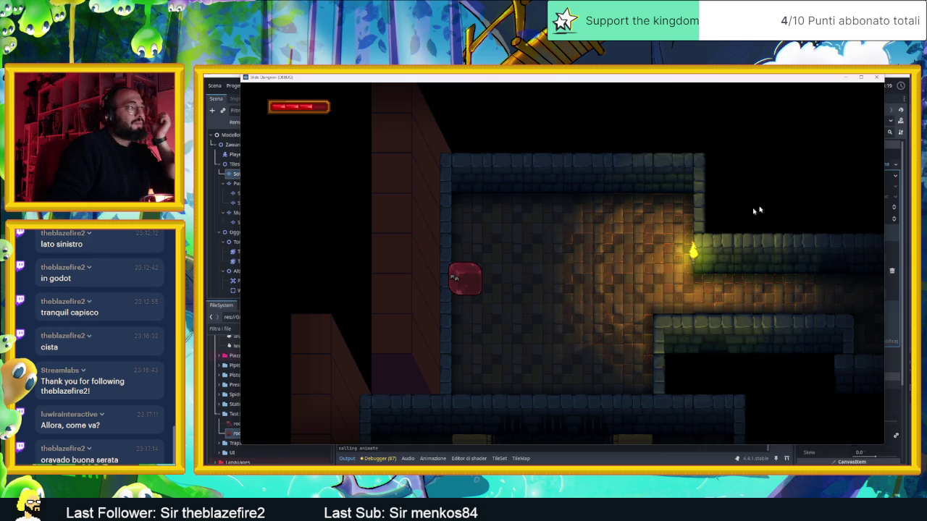
- Stop the test game and erase the red L-shaped rocciav_1 rock tiles from SottoAlPavimento
click(876, 77)
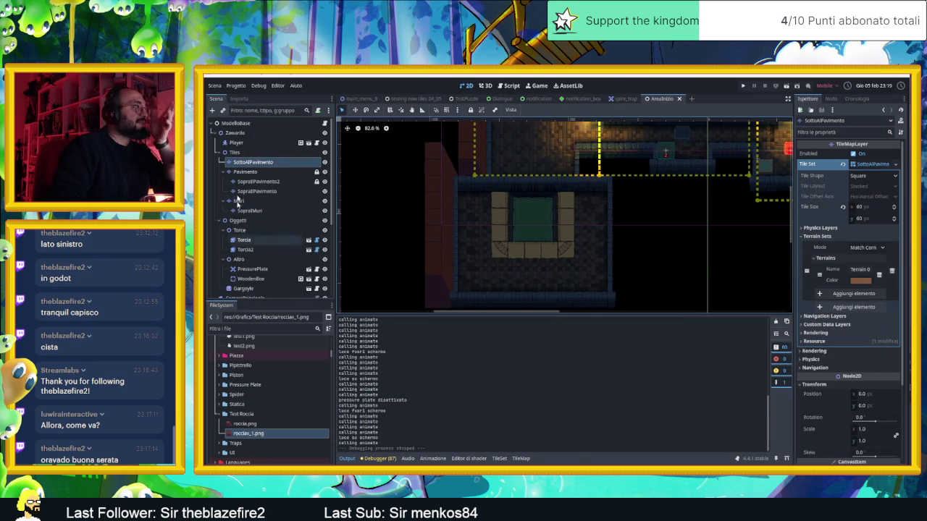
click(292, 164)
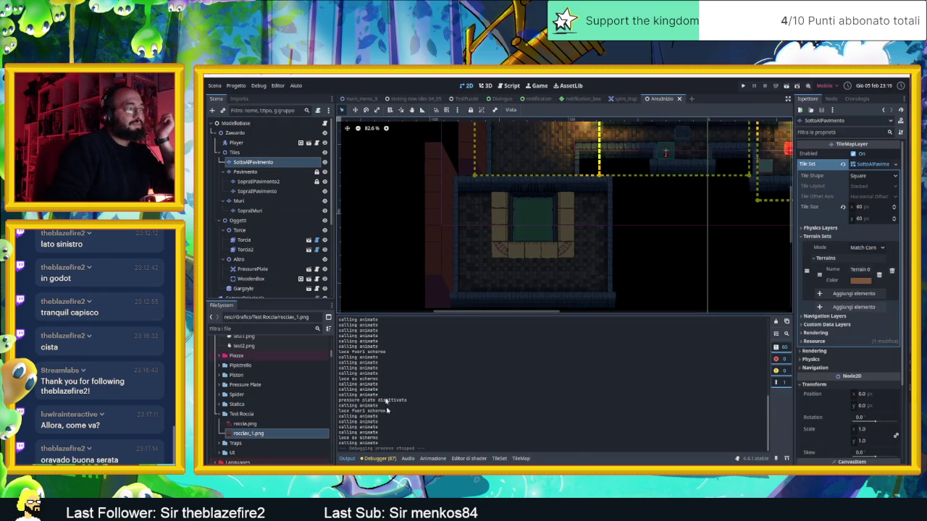
click(281, 172)
click(280, 162)
mouse_move(428, 209)
mouse_down()
mouse_move(453, 242)
mouse_move(458, 194)
mouse_move(481, 297)
mouse_move(456, 238)
mouse_move(456, 252)
mouse_up()
scroll(455, 252, down, 3)
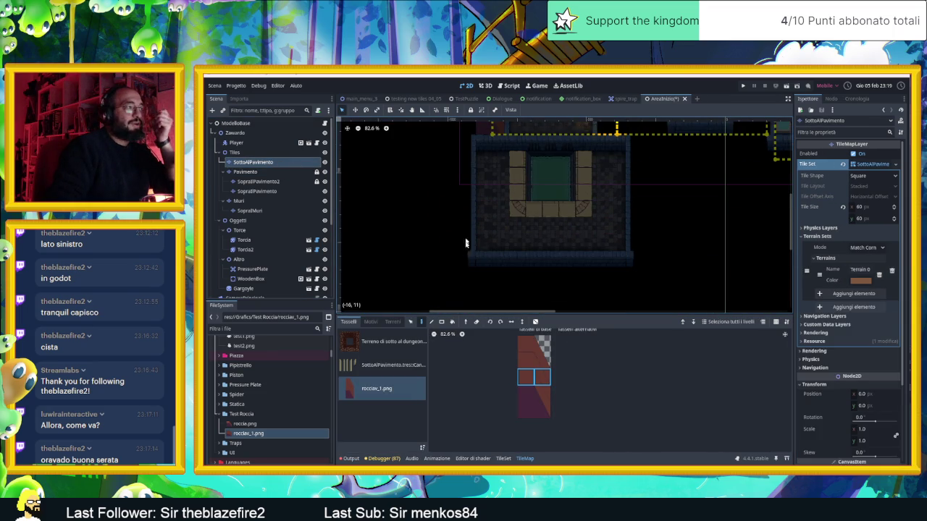
scroll(466, 201, up, 3)
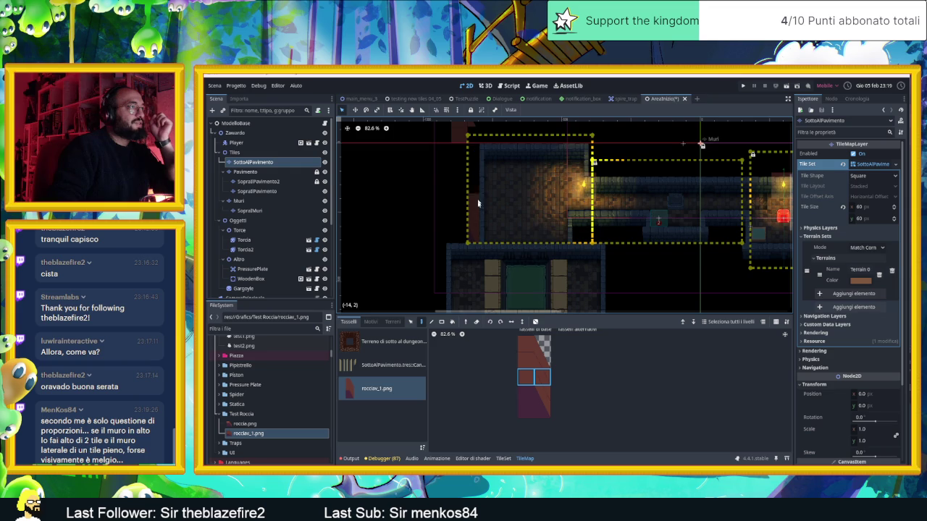
scroll(476, 203, up, 1)
scroll(476, 204, up, 2)
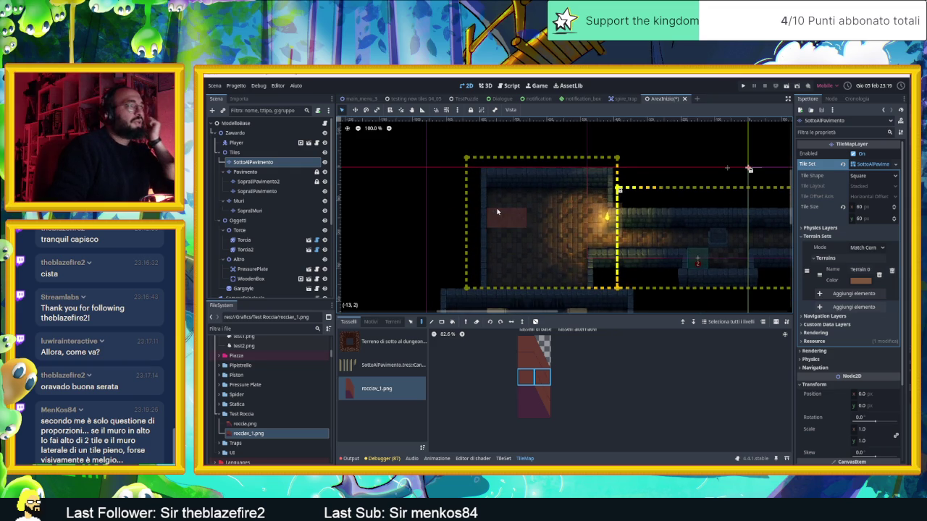
scroll(478, 196, down, 1)
scroll(413, 159, up, 2)
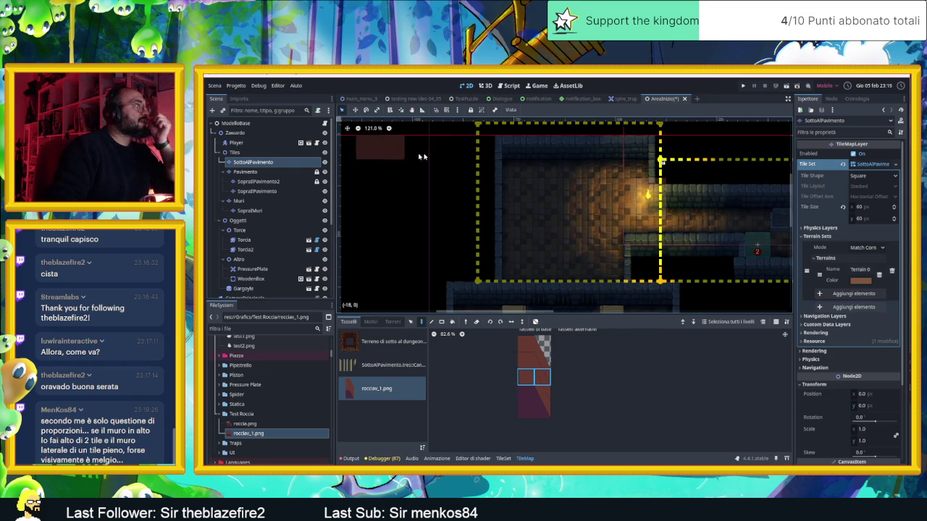
click(275, 201)
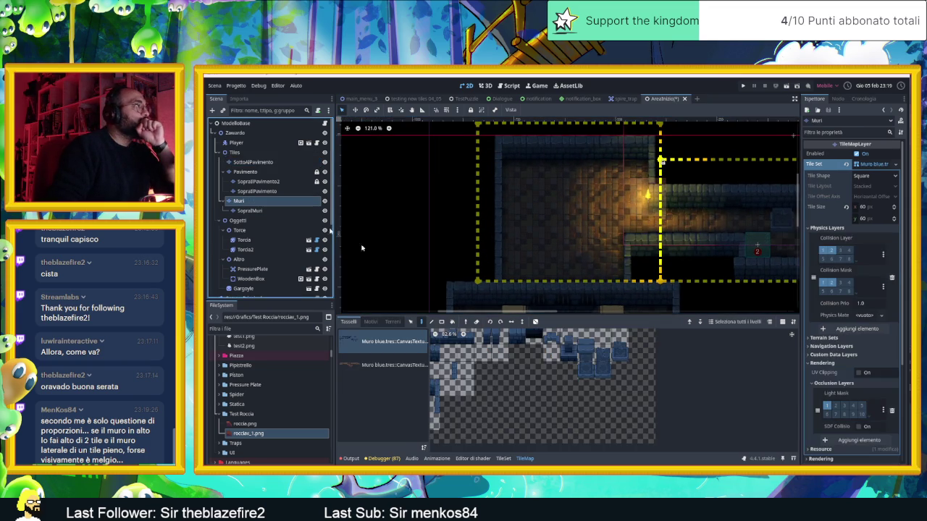
- Extend the top and bottom blue stone wall rows of the starting room to the left
click(567, 378)
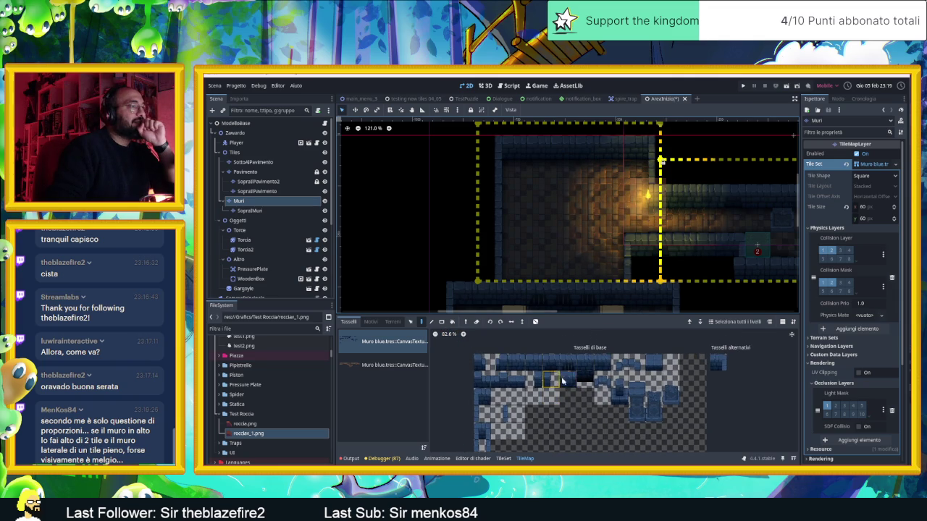
mouse_move(488, 163)
mouse_down()
mouse_move(481, 153)
mouse_move(406, 154)
mouse_move(387, 174)
mouse_up()
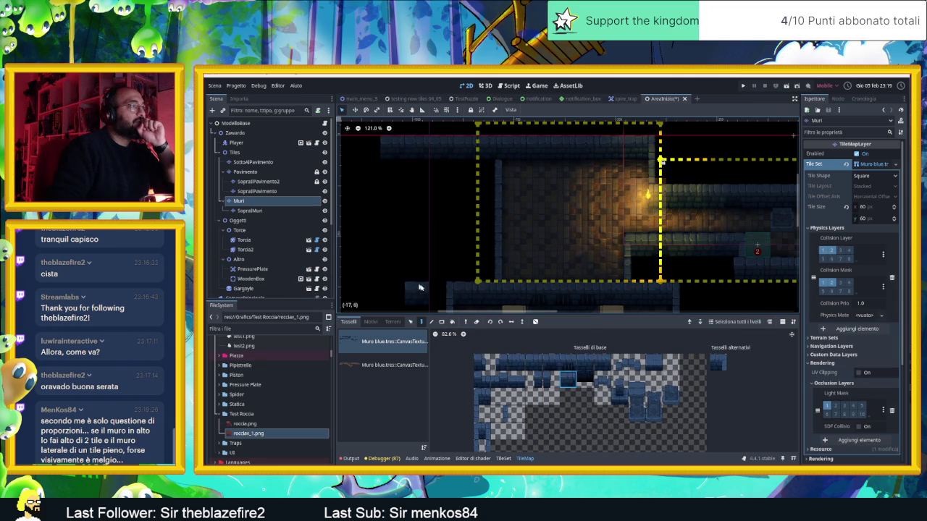
drag(428, 291, 367, 293)
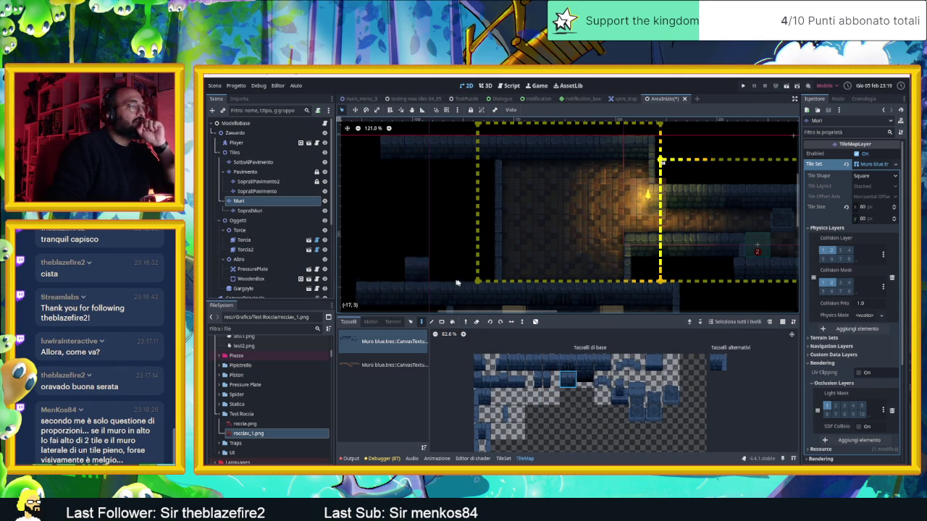
scroll(449, 239, down, 3)
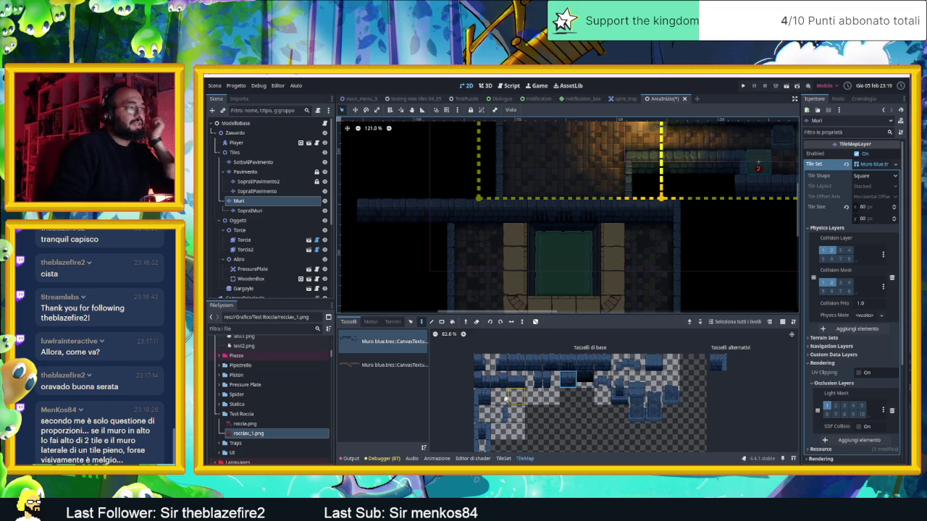
- Add two more wall tiles at the left end of the top wall
click(719, 368)
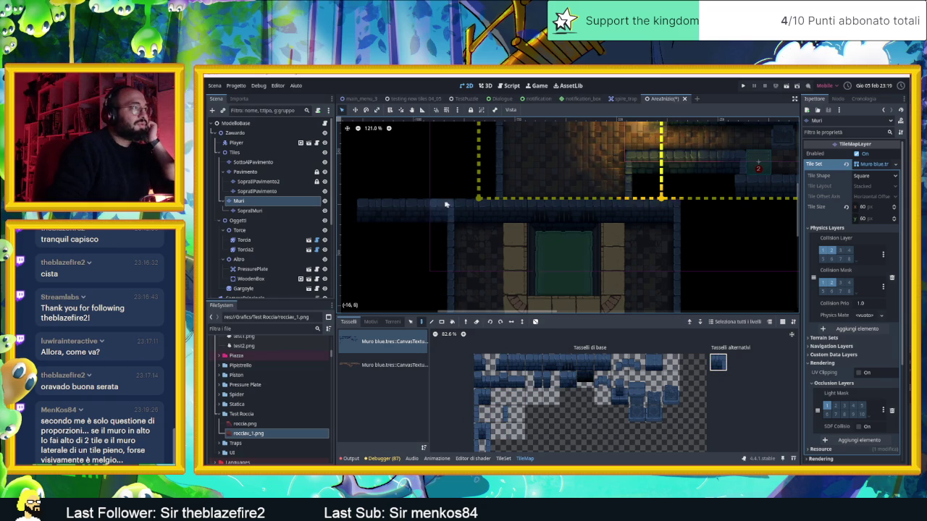
scroll(480, 250, down, 5)
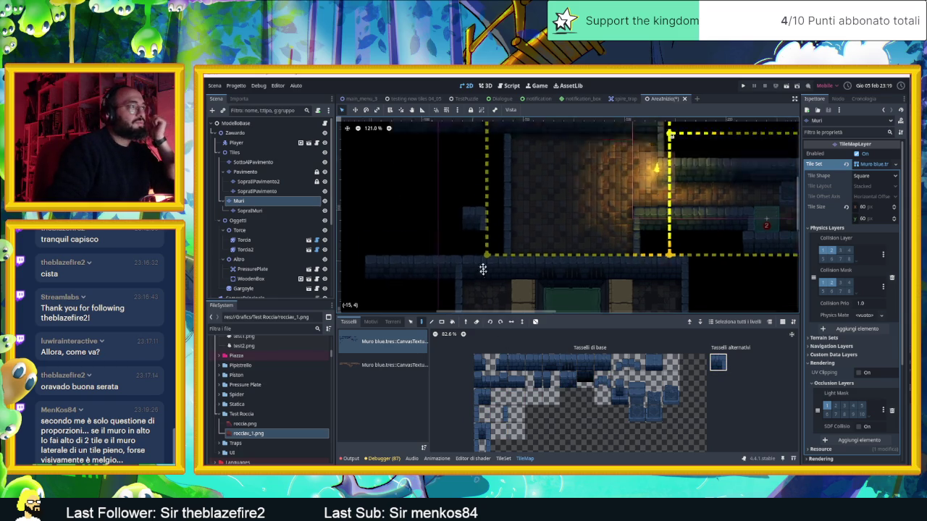
scroll(569, 203, down, 2)
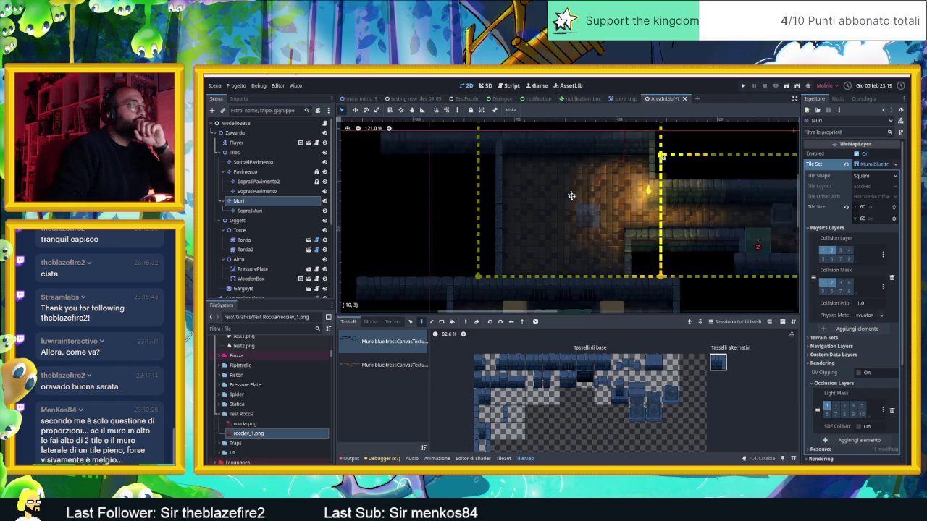
scroll(527, 203, up, 2)
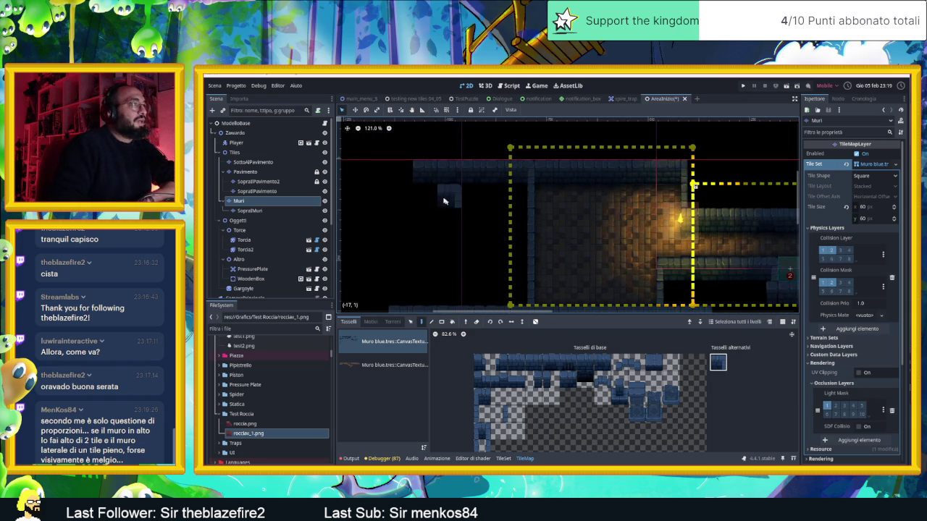
click(534, 362)
click(400, 171)
click(376, 171)
- Recentre on the starting room and switch to the 'testing new tiles 04_05' scene
scroll(546, 190, down, 2)
scroll(548, 192, up, 2)
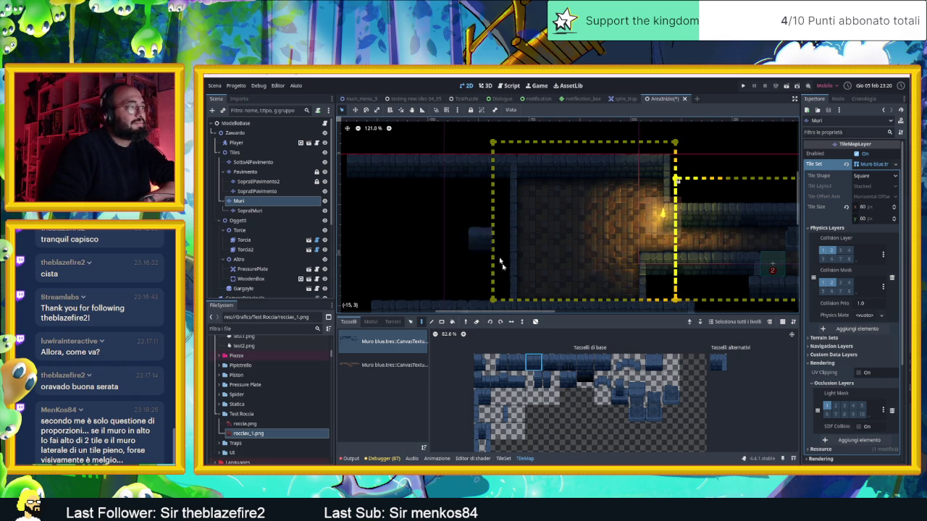
scroll(495, 259, down, 1)
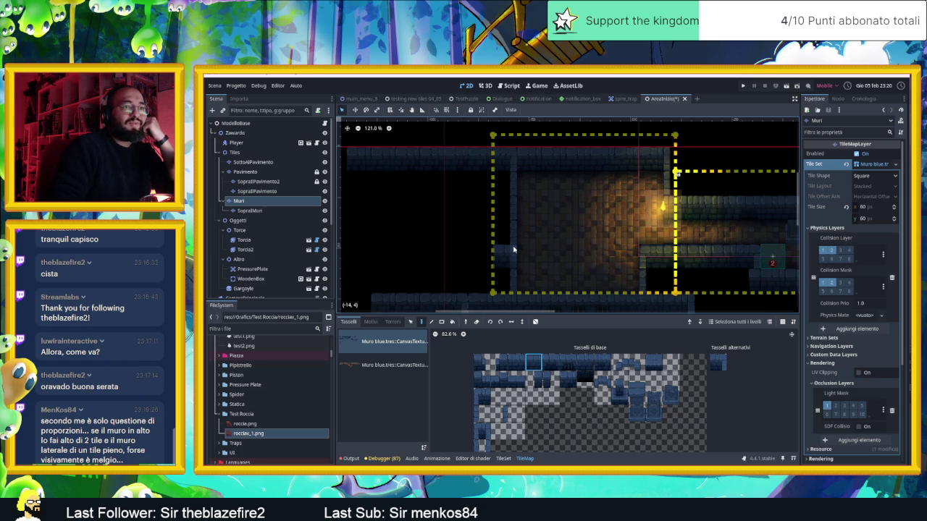
scroll(600, 216, down, 2)
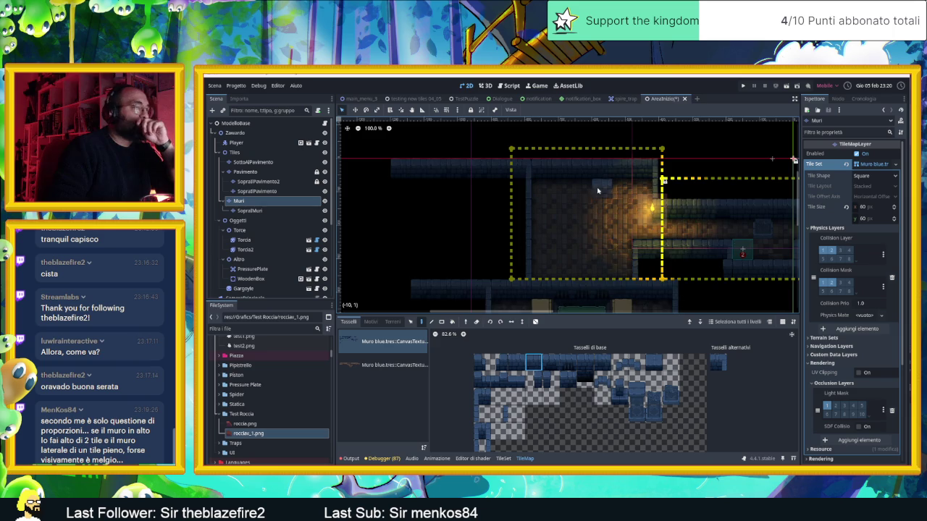
drag(598, 191, 593, 236)
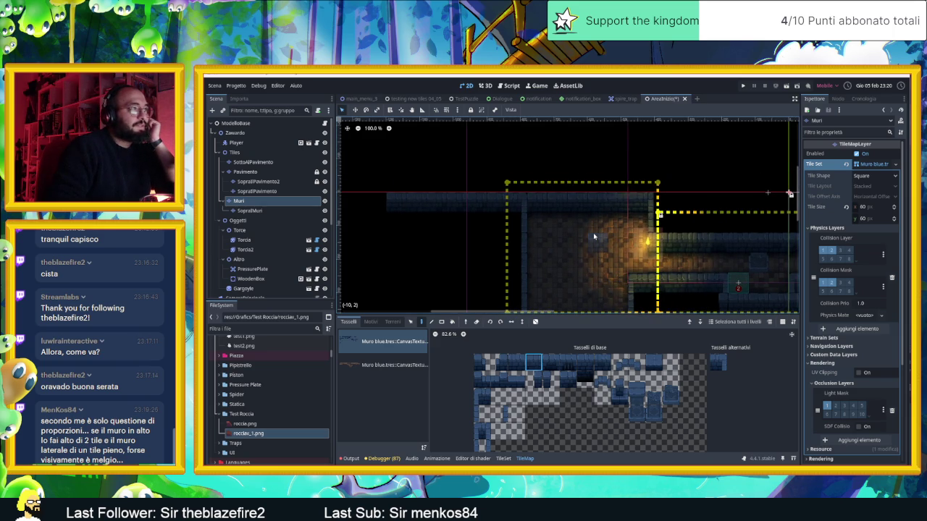
scroll(604, 232, down, 3)
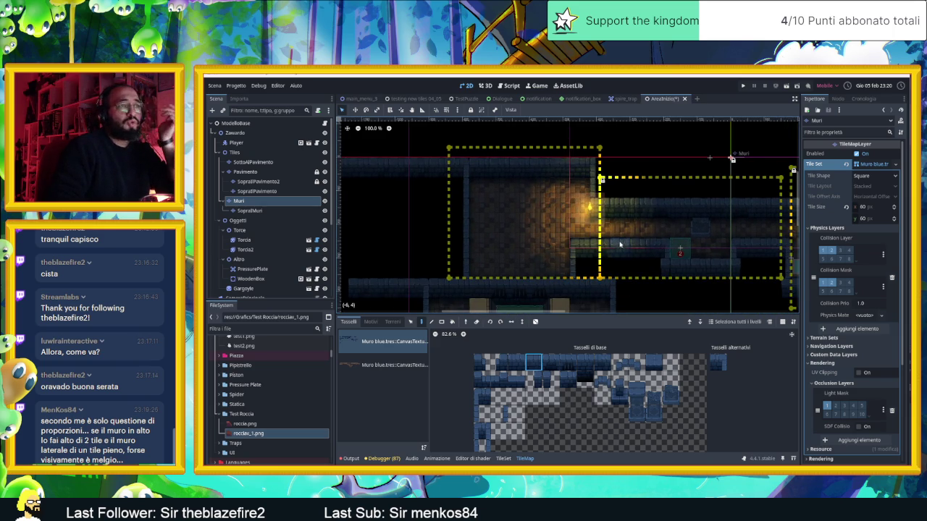
click(409, 99)
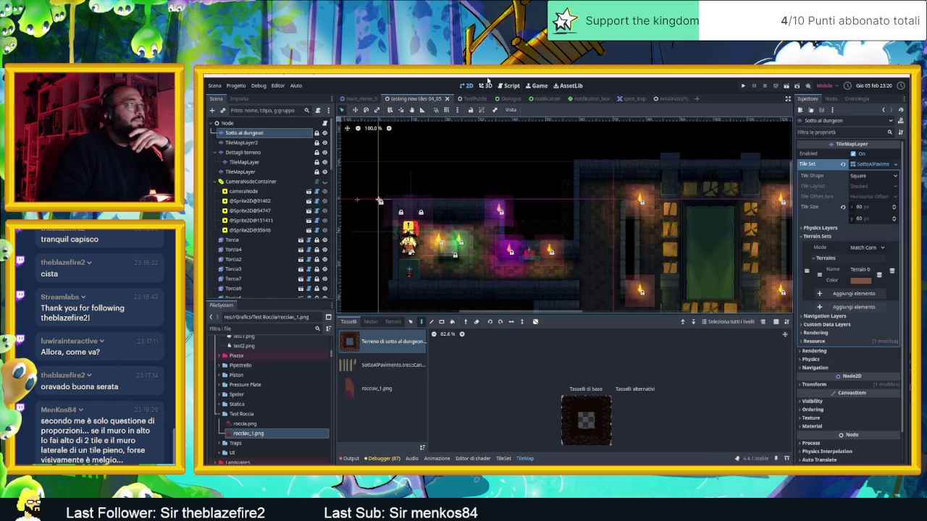
- Zoom over the reference dungeon's walls, then return to the AreaInizio scene
scroll(458, 201, down, 4)
scroll(459, 201, up, 2)
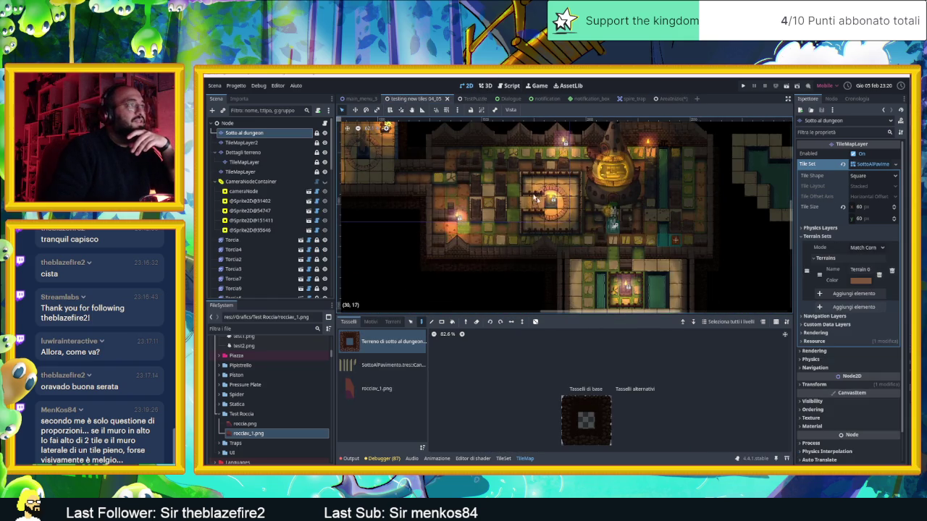
scroll(515, 237, up, 5)
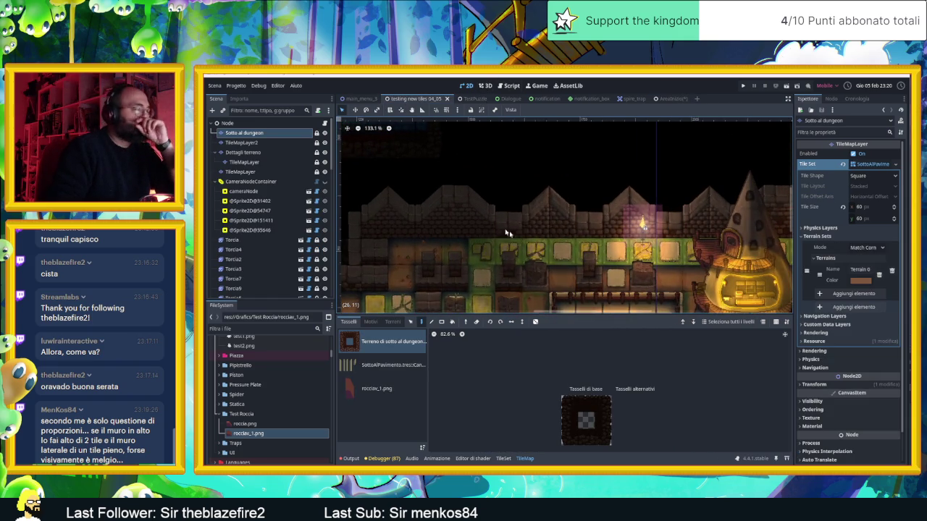
scroll(452, 216, down, 3)
scroll(464, 215, down, 3)
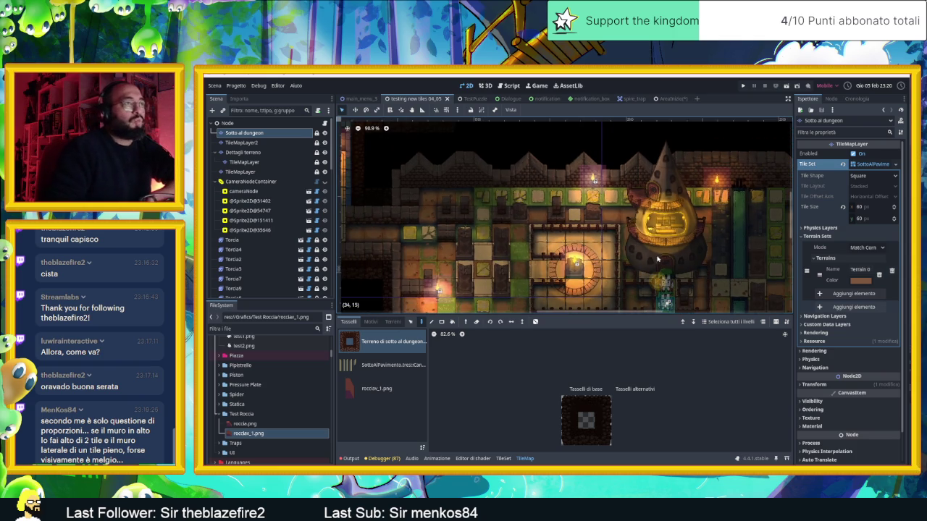
scroll(656, 259, down, 3)
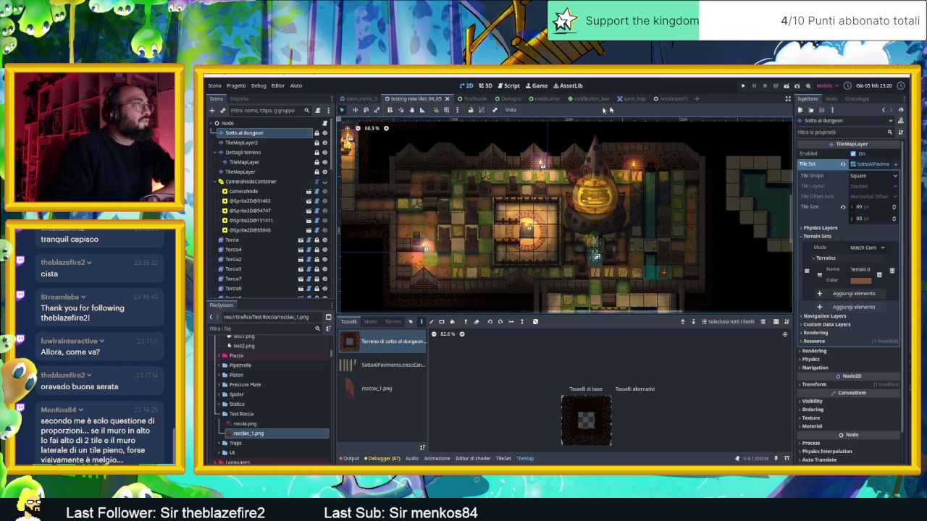
click(669, 98)
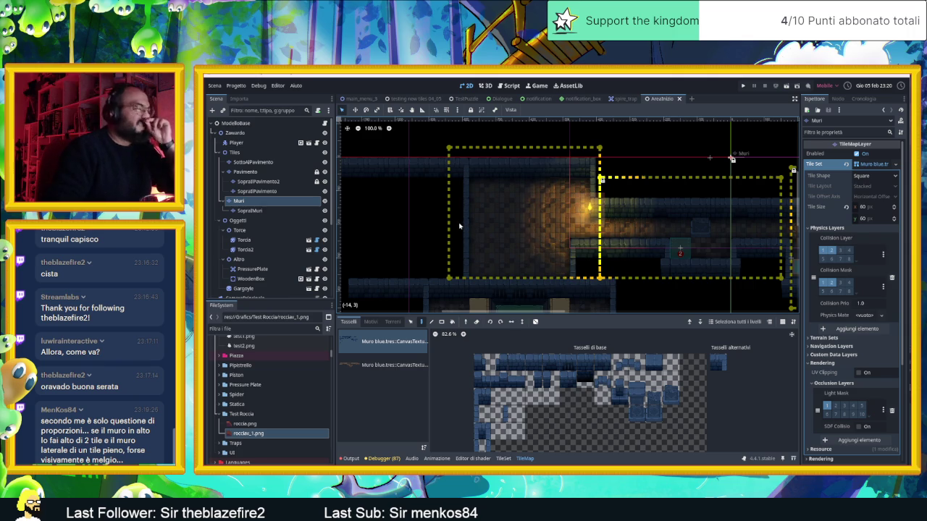
- Try a tall wall tile on the SopraIMuri layer above the top wall, then undo it
scroll(507, 242, down, 1)
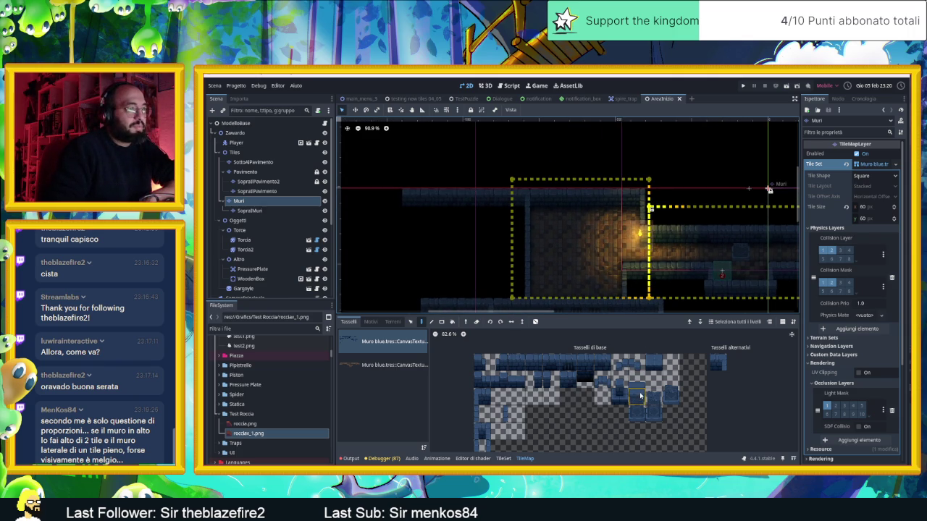
click(260, 210)
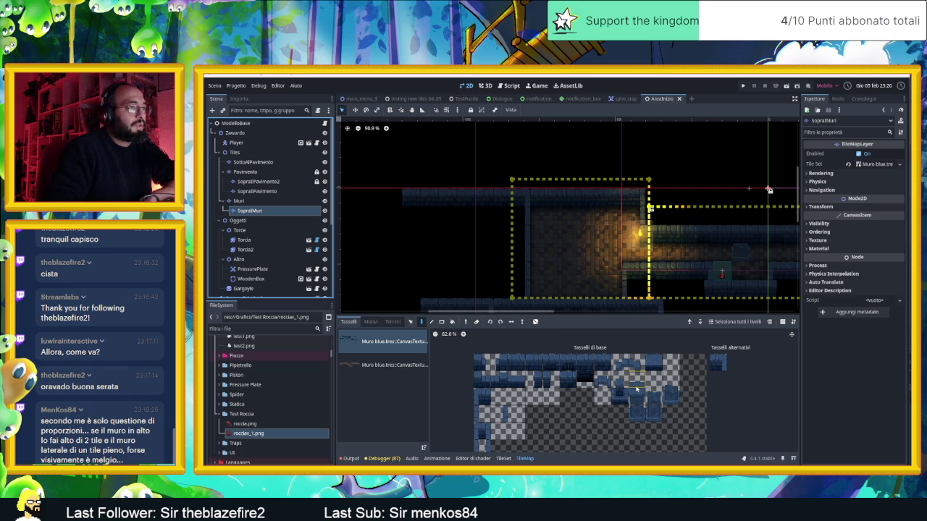
click(638, 413)
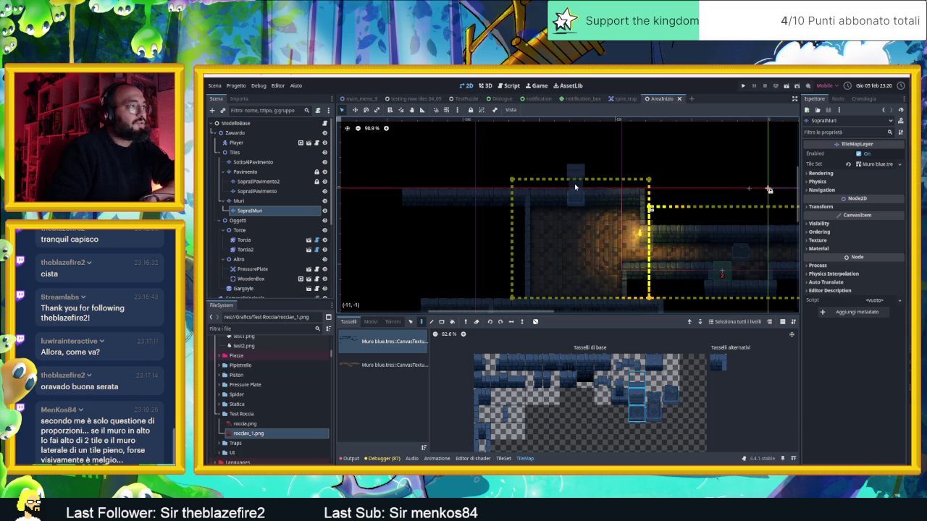
click(574, 185)
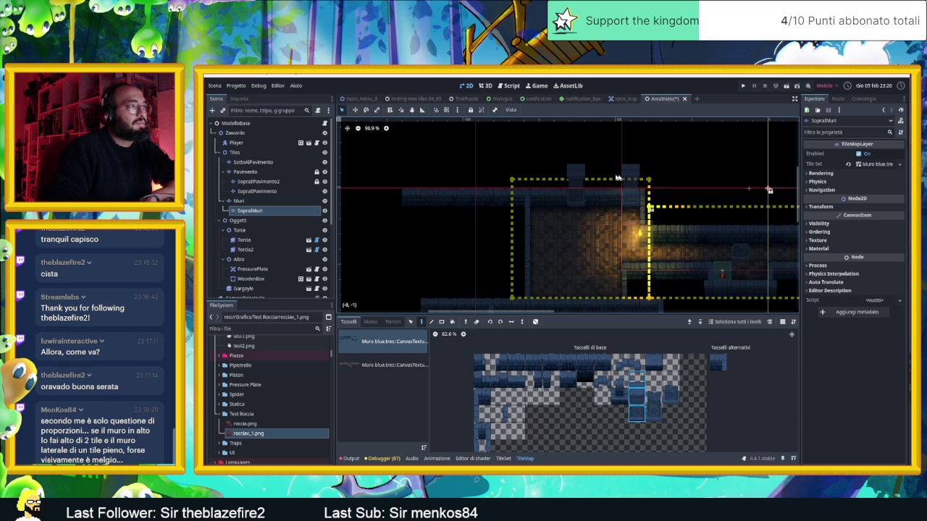
scroll(637, 181, up, 5)
scroll(644, 186, up, 1)
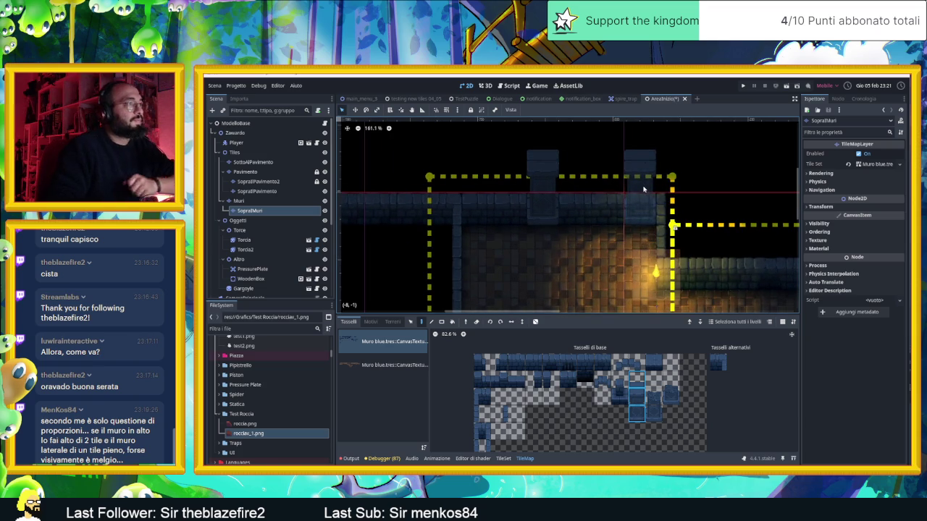
key(ctrl+z)
key(ctrl+z)
key(ctrl+z)
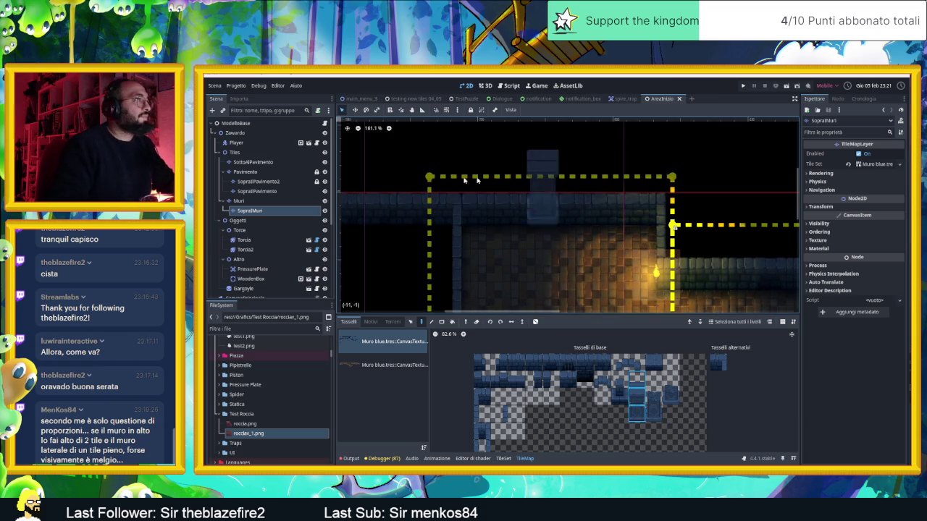
- Paint tall wall pillars along the room's top edge on the Muri layer
click(250, 201)
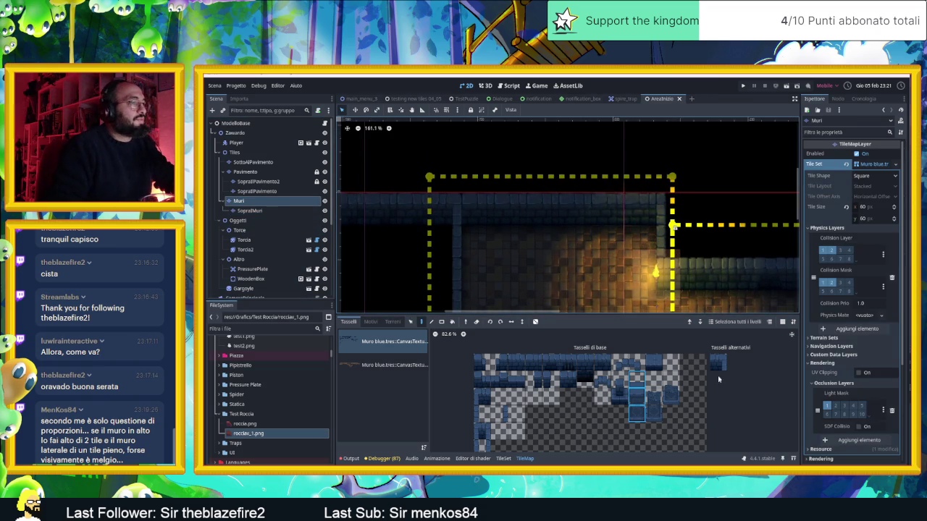
click(481, 186)
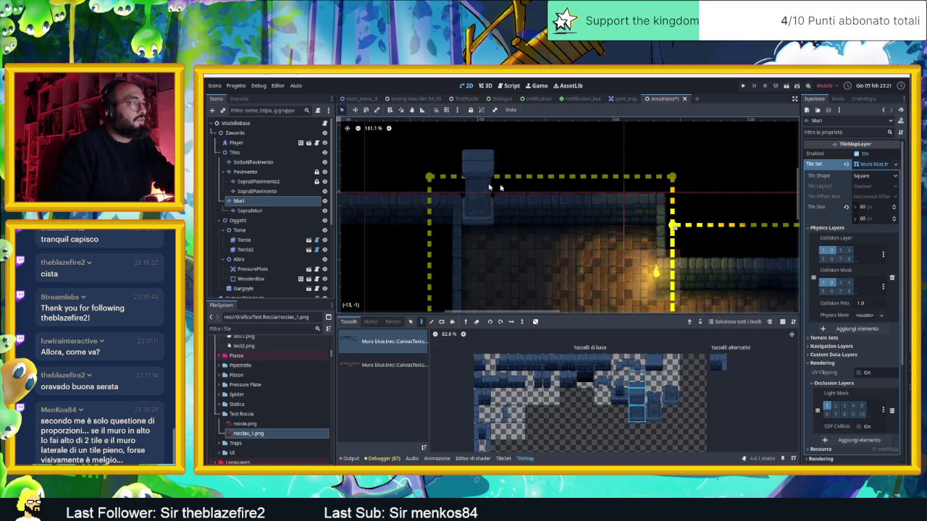
click(644, 190)
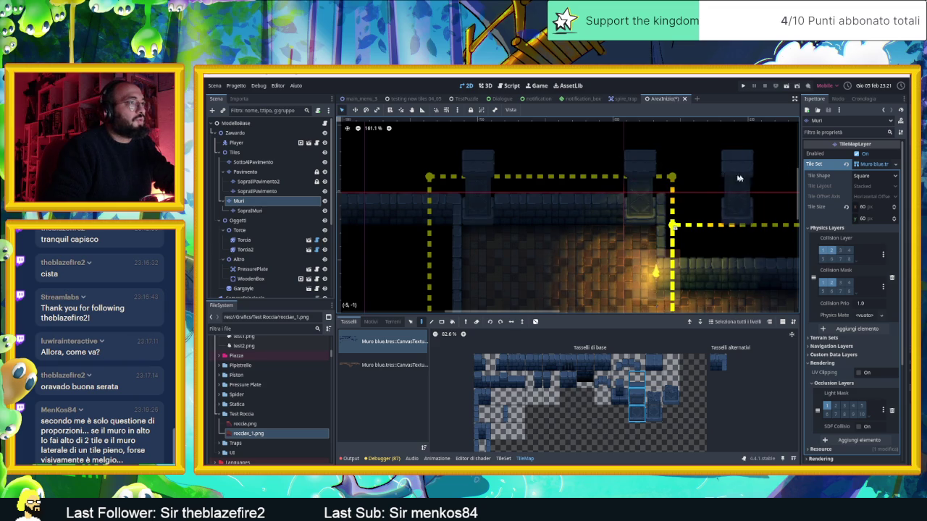
click(665, 157)
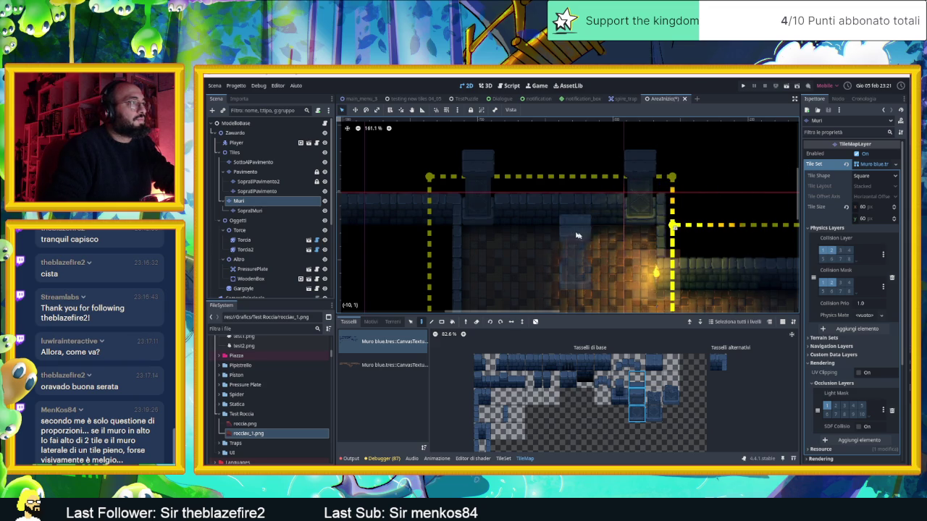
scroll(583, 241, down, 2)
scroll(617, 251, down, 3)
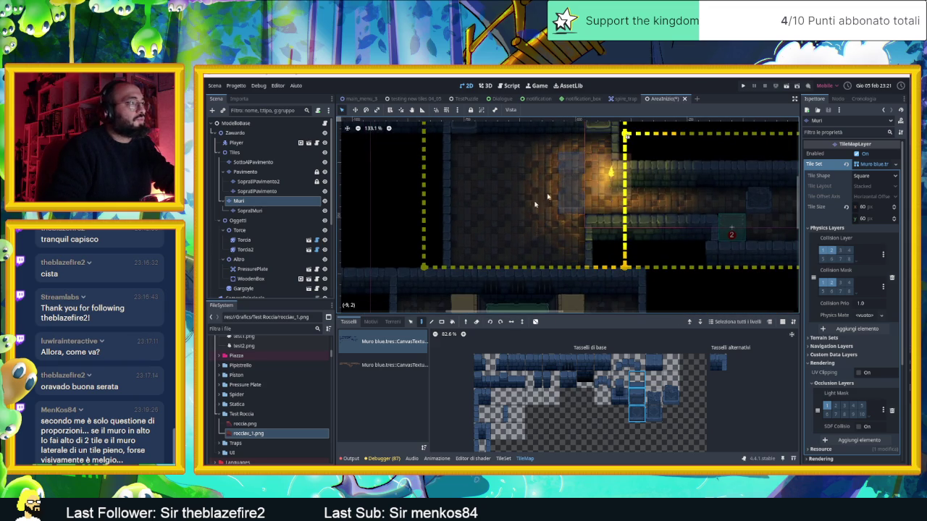
click(437, 252)
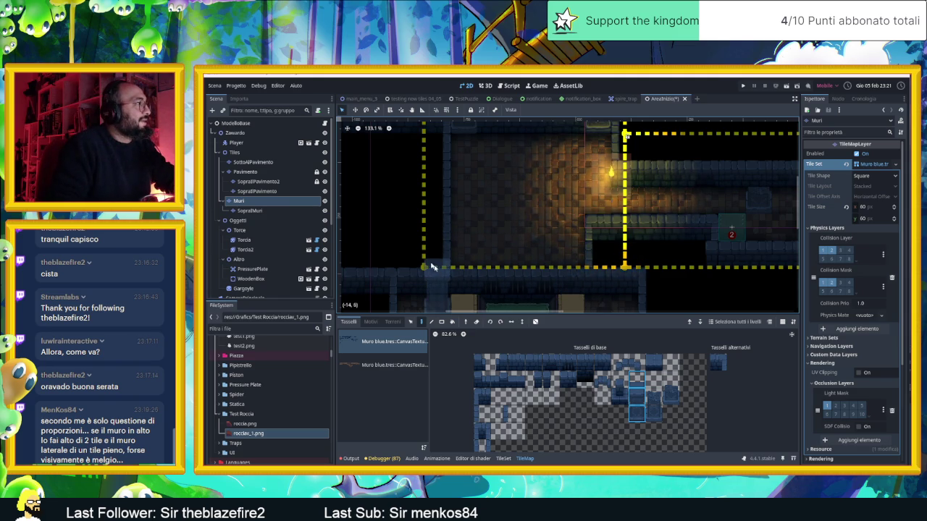
- Paint wall tiles along the room's lower-left edge on the SopraMuri layer
click(272, 211)
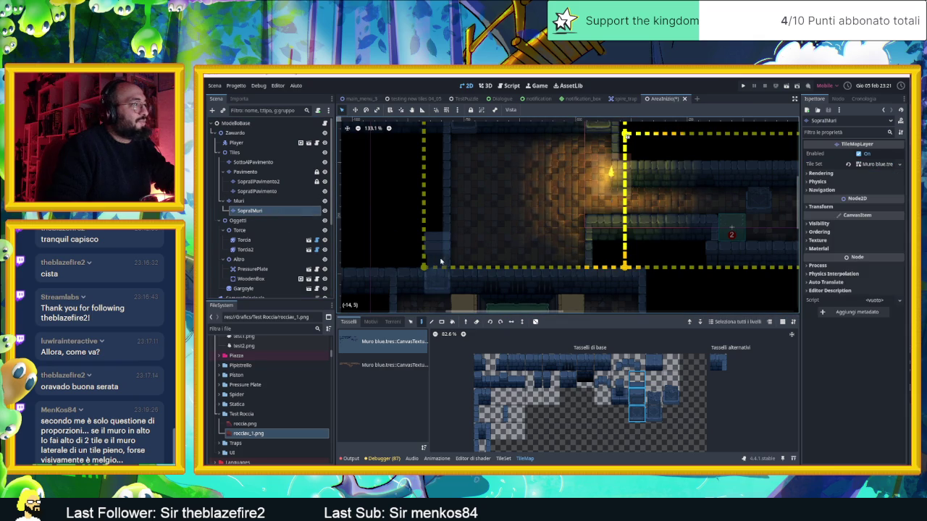
mouse_move(592, 256)
mouse_down()
mouse_move(436, 246)
mouse_move(383, 222)
mouse_up()
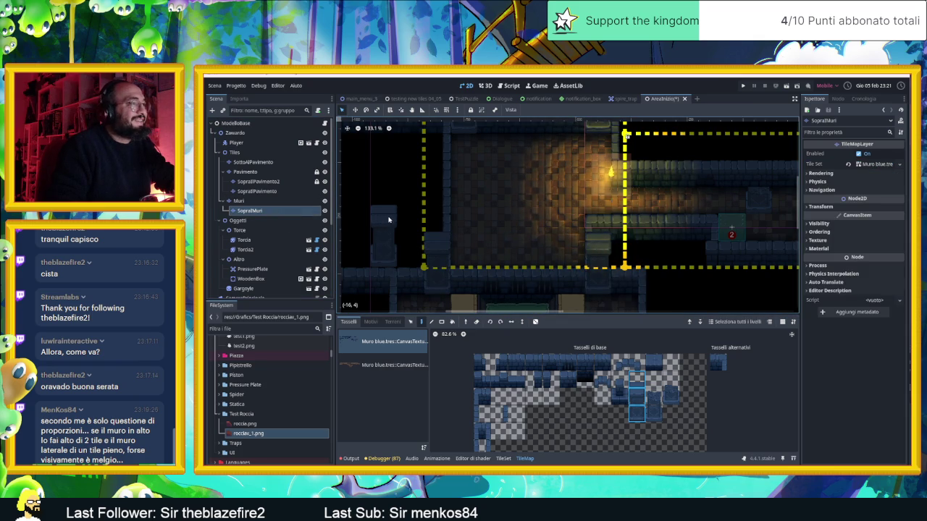
click(261, 201)
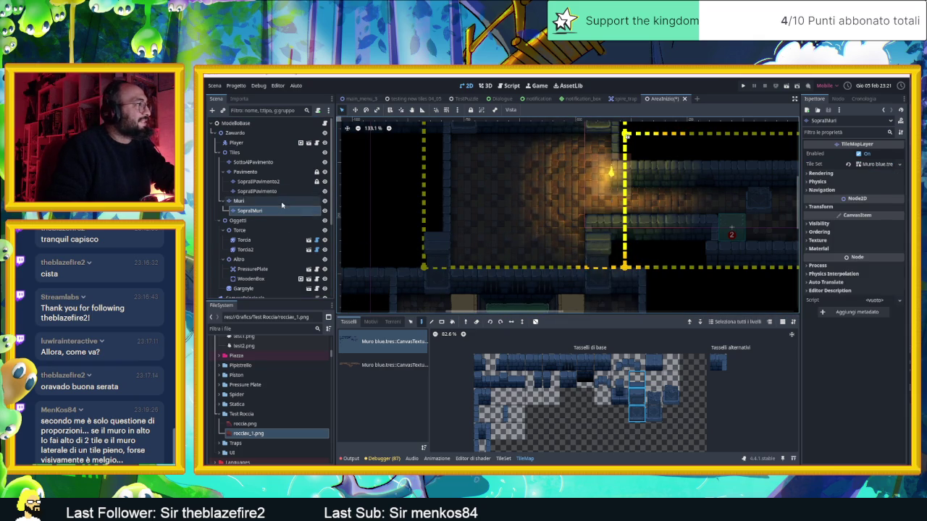
ctrl+click(429, 256)
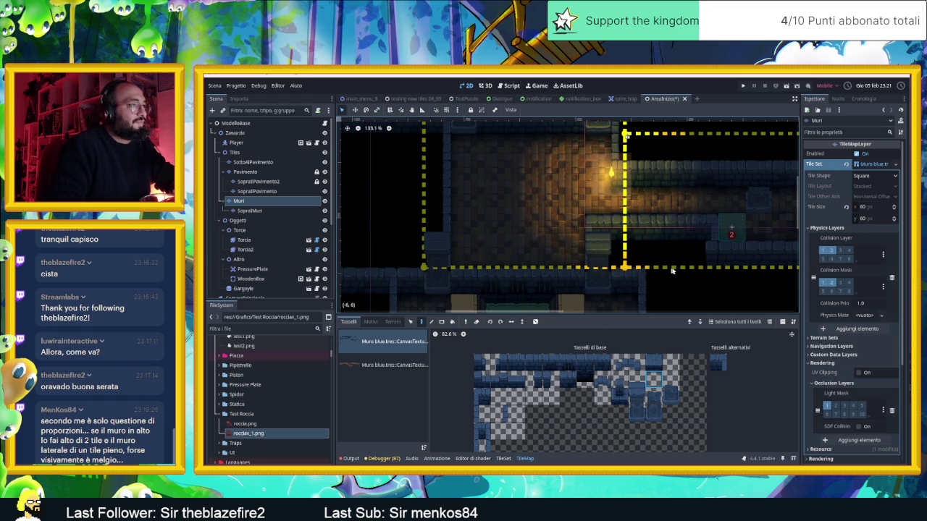
- Choose the top-left wall tile and bring up the Muro blue TileSet editor
scroll(679, 277, down, 2)
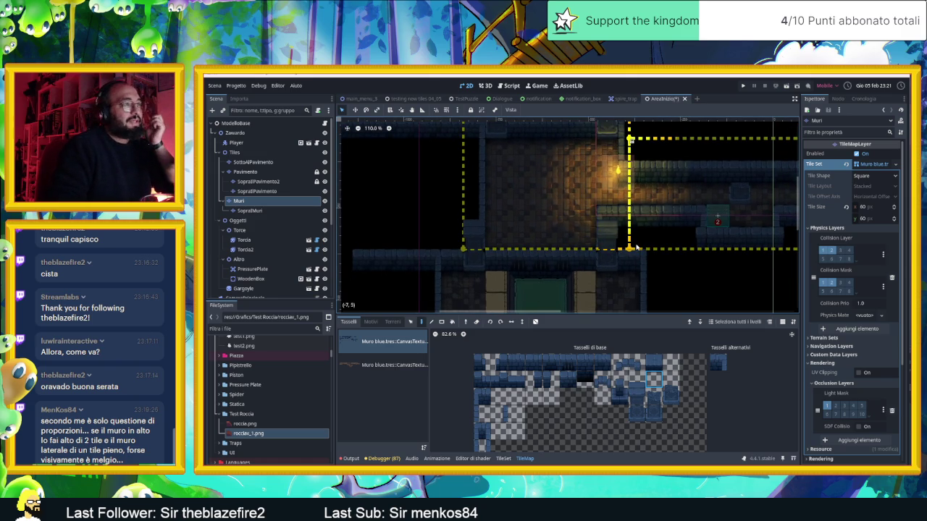
scroll(607, 219, up, 1)
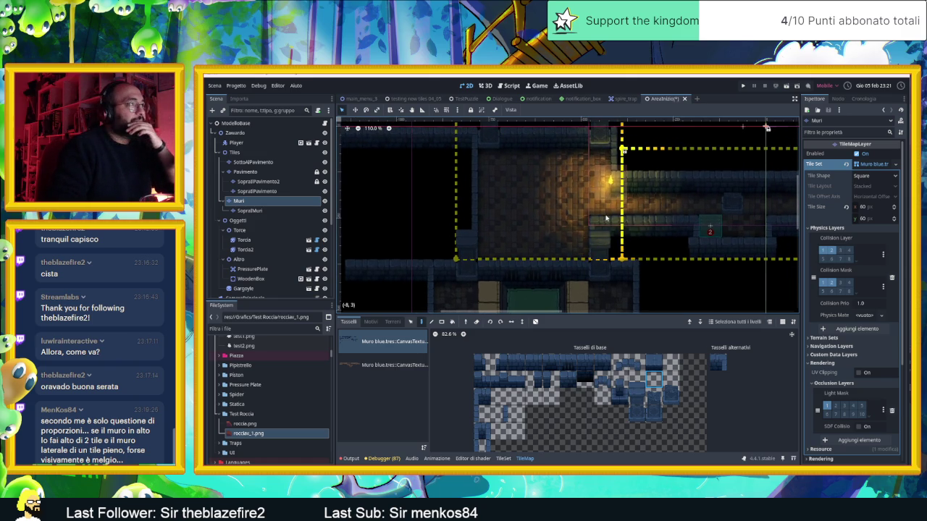
scroll(633, 227, up, 2)
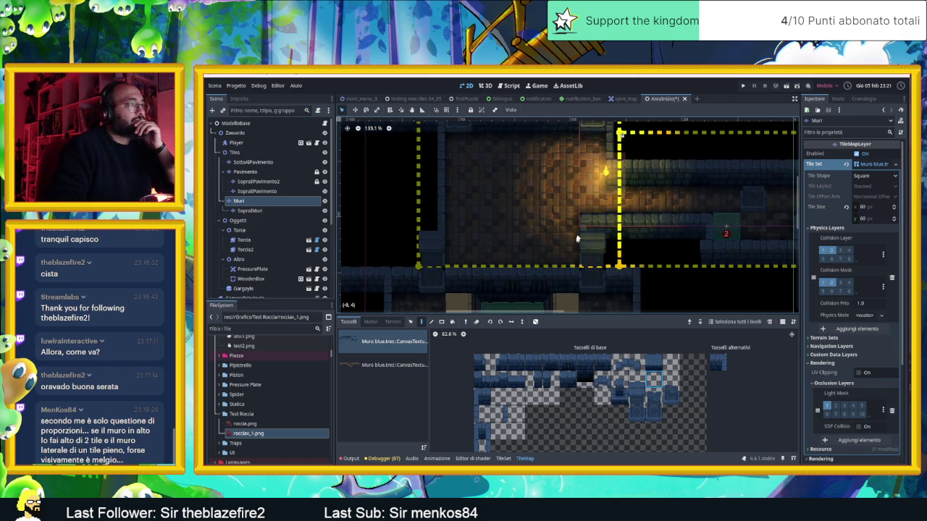
scroll(563, 281, down, 1)
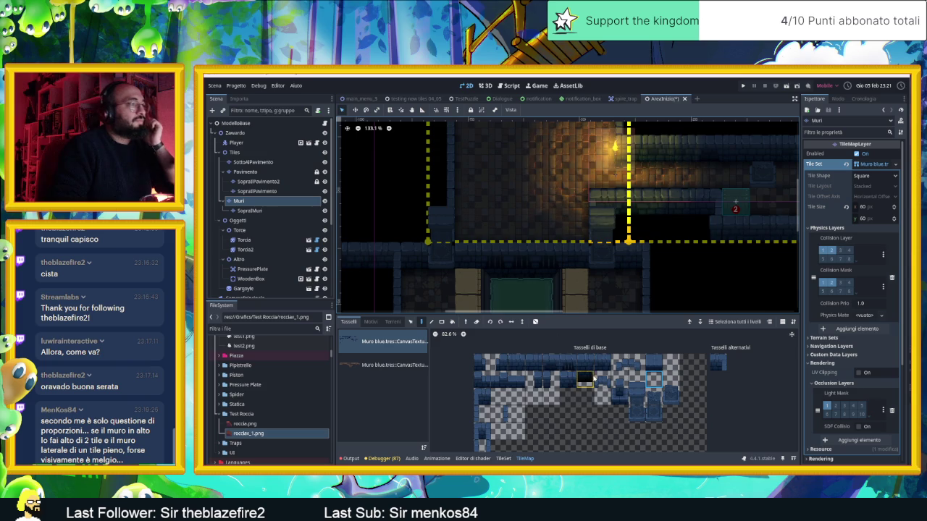
click(484, 381)
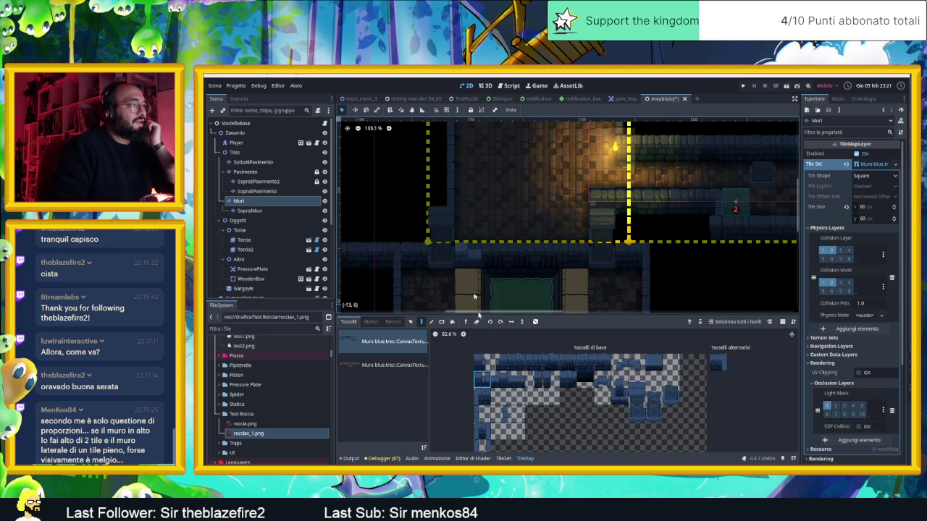
click(502, 458)
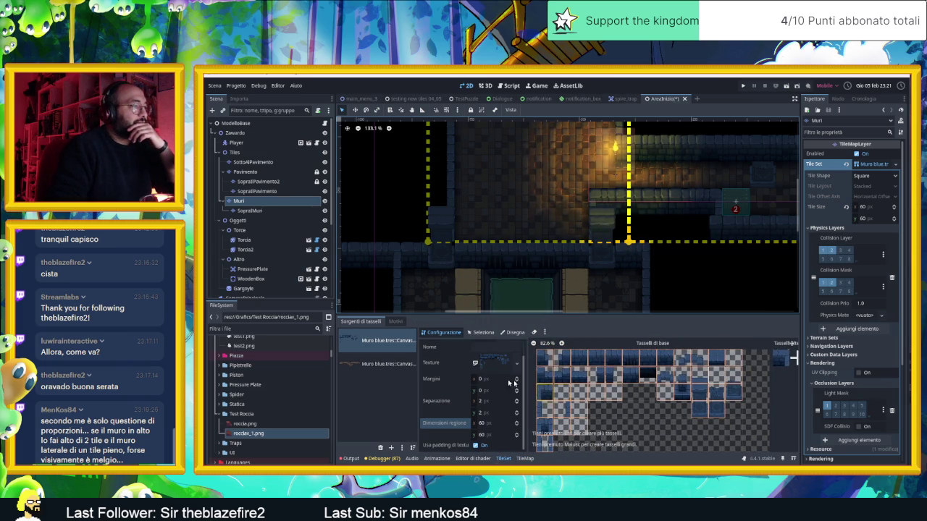
- Select wall tiles in the Muro blue atlas and reset their polygon to the full tile square
click(478, 333)
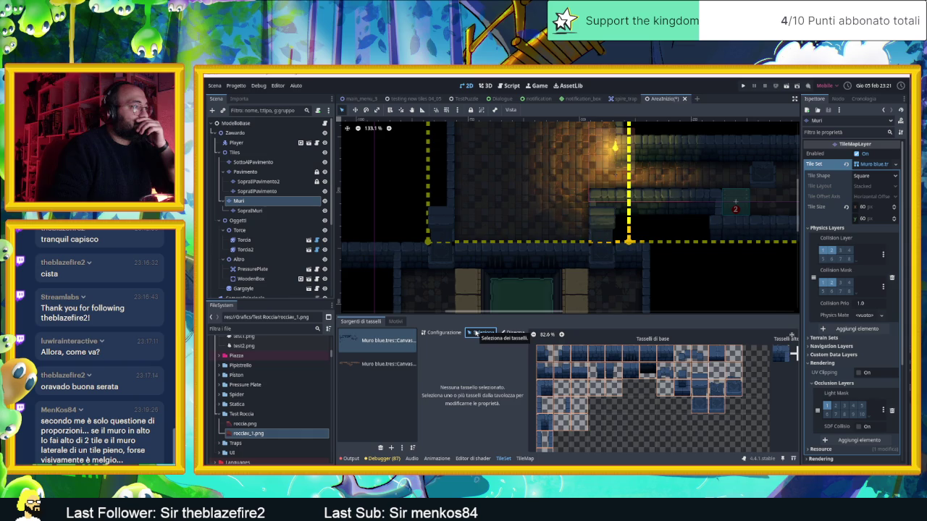
click(545, 369)
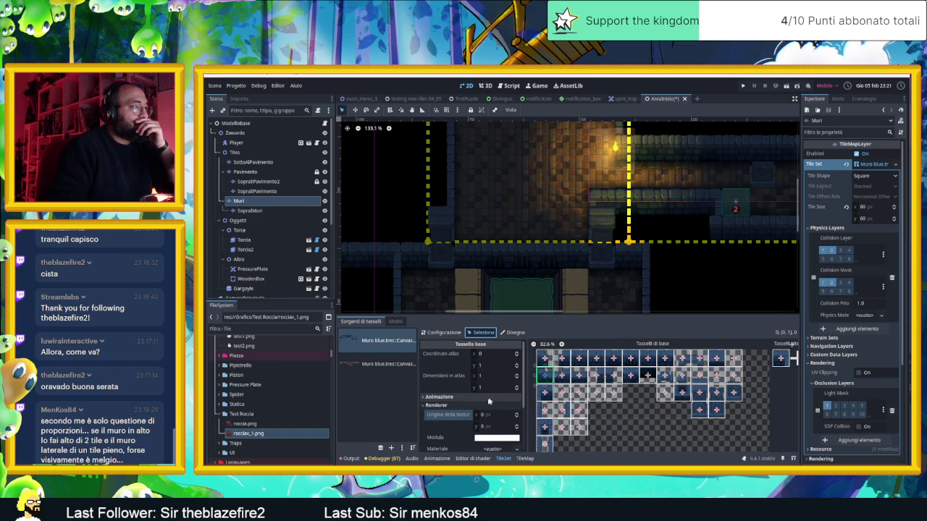
scroll(450, 419, down, 3)
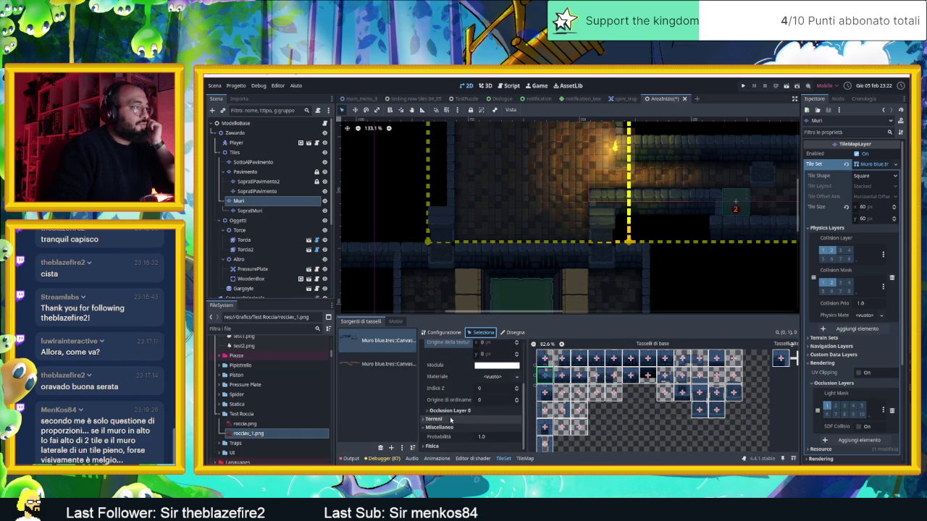
click(467, 412)
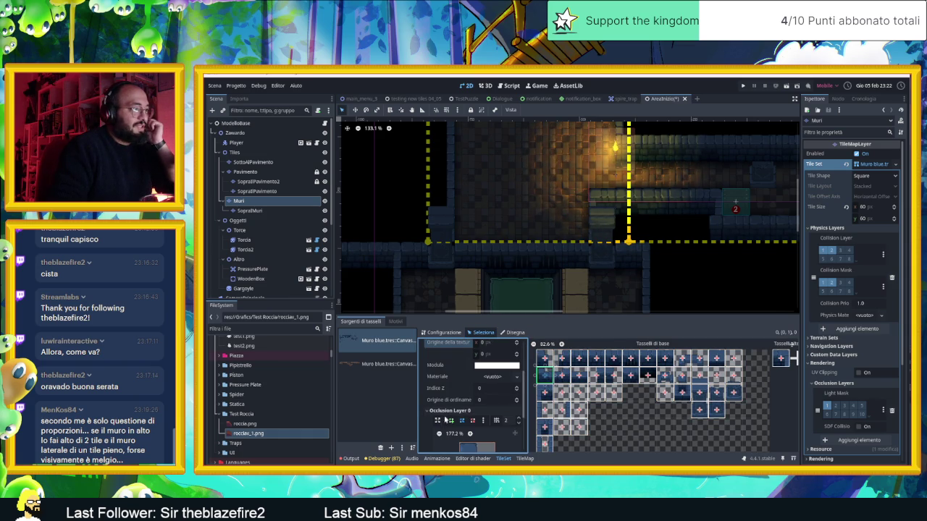
scroll(445, 418, down, 2)
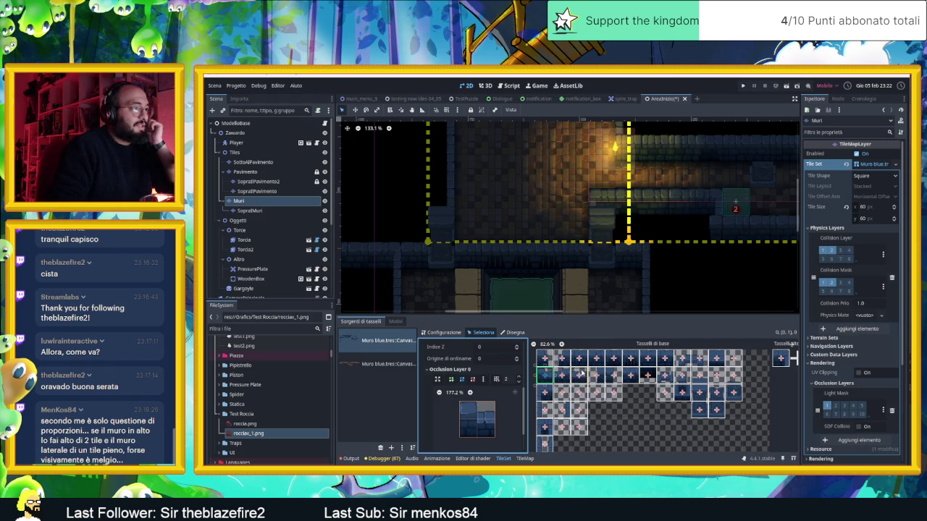
drag(544, 373, 538, 374)
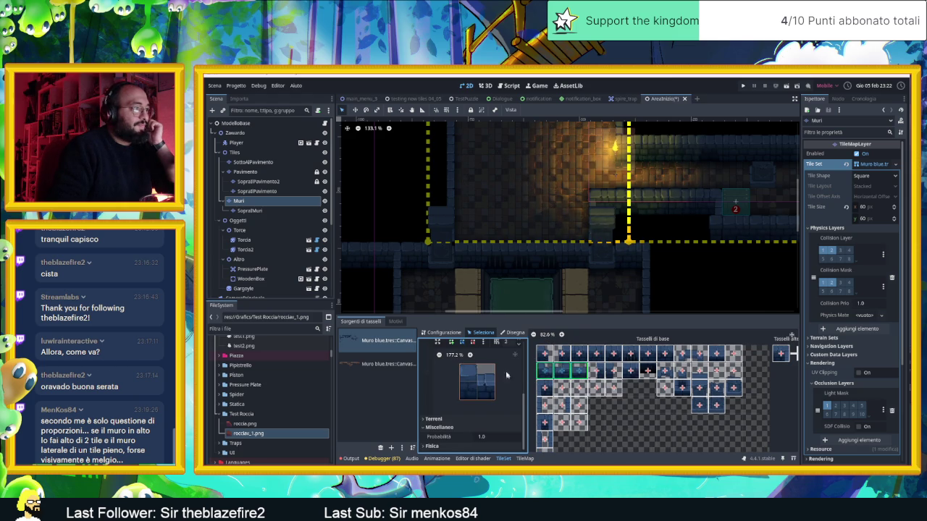
click(500, 348)
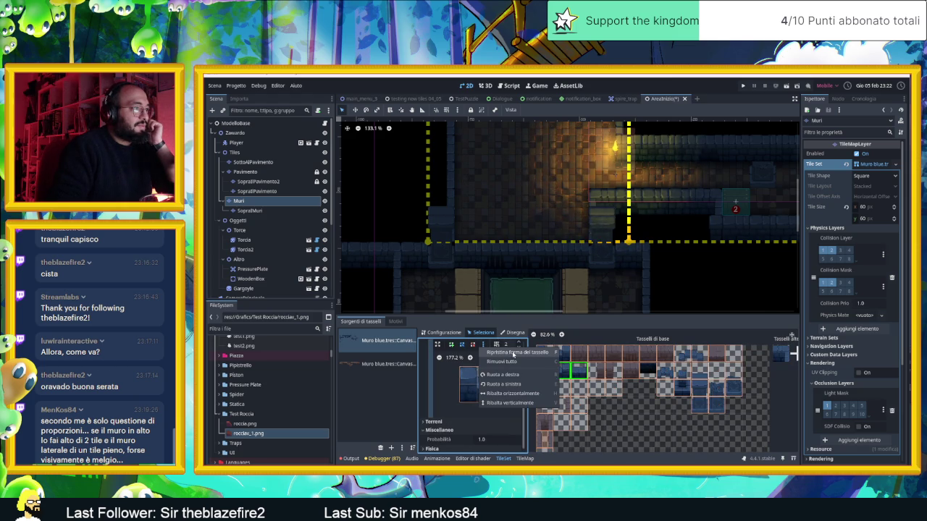
click(513, 353)
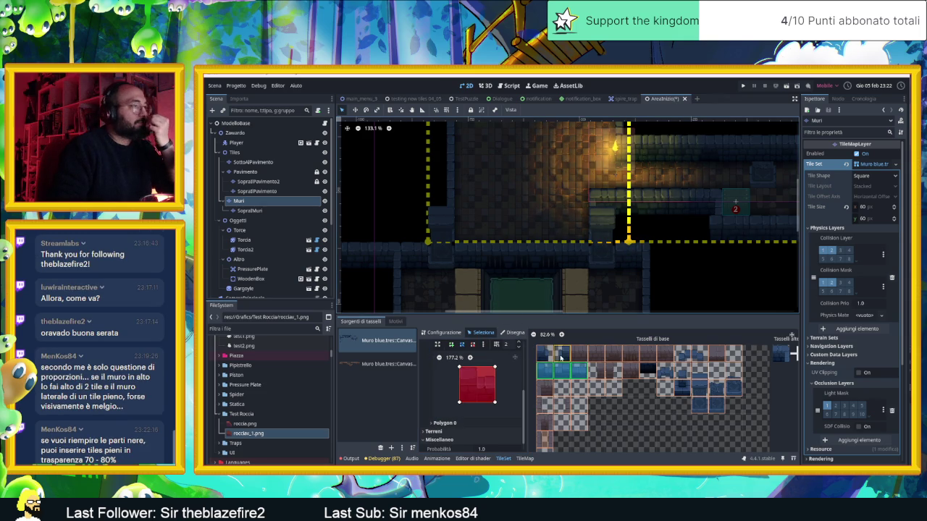
- Give the top-left two-tile wall piece a full-tile square polygon as well
click(553, 353)
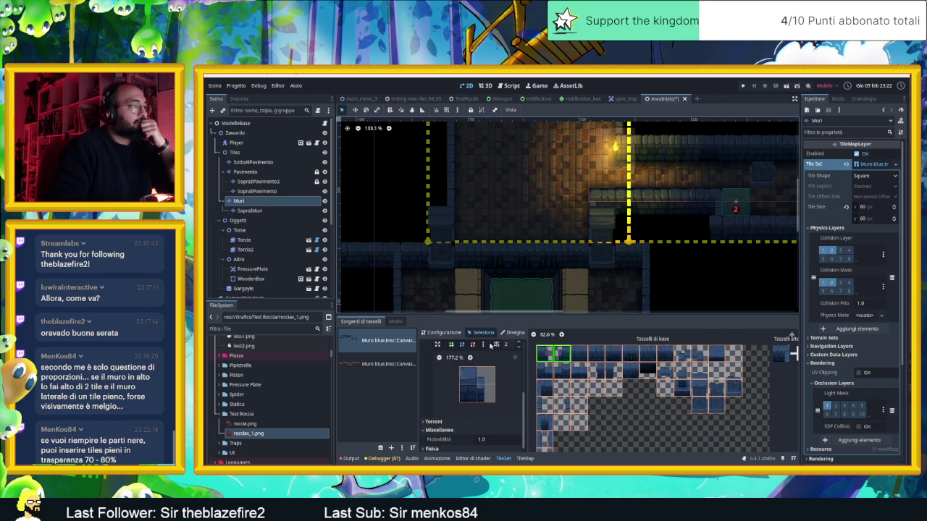
click(495, 344)
click(513, 354)
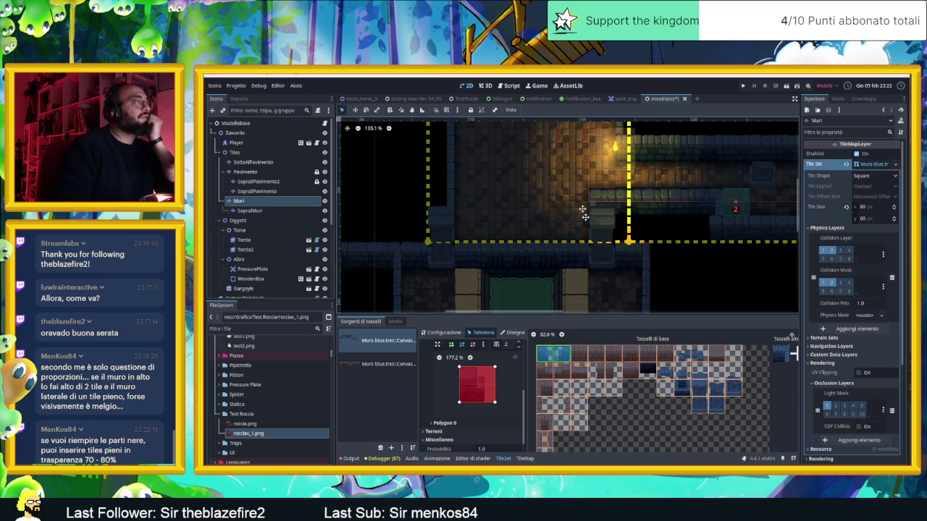
drag(560, 181, 599, 275)
drag(534, 259, 515, 200)
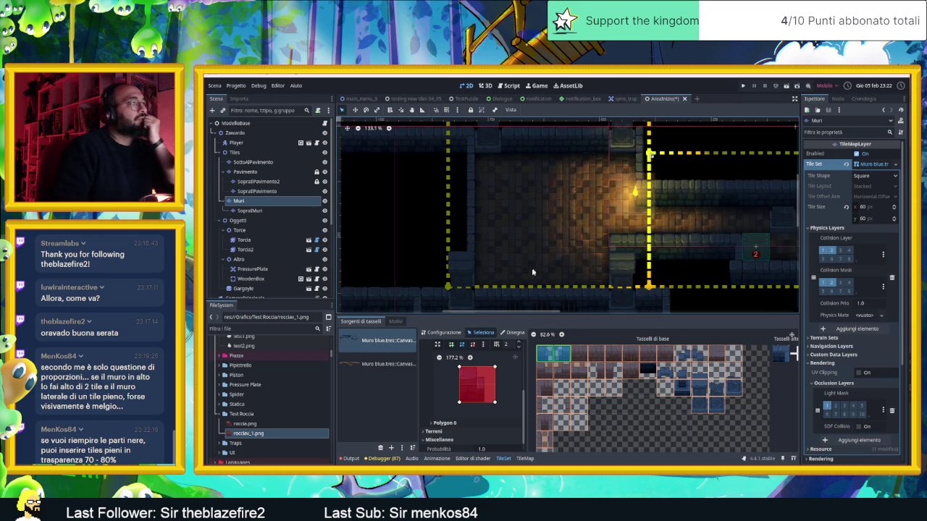
drag(533, 265, 525, 214)
scroll(517, 206, up, 1)
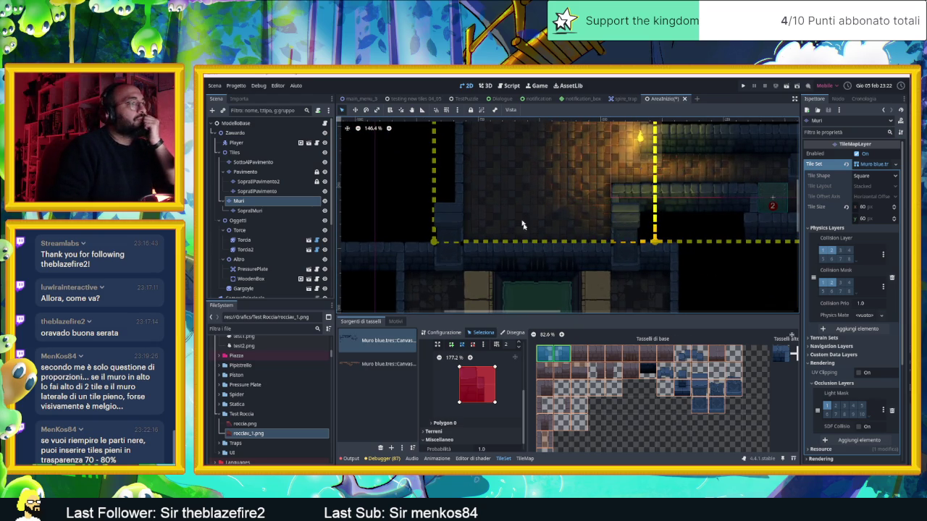
- Back in TileMap painting, pick Muro blue wall tiles for the corridor's right part
click(523, 459)
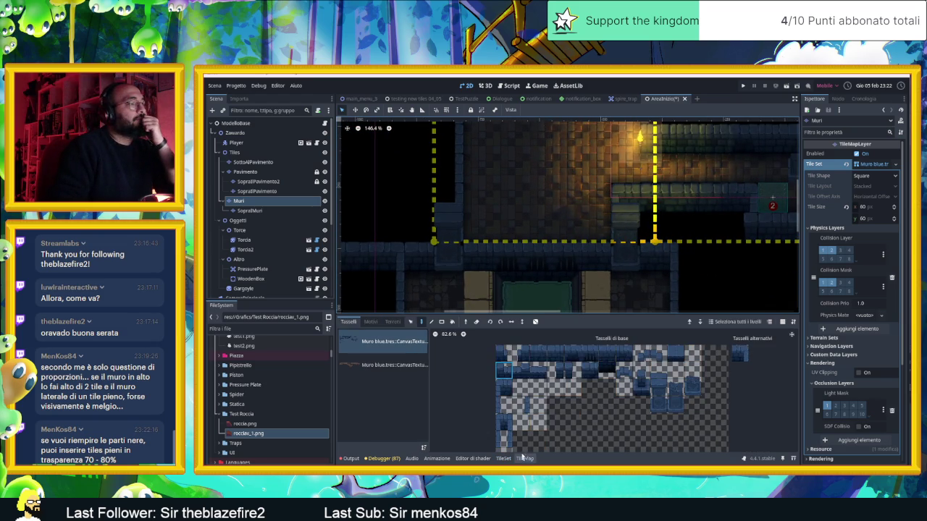
drag(492, 217, 561, 263)
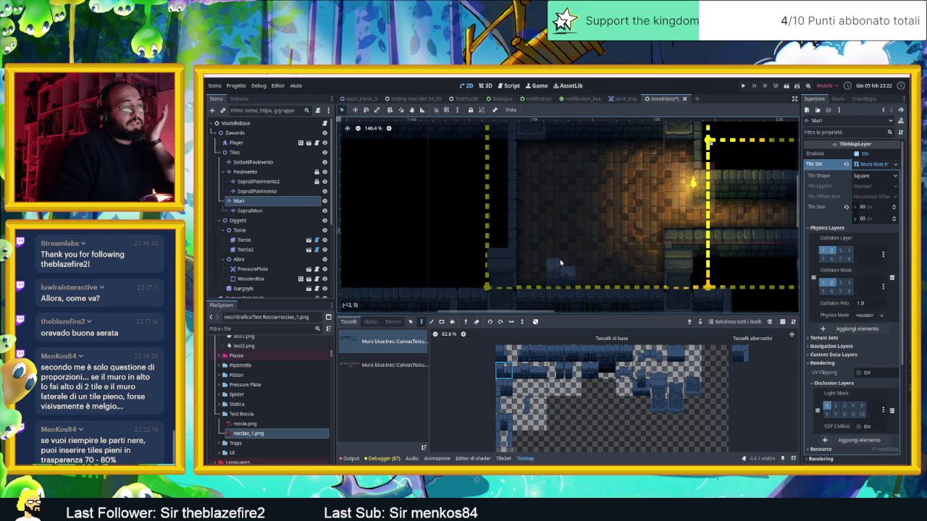
click(521, 371)
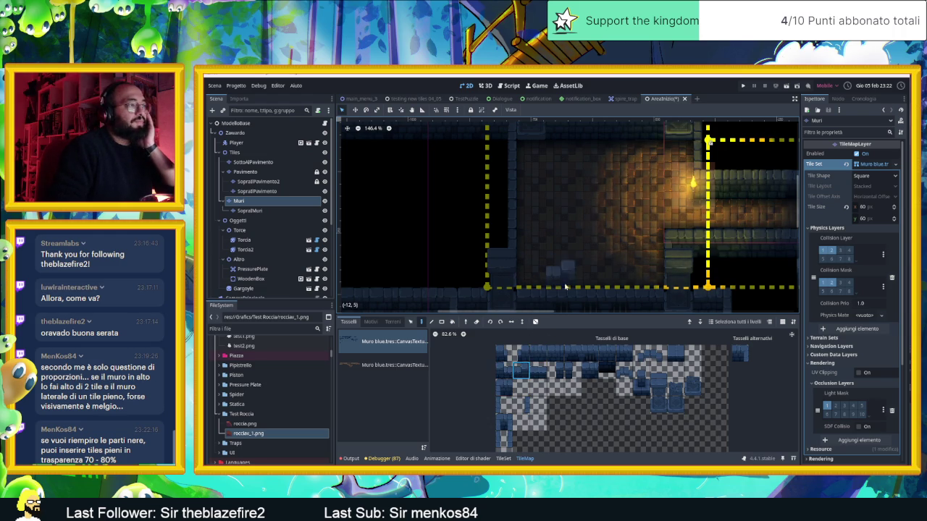
scroll(637, 269, down, 2)
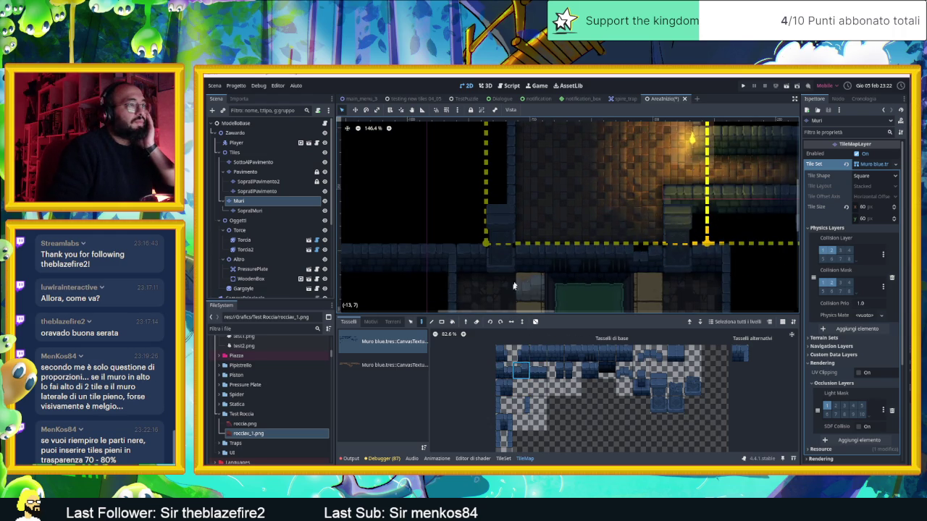
click(505, 376)
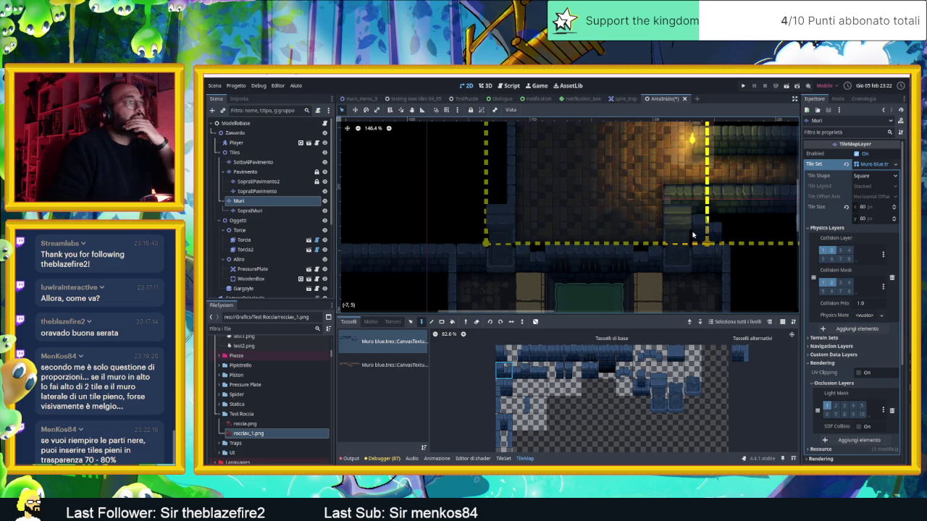
drag(725, 233, 663, 262)
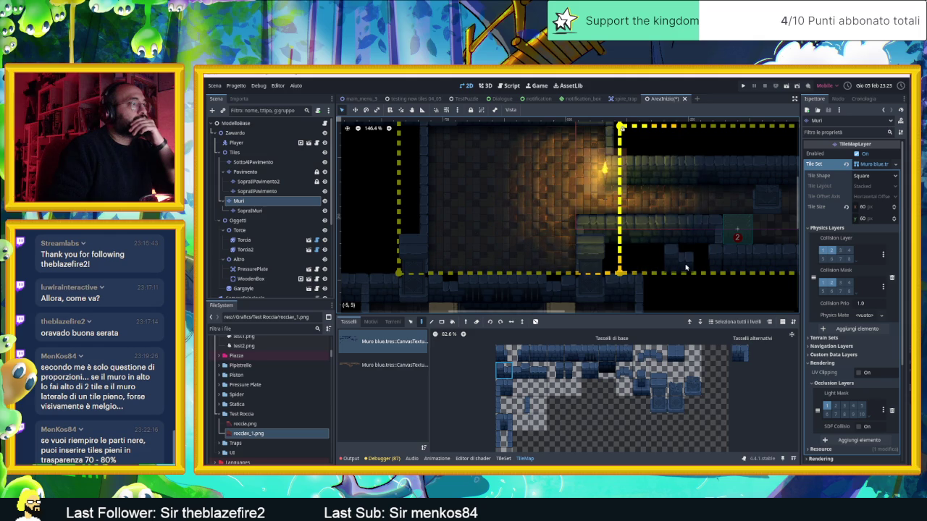
scroll(516, 283, up, 5)
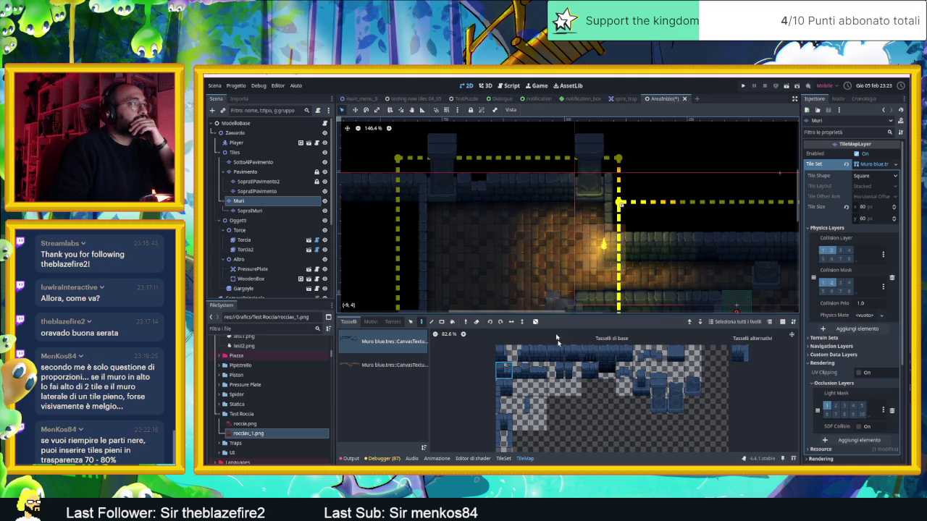
- Choose wall pieces, including a two-tile-tall one, for the upper room walls
click(517, 368)
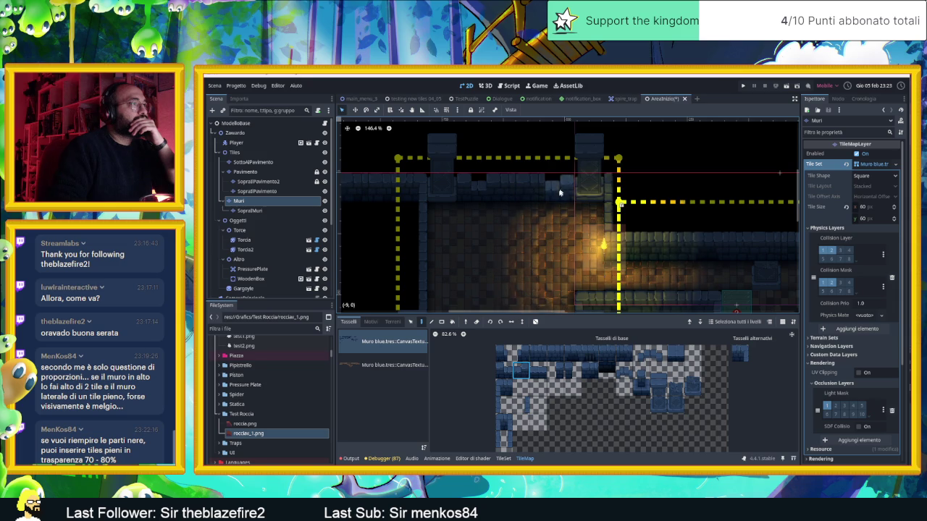
drag(576, 232, 568, 166)
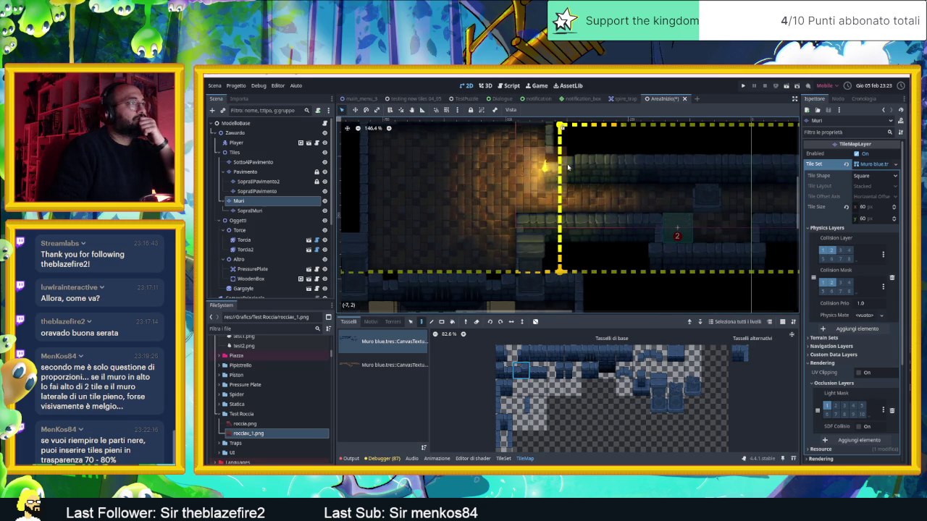
drag(508, 371, 504, 354)
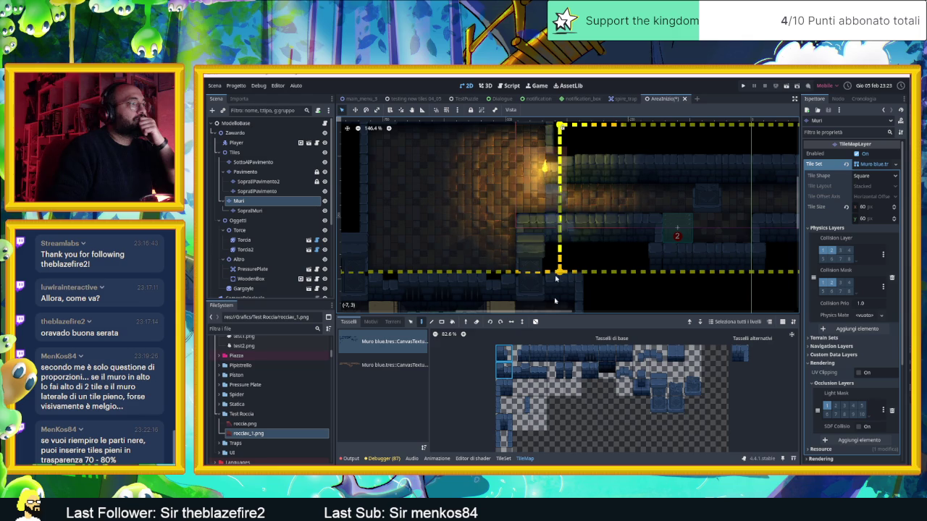
click(504, 371)
scroll(648, 193, right, 3)
scroll(579, 207, up, 1)
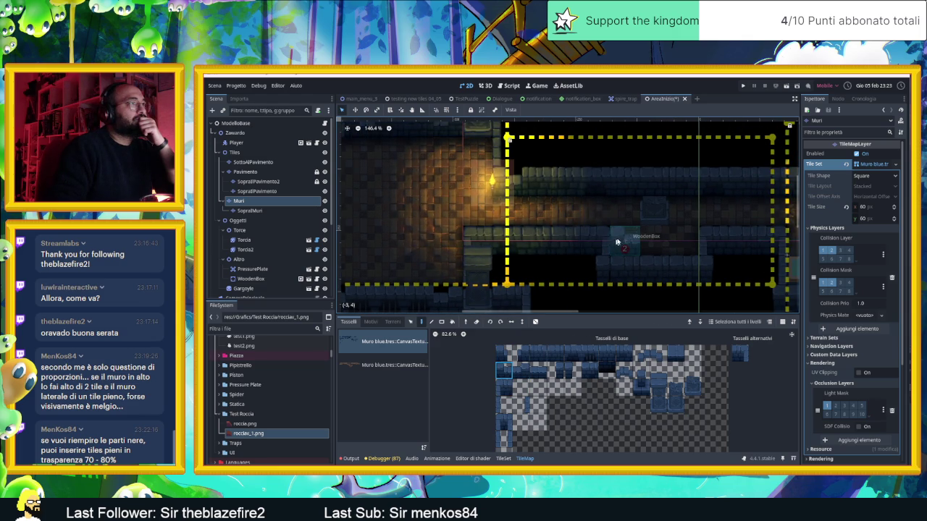
click(521, 370)
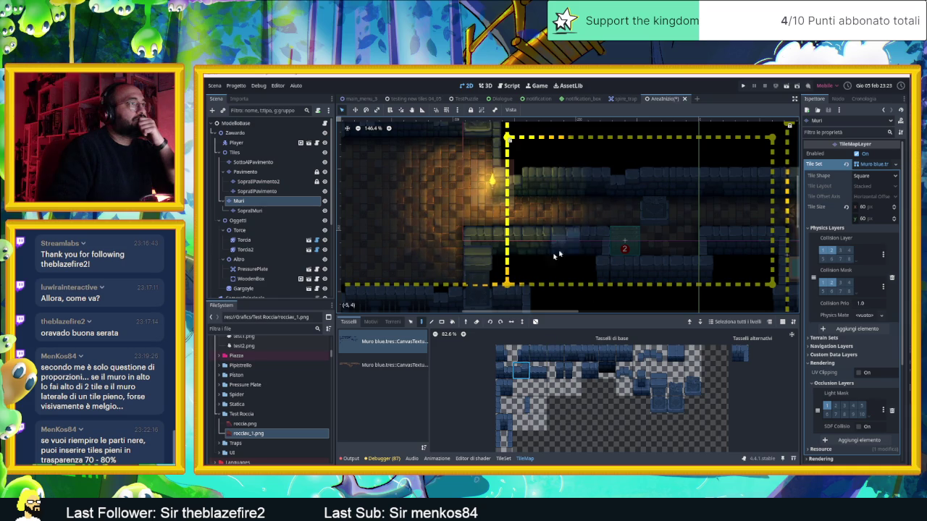
click(504, 370)
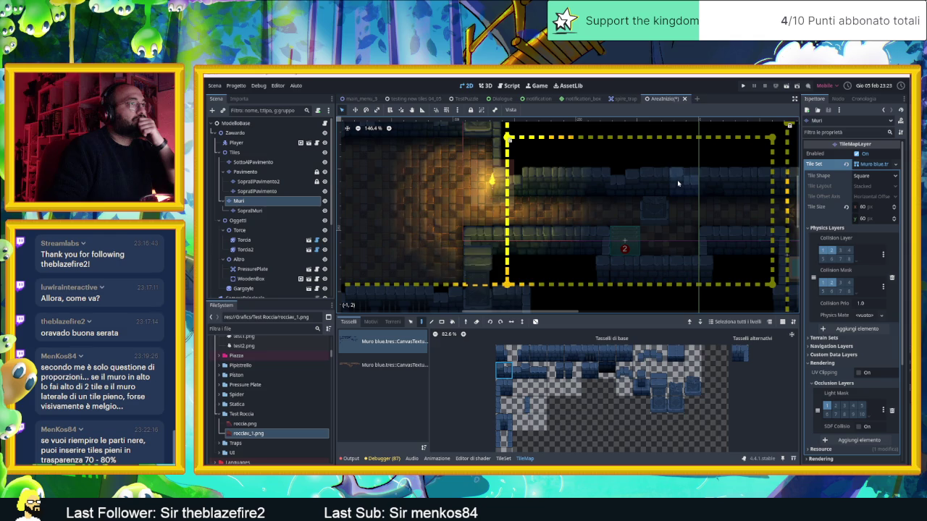
scroll(589, 251, right, 5)
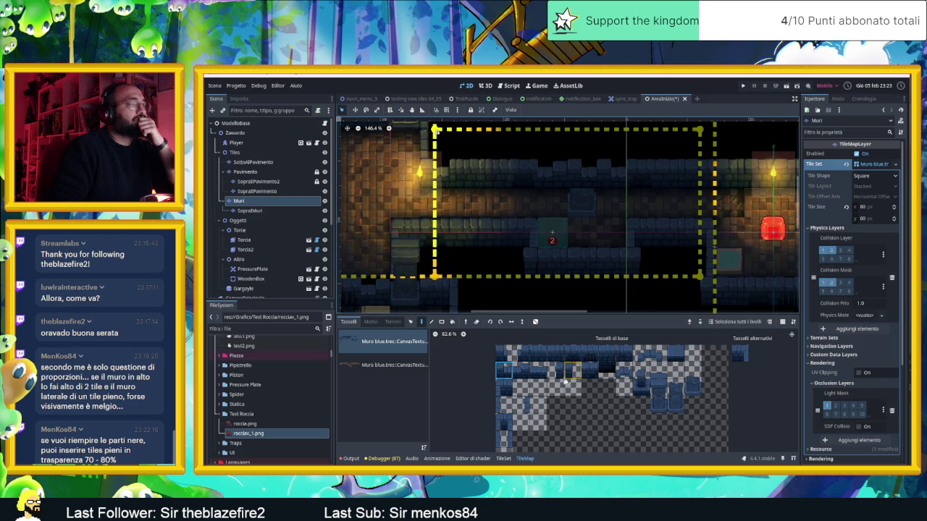
click(536, 374)
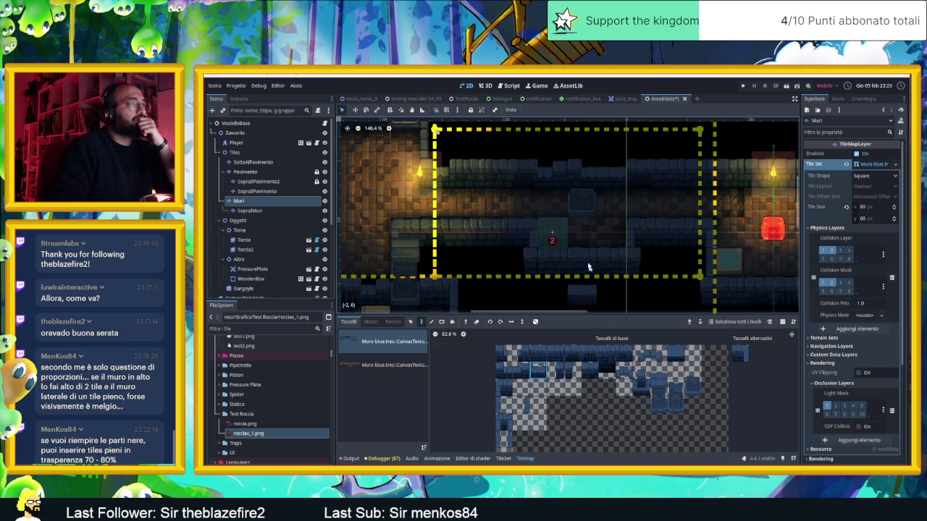
scroll(584, 228, down, 2)
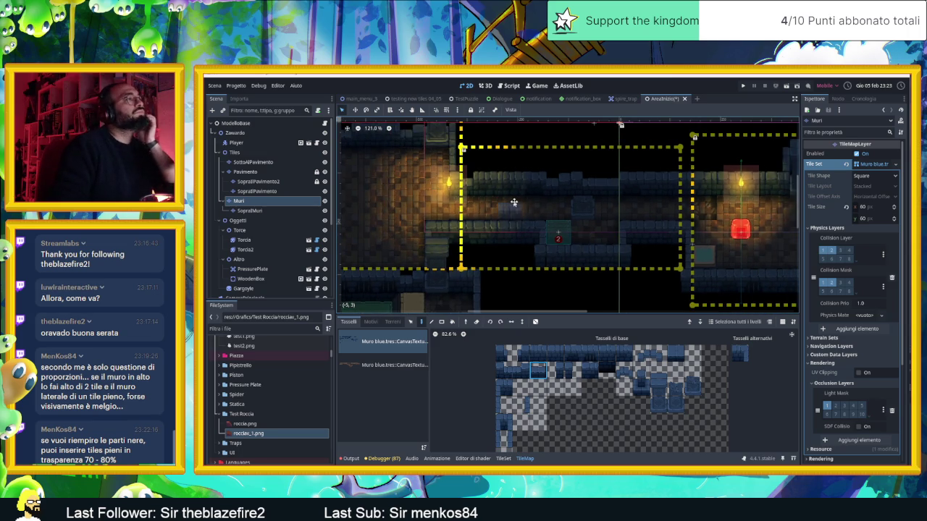
scroll(512, 203, up, 3)
scroll(516, 200, left, 3)
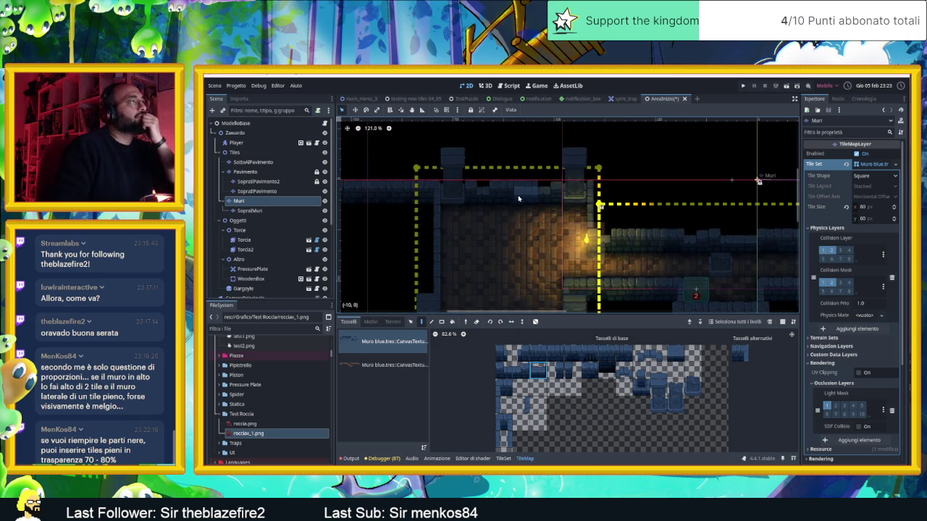
scroll(517, 197, down, 2)
scroll(489, 178, down, 3)
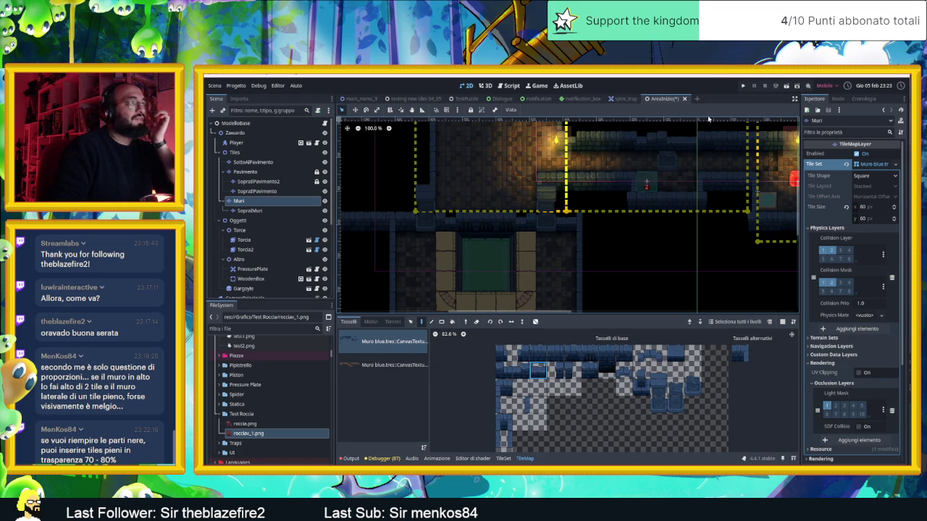
scroll(549, 192, up, 3)
scroll(685, 209, right, 5)
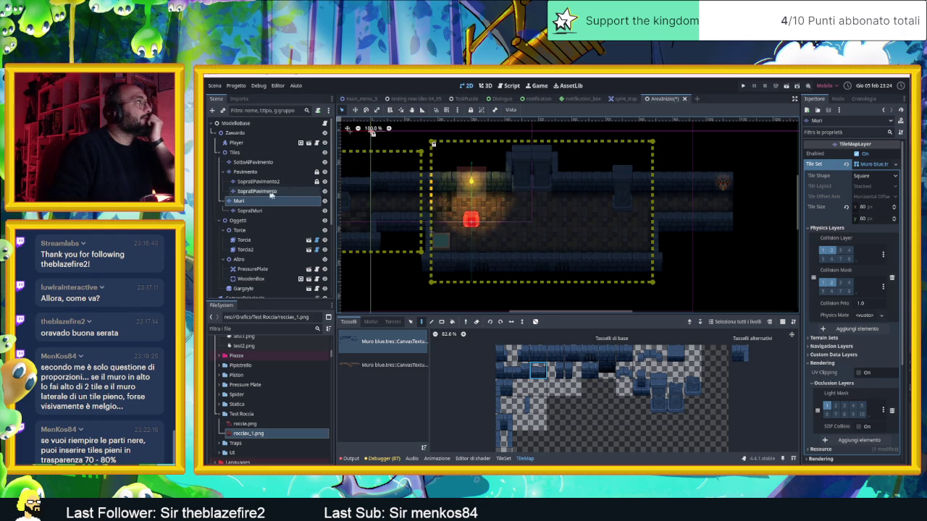
click(325, 172)
click(324, 172)
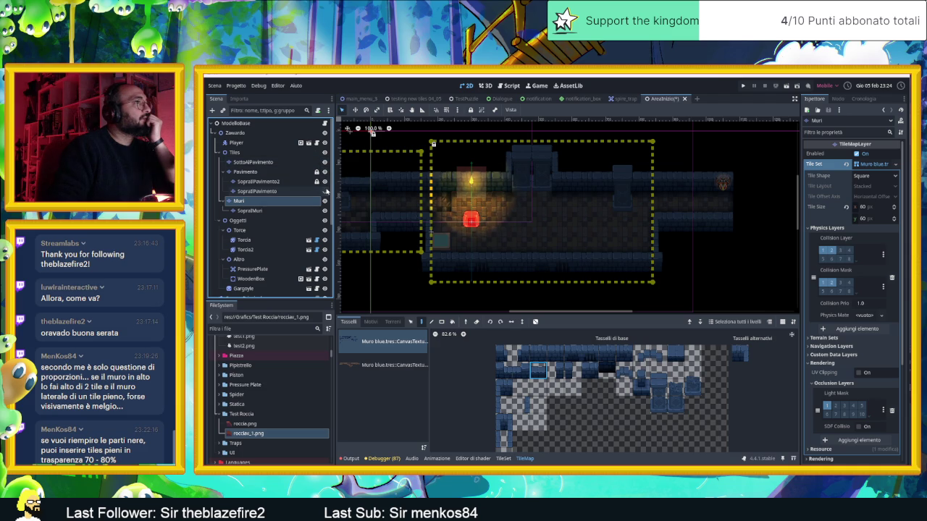
click(324, 211)
click(324, 211)
click(324, 211)
click(324, 211)
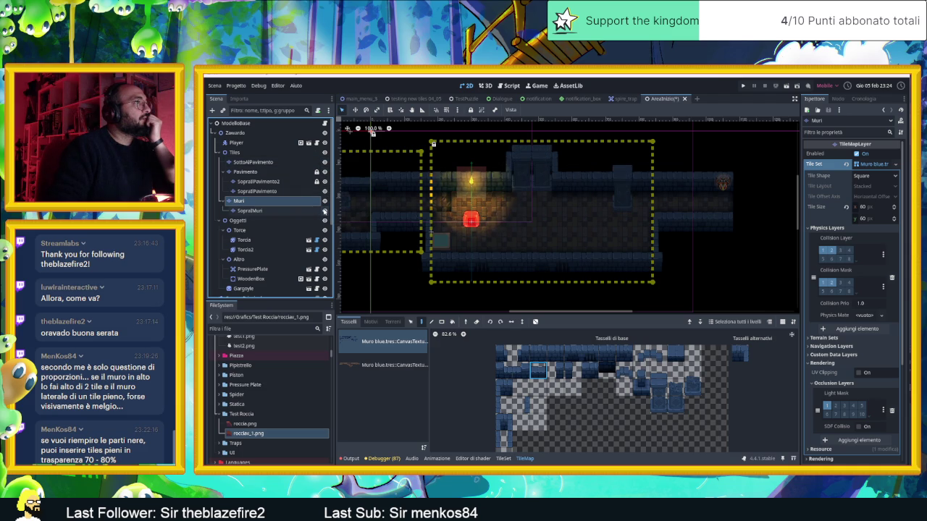
click(292, 211)
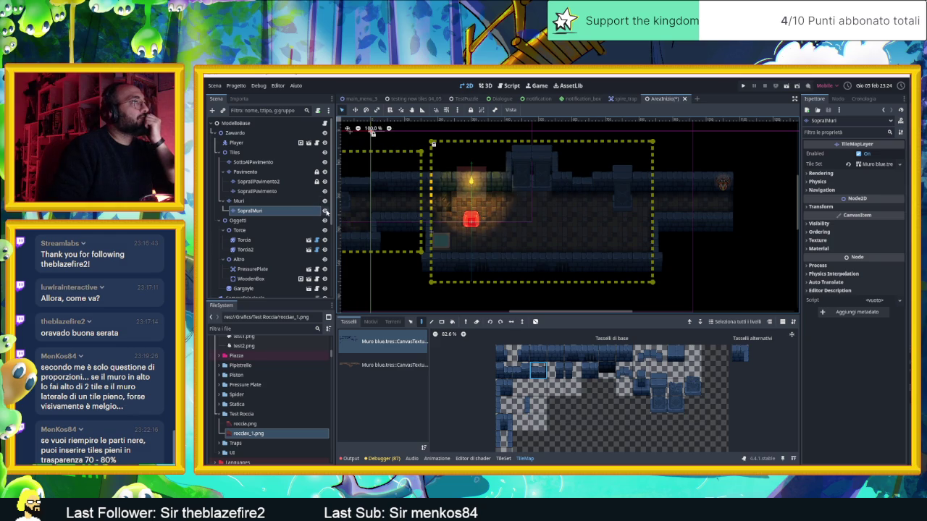
click(324, 211)
click(324, 210)
click(325, 211)
click(325, 210)
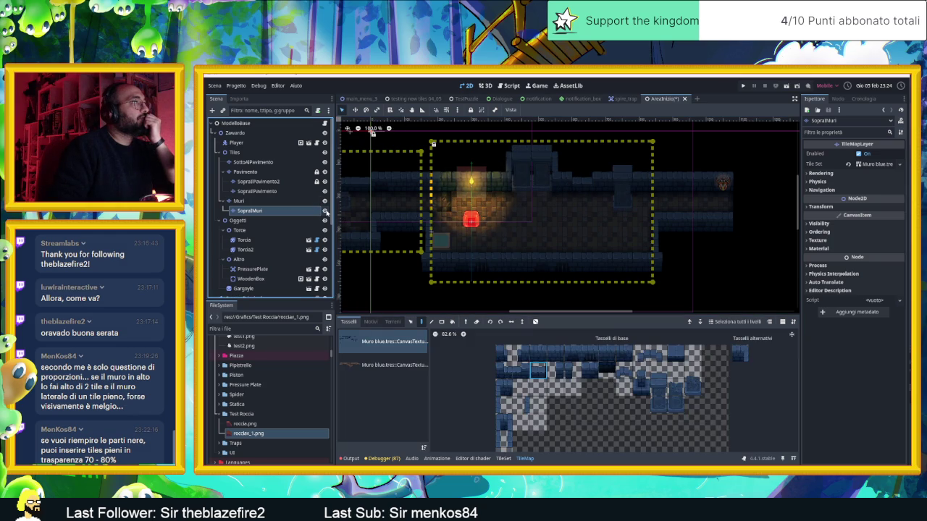
scroll(575, 195, up, 2)
scroll(576, 195, up, 2)
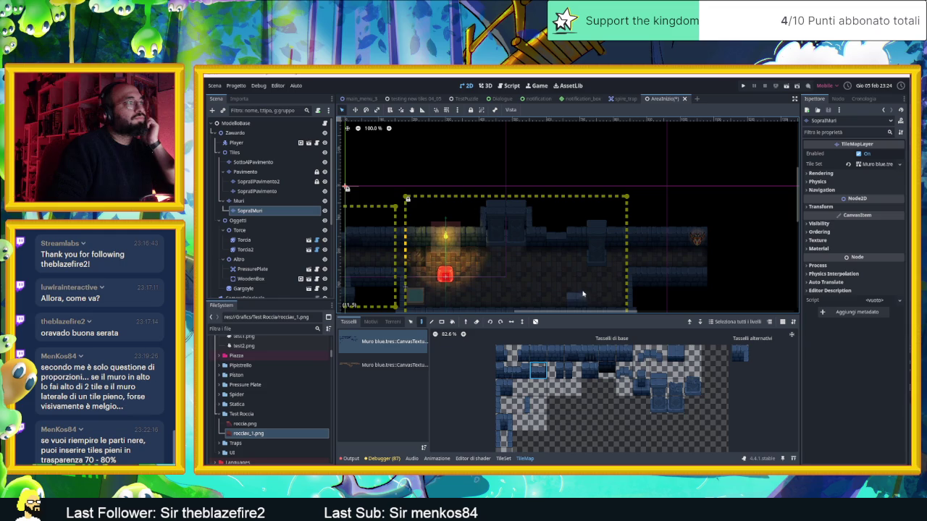
scroll(521, 250, up, 3)
scroll(519, 244, up, 1)
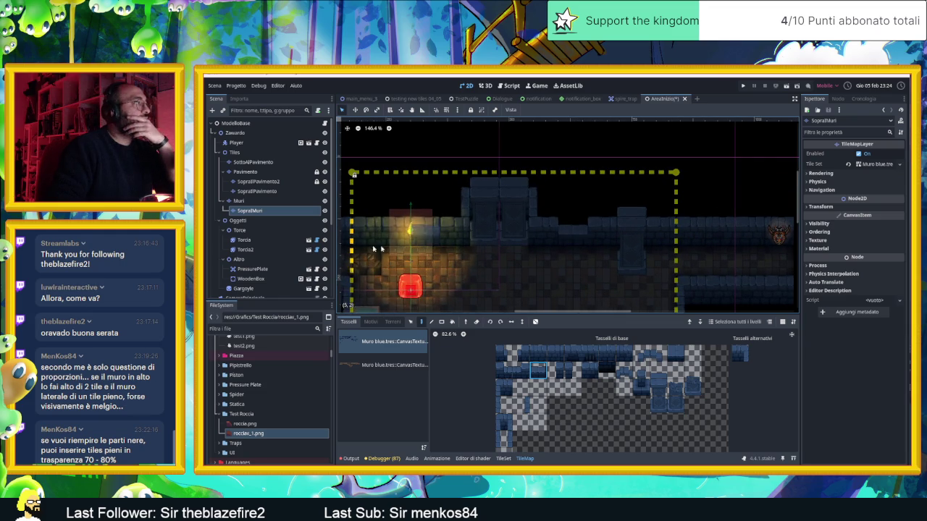
click(279, 201)
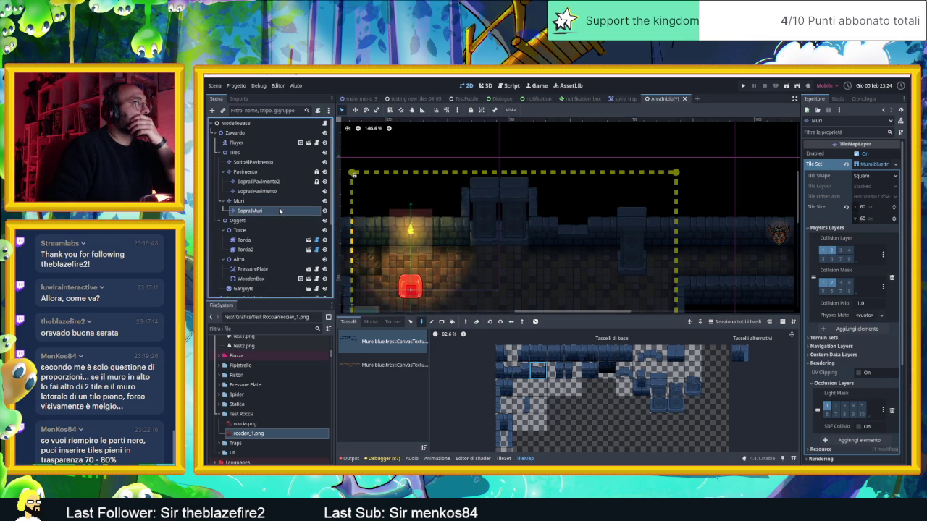
key(Page_Down)
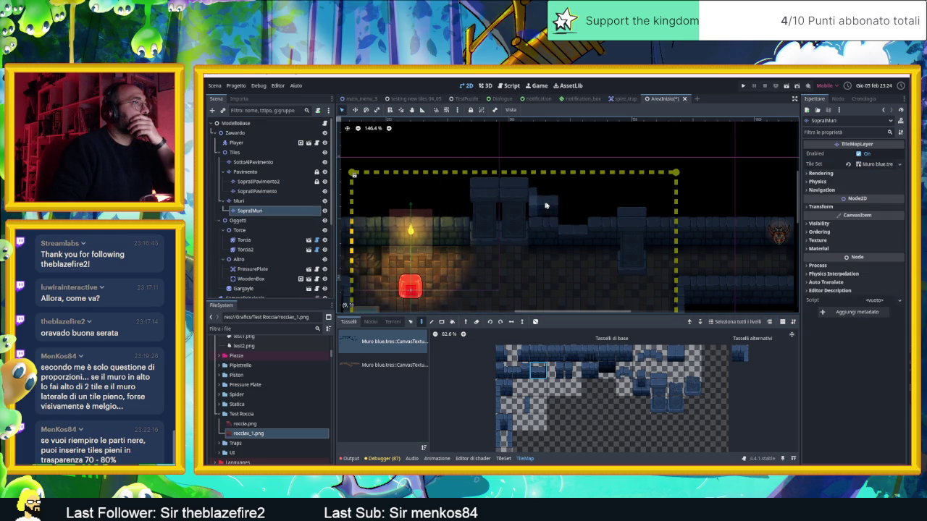
key(Up)
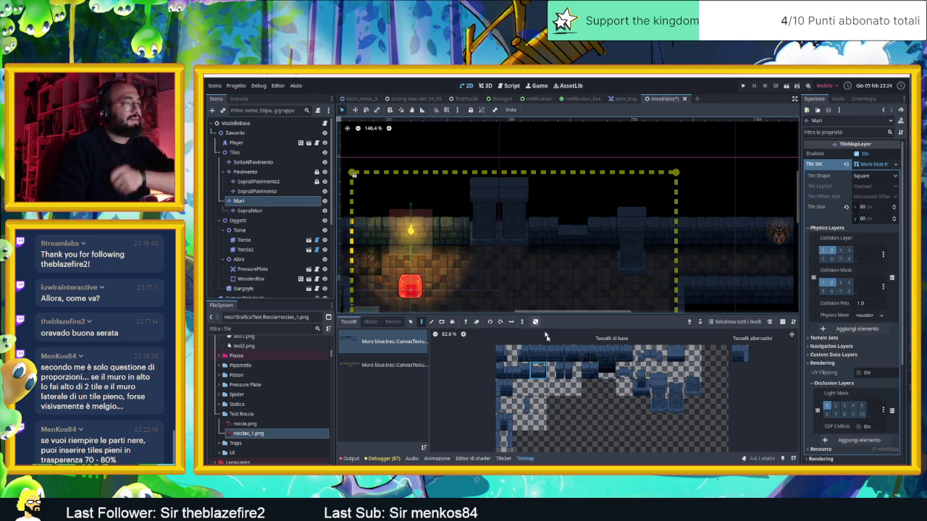
click(503, 403)
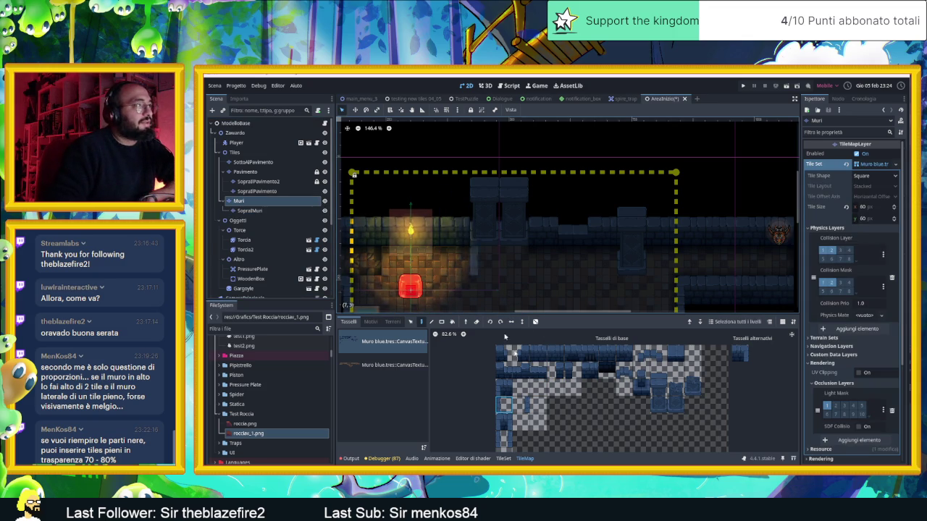
click(521, 405)
click(445, 110)
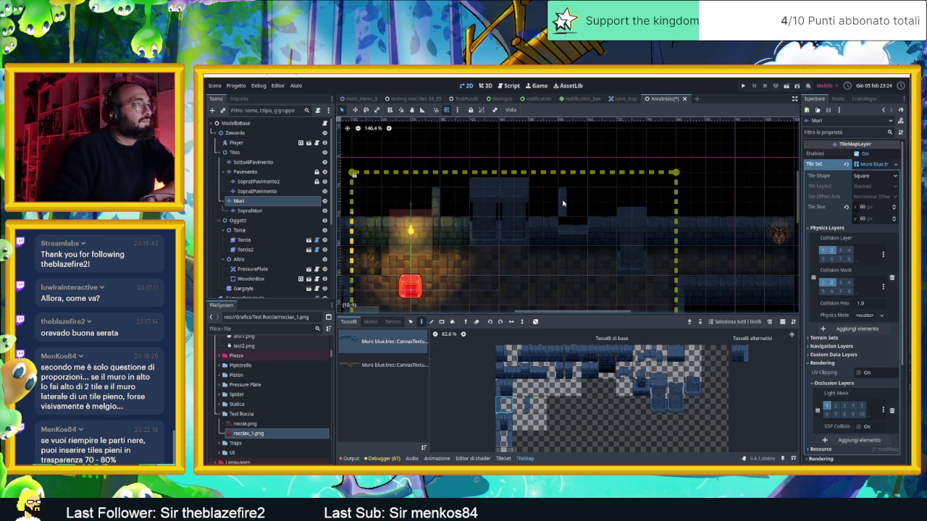
click(536, 351)
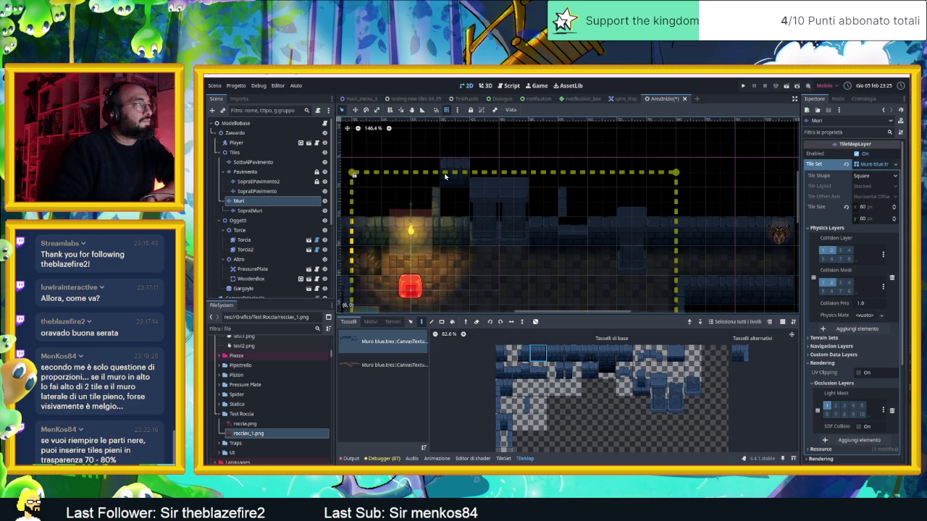
drag(476, 176, 543, 177)
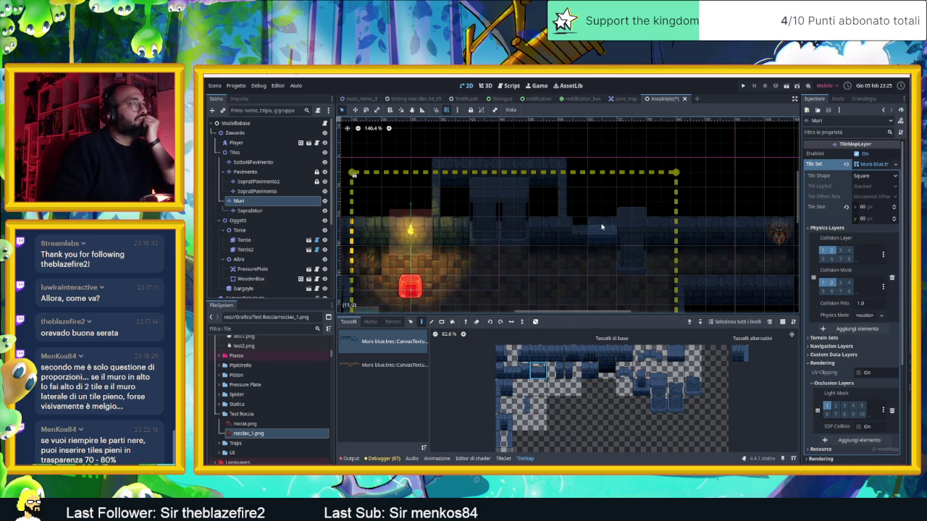
click(250, 210)
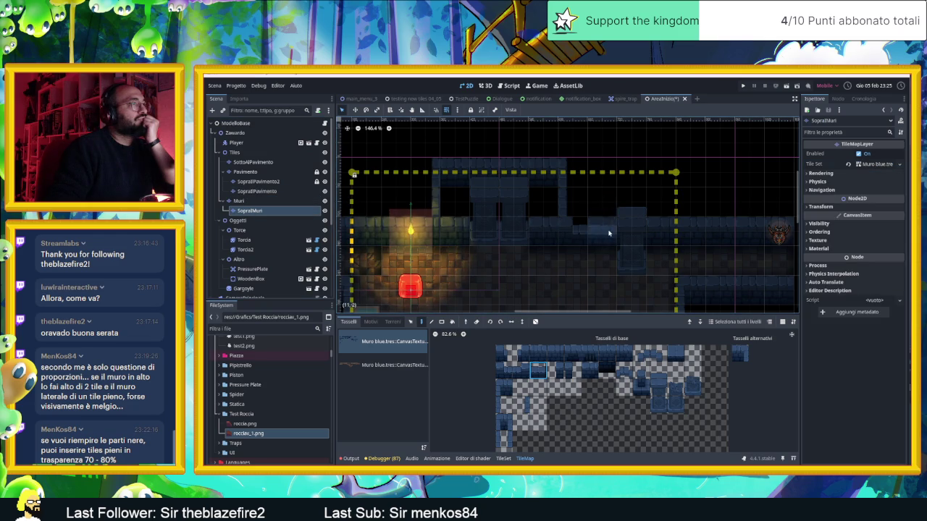
click(325, 210)
click(324, 210)
click(324, 210)
click(324, 210)
click(324, 210)
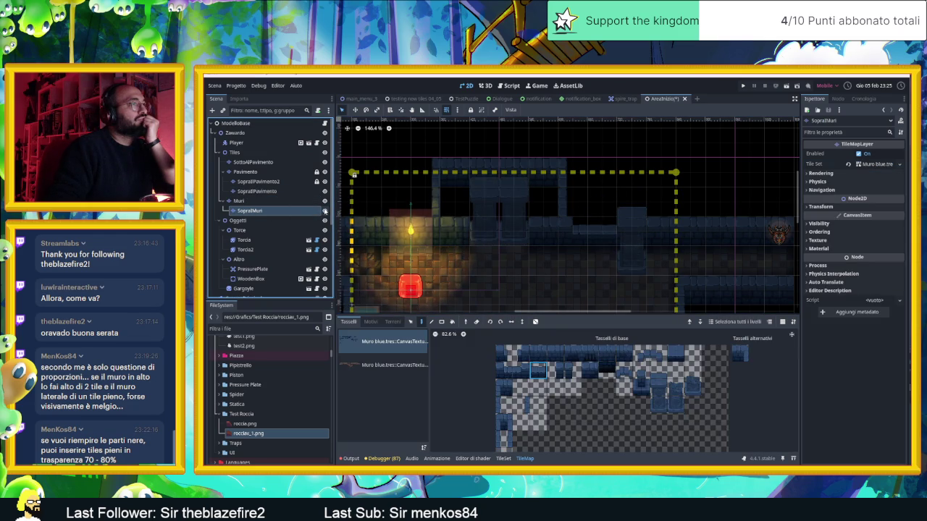
click(243, 201)
scroll(564, 215, down, 3)
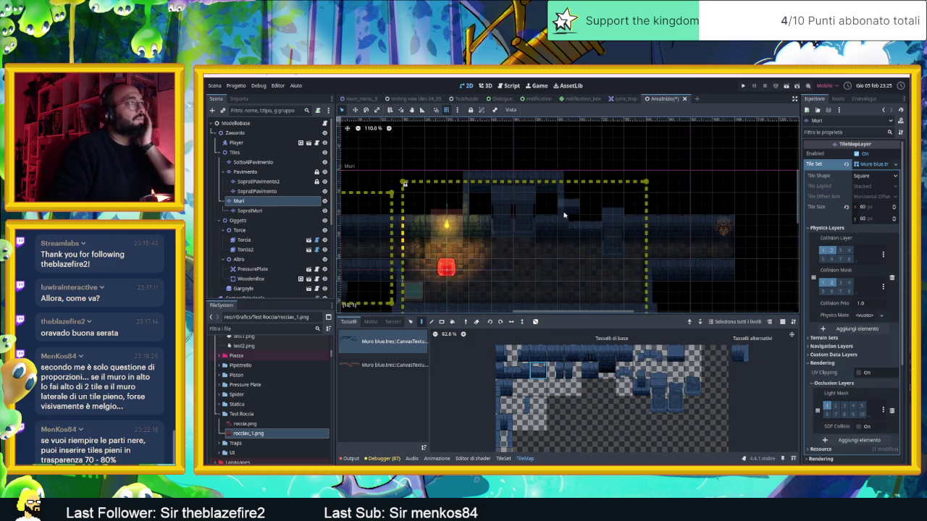
scroll(558, 218, down, 2)
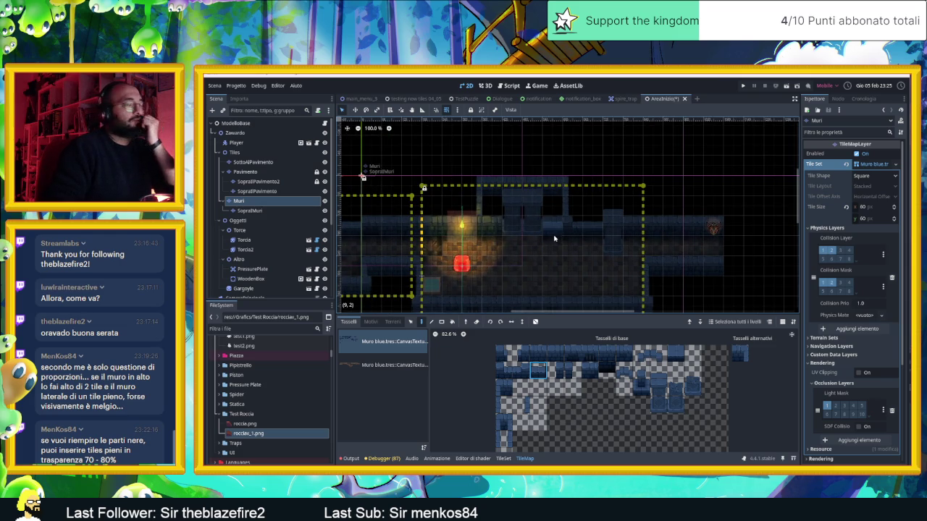
scroll(554, 239, down, 2)
drag(554, 239, 613, 217)
scroll(612, 218, up, 2)
scroll(519, 217, down, 2)
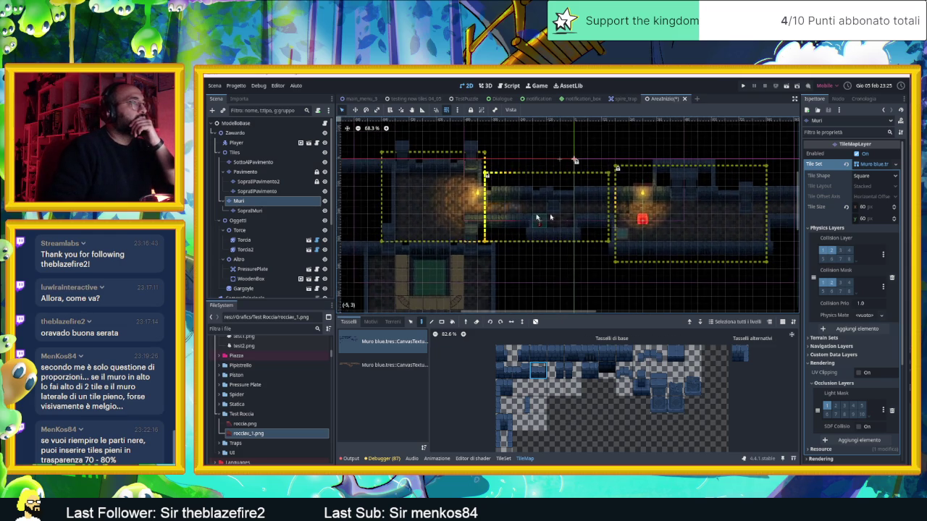
scroll(519, 217, up, 5)
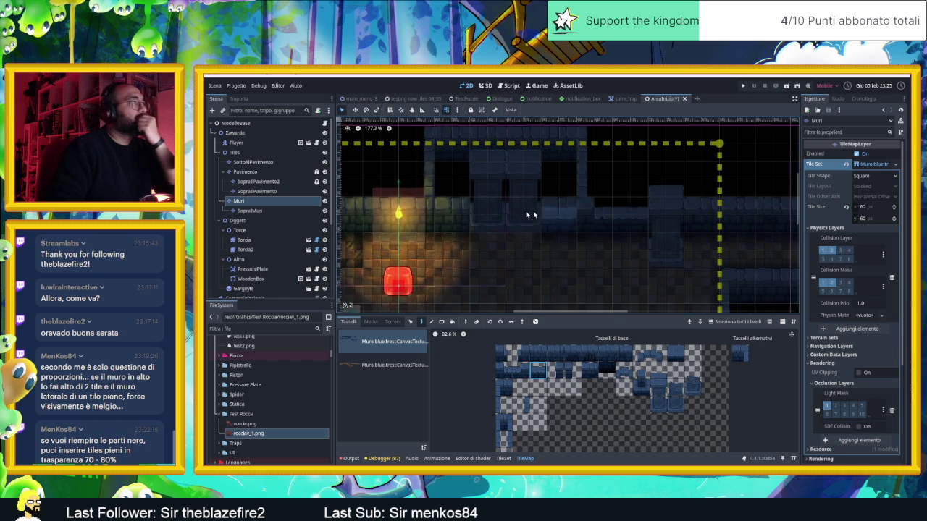
click(244, 163)
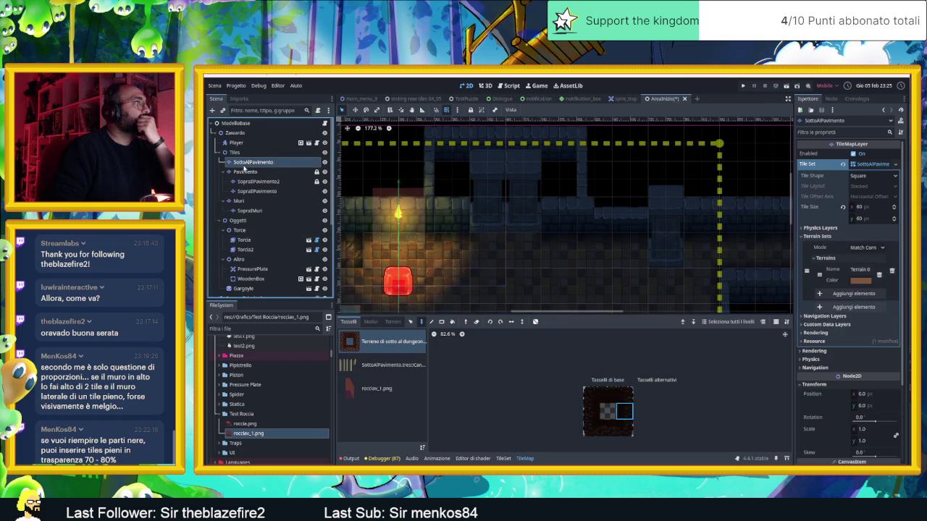
- Paint a Pavimento 0 floor terrain tile near the torch on the Pavimento layer
click(249, 172)
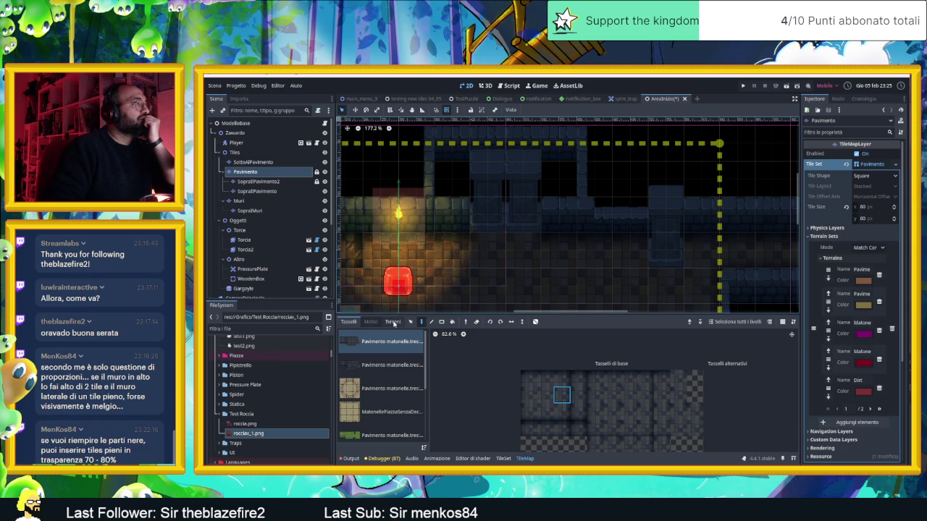
click(393, 322)
click(382, 348)
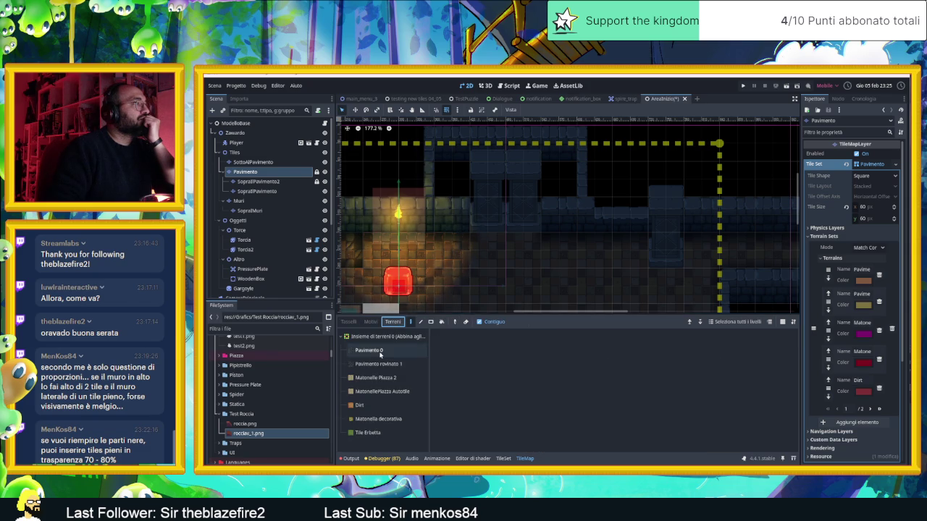
scroll(512, 241, down, 2)
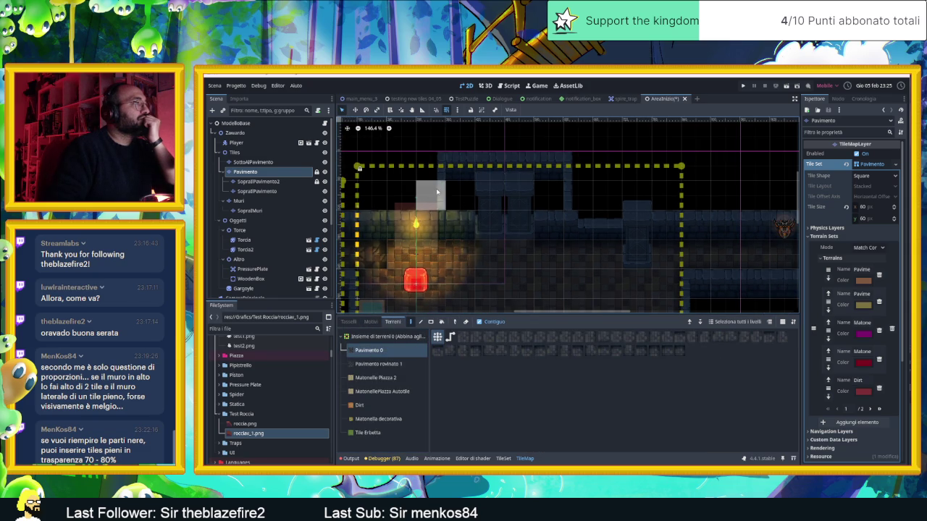
click(464, 206)
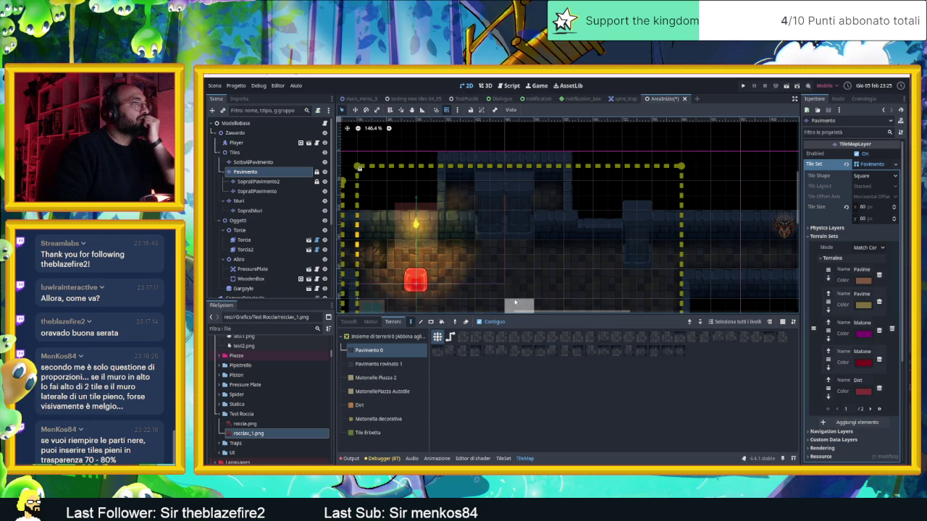
- Look over the room, then save and run the current scene
drag(517, 280, 515, 149)
mouse_move(488, 207)
mouse_down()
mouse_move(673, 275)
mouse_move(351, 285)
mouse_up()
drag(529, 279, 511, 213)
scroll(451, 212, down, 1)
drag(451, 213, 530, 251)
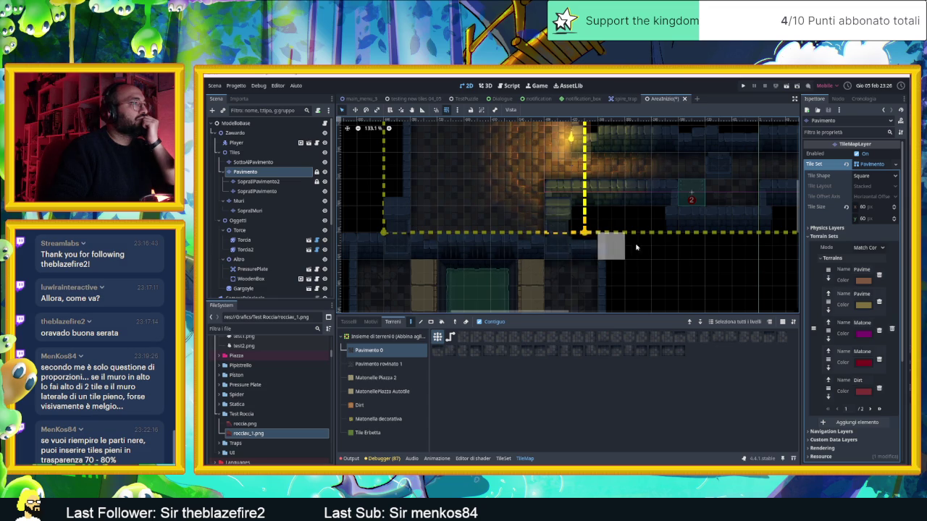
scroll(629, 247, down, 3)
drag(654, 248, 570, 276)
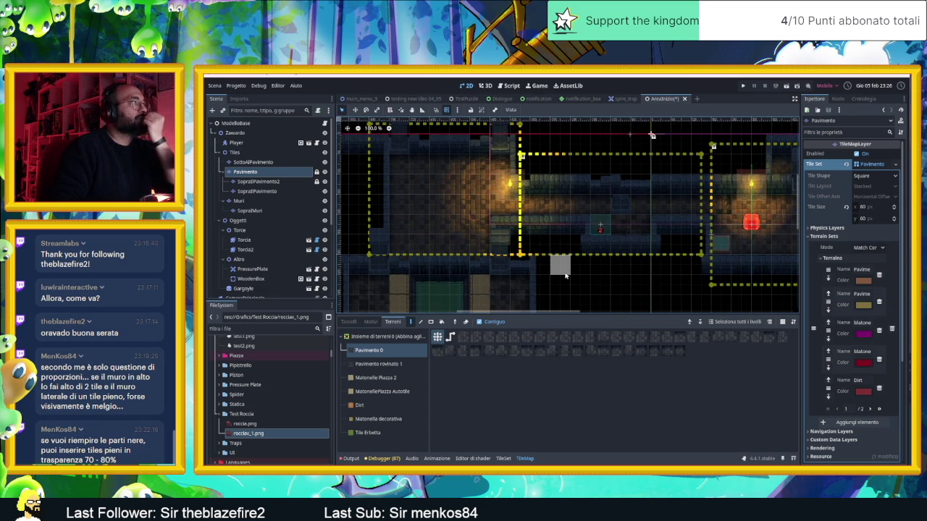
scroll(579, 279, down, 2)
mouse_move(681, 298)
mouse_down()
mouse_move(602, 278)
mouse_move(481, 276)
mouse_up()
drag(579, 269, 798, 302)
mouse_move(559, 267)
mouse_down()
mouse_move(534, 267)
mouse_move(611, 266)
mouse_up()
click(786, 86)
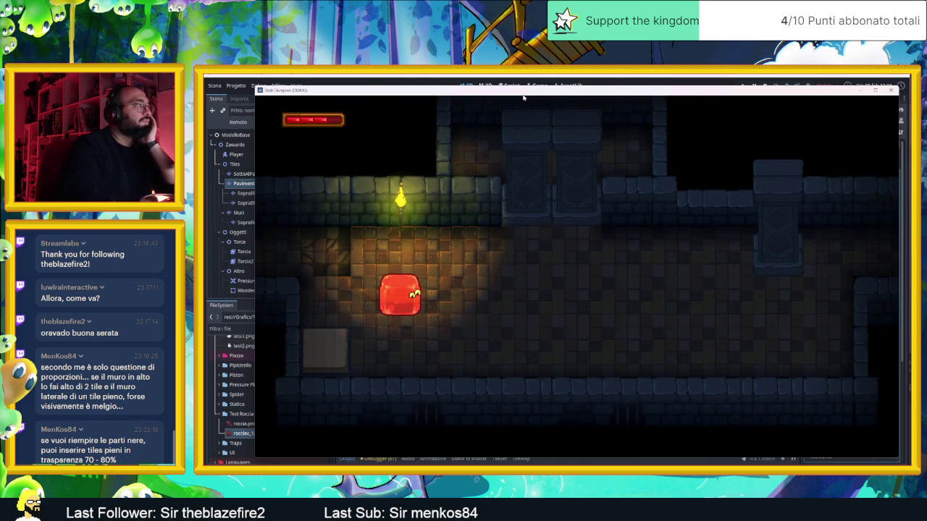
- Slide the slime with the arrow keys out of the starting room, along the corridor and into the next rooms
key(Left)
key(Down)
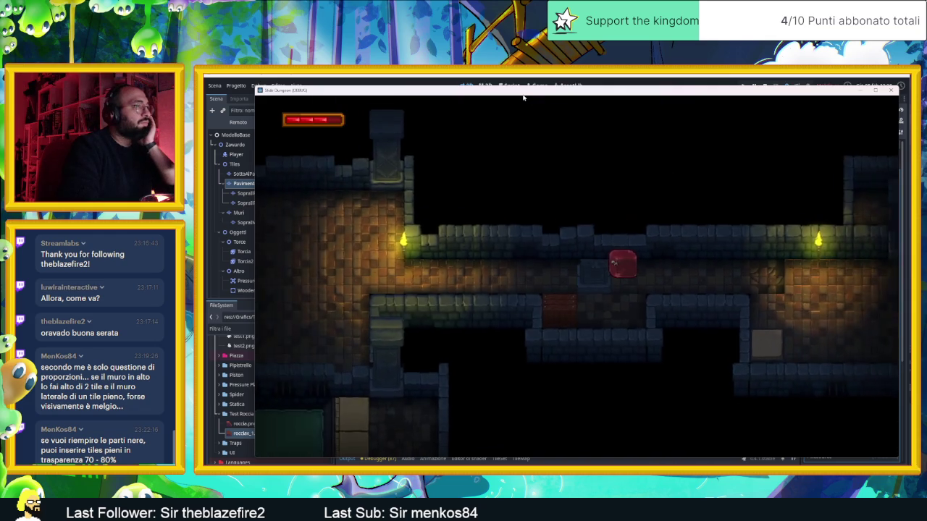
key(Left)
key(Up)
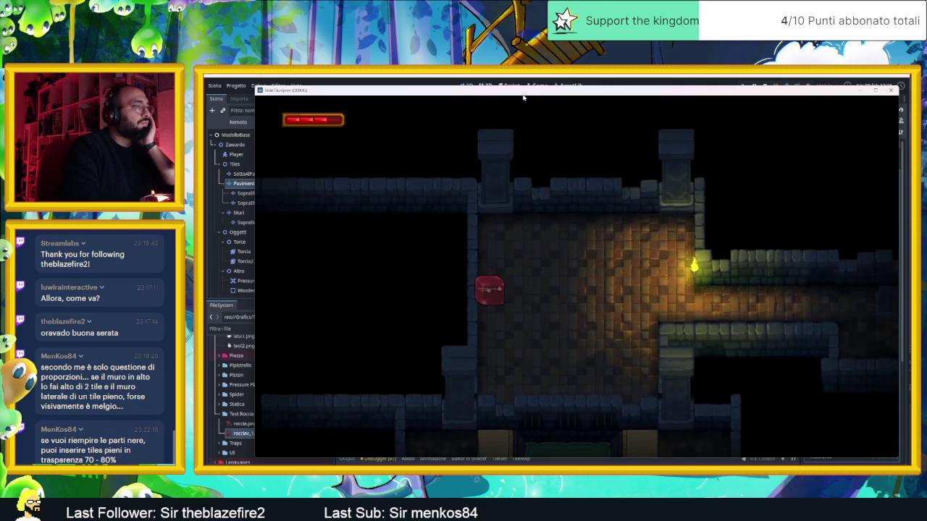
key(Down)
key(Up)
key(Down)
key(Right)
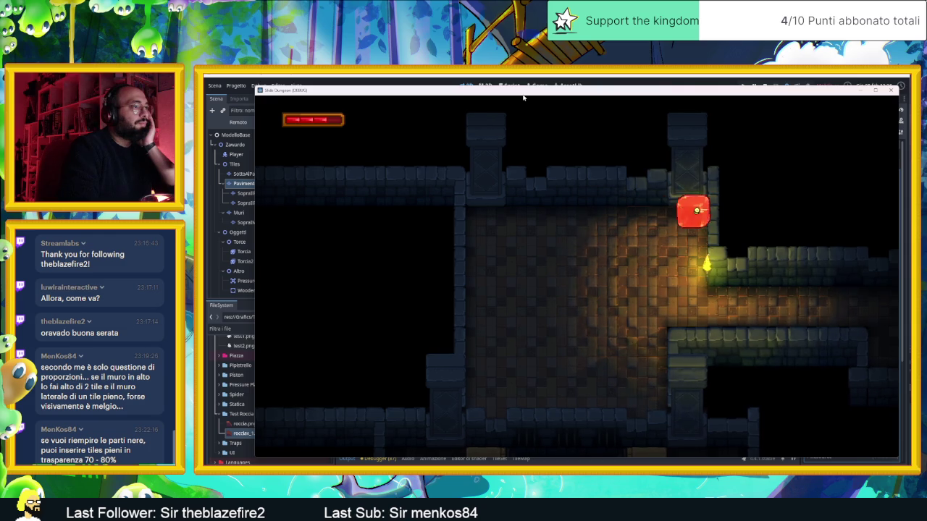
key(Down)
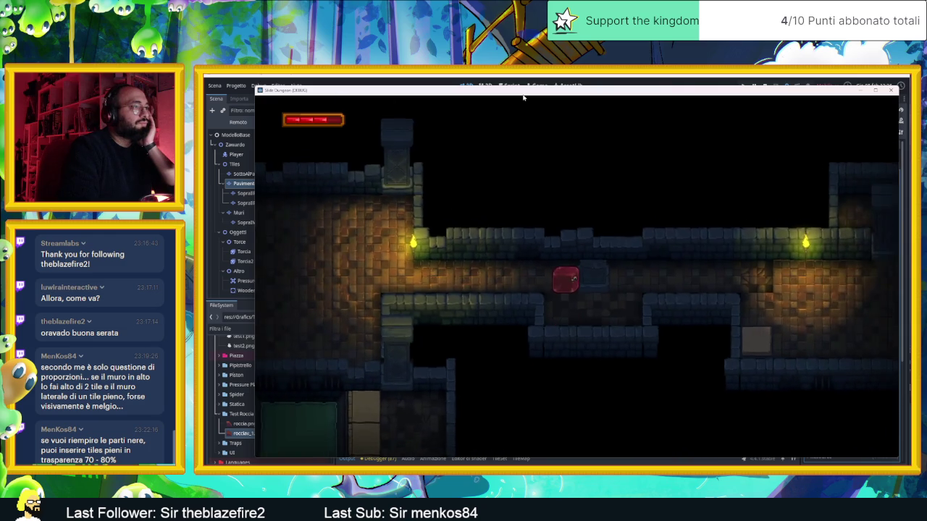
key(Down)
key(Up)
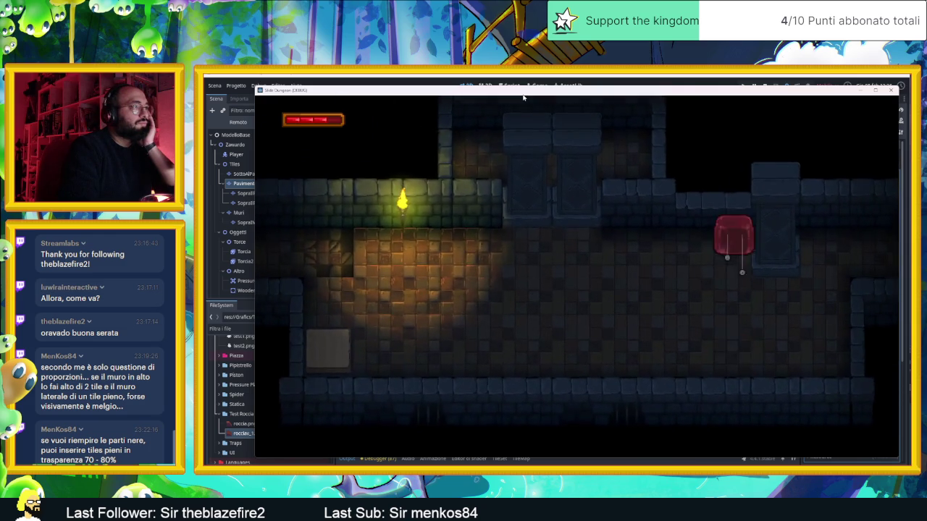
key(Right)
key(Down)
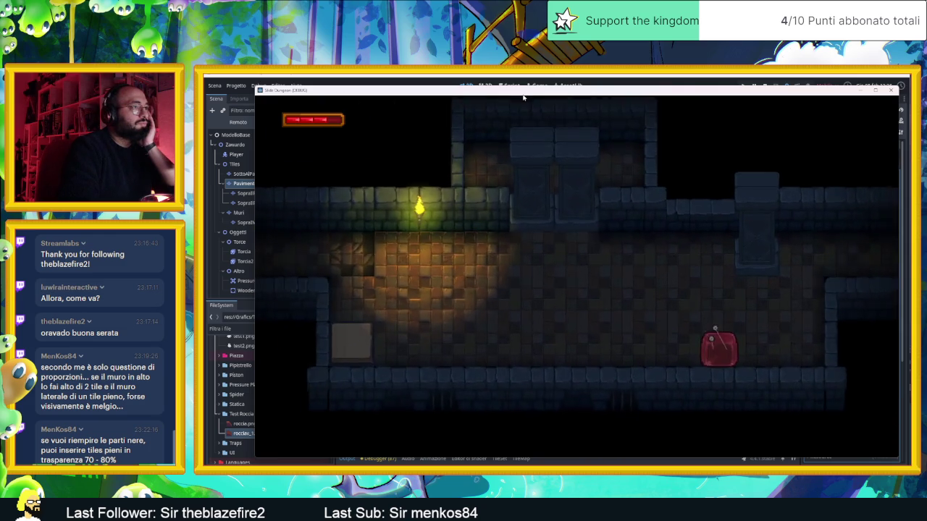
key(Right)
key(Up)
key(Down)
key(Left)
key(Up)
key(Right)
key(Left)
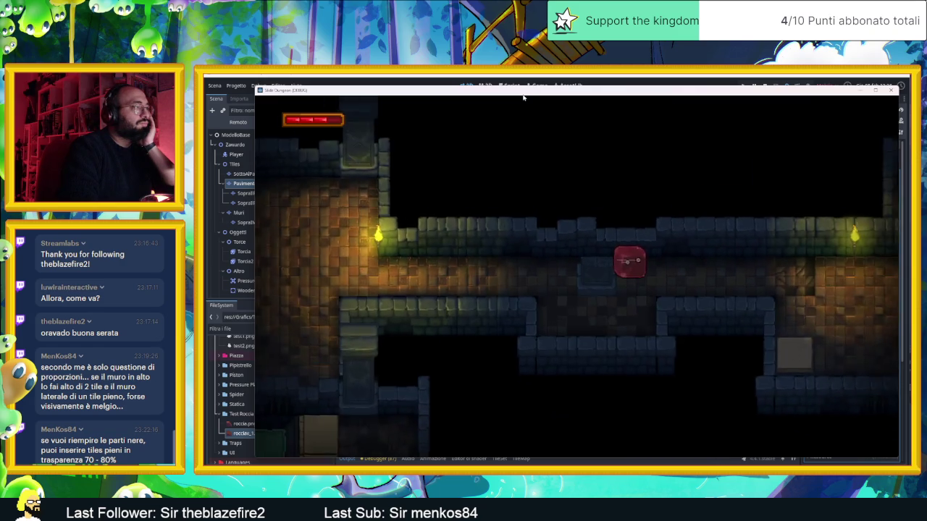
key(Down)
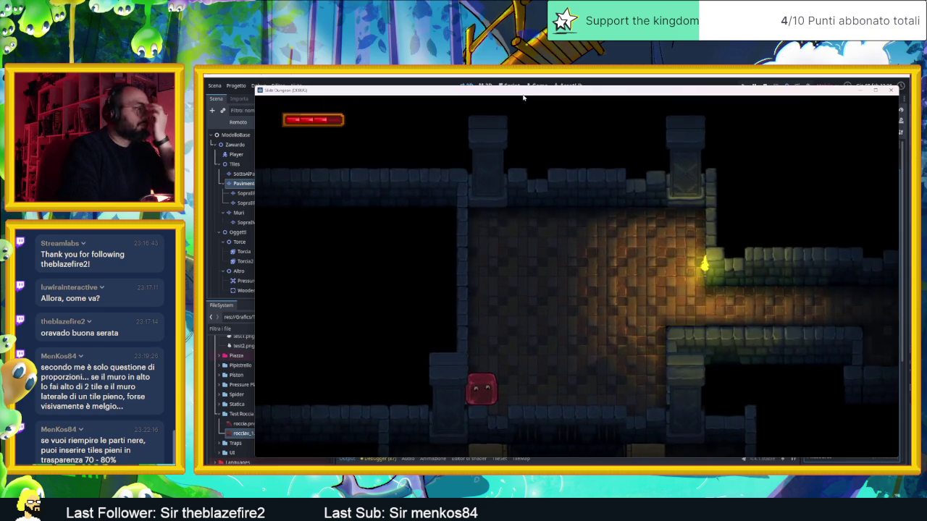
key(Right)
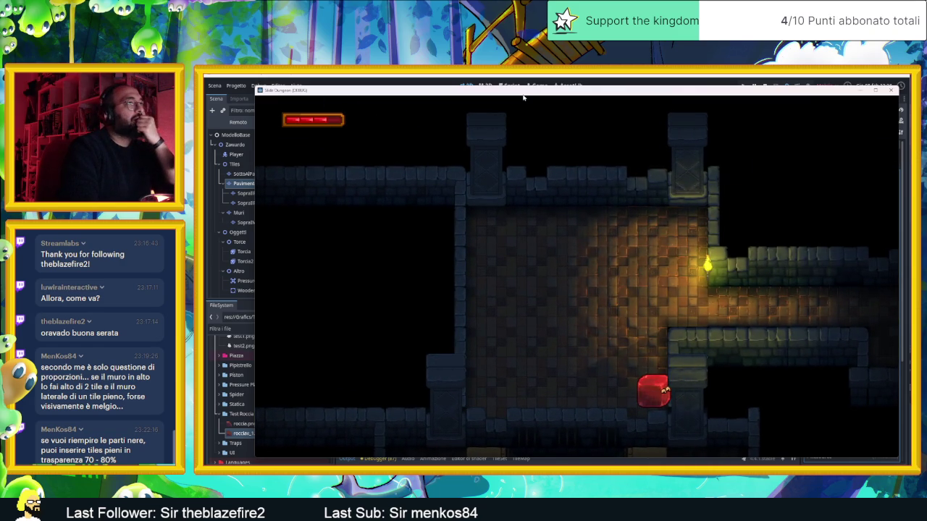
key(Up)
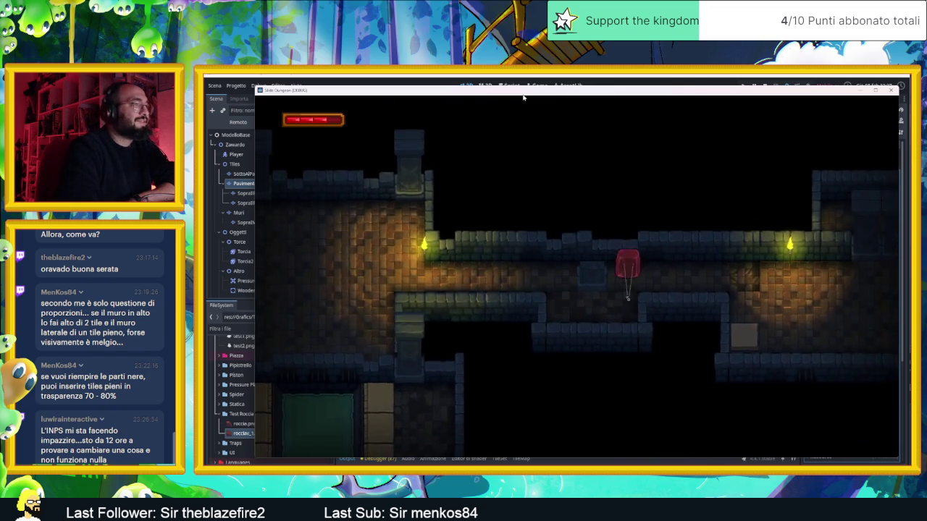
- Slide the slime through further rooms and corridors, then stop the playtest
key(Right)
key(Down)
key(Left)
key(Up)
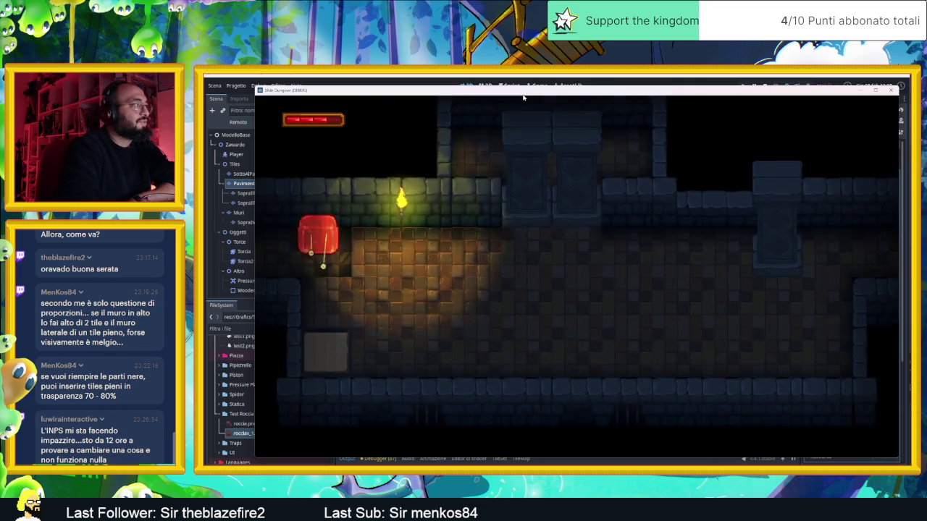
key(Down)
key(Left)
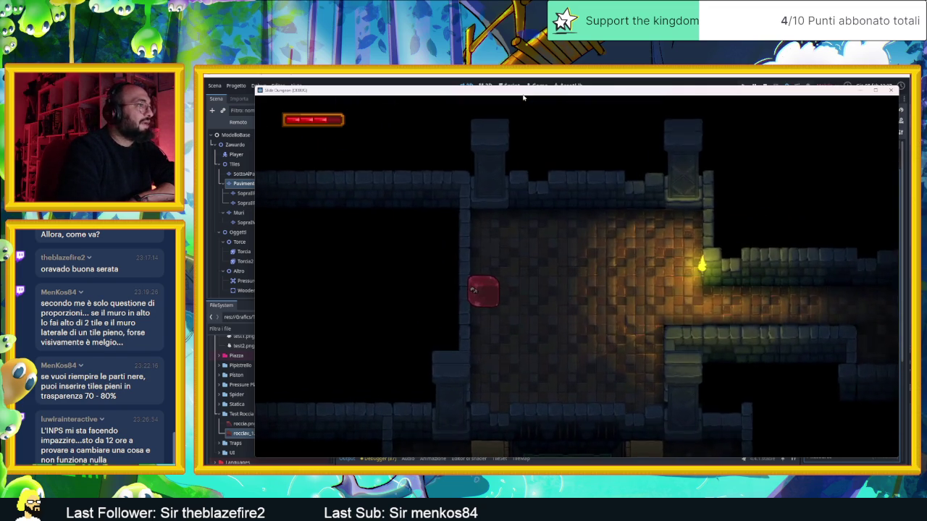
key(Down)
key(Right)
key(Up)
key(Left)
key(Right)
key(Down)
key(Left)
key(Right)
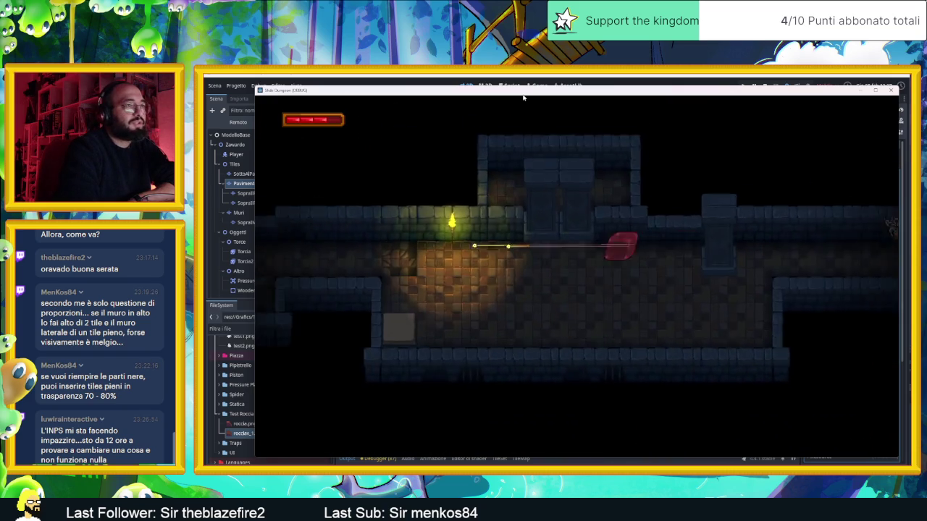
key(Down)
key(Right)
key(Up)
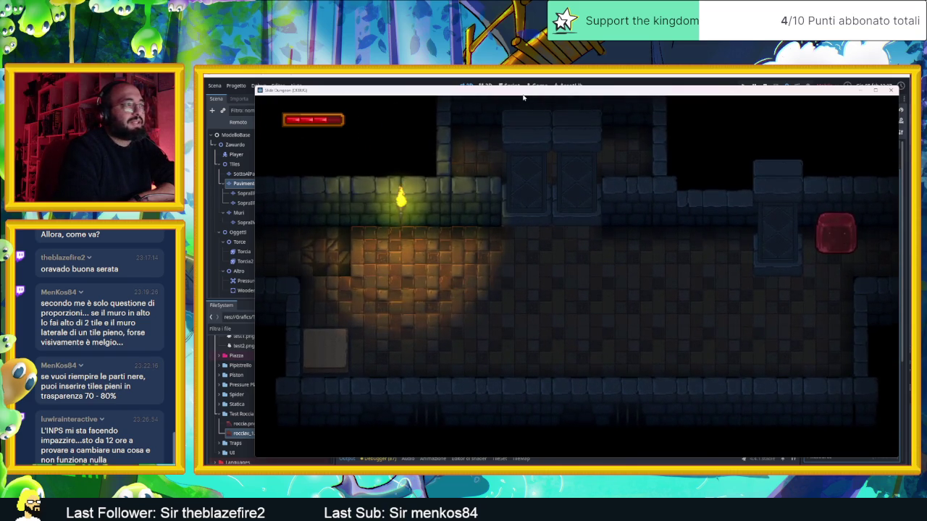
key(Down)
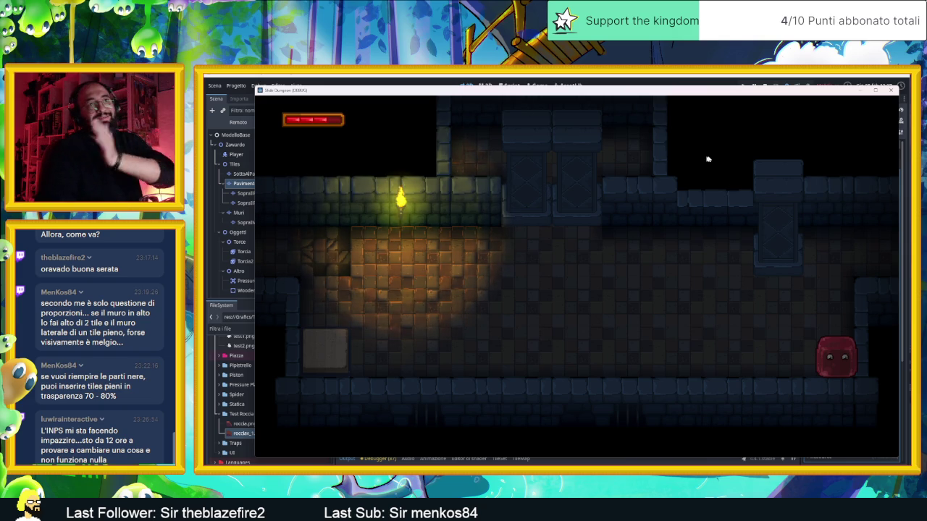
click(890, 89)
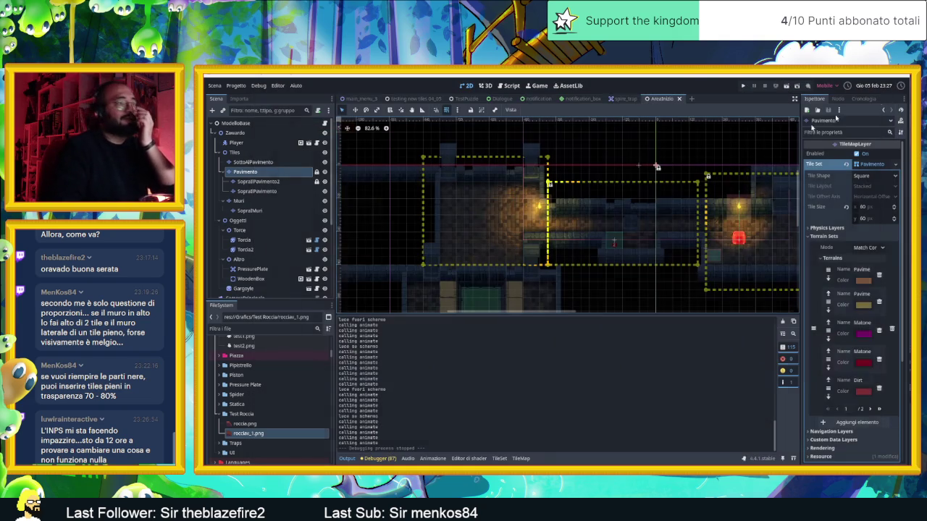
- Select the Muri wall layer and bring the starting room into view
scroll(717, 247, right, 5)
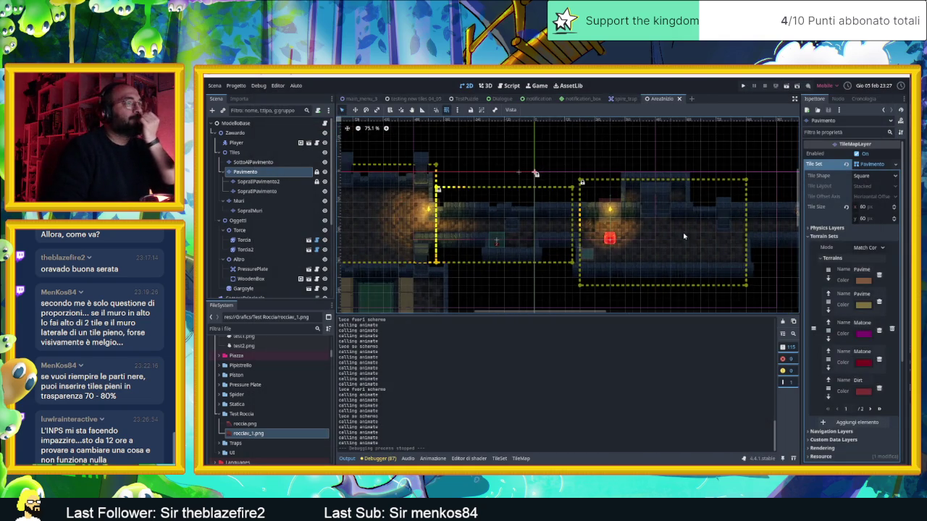
scroll(566, 234, down, 1)
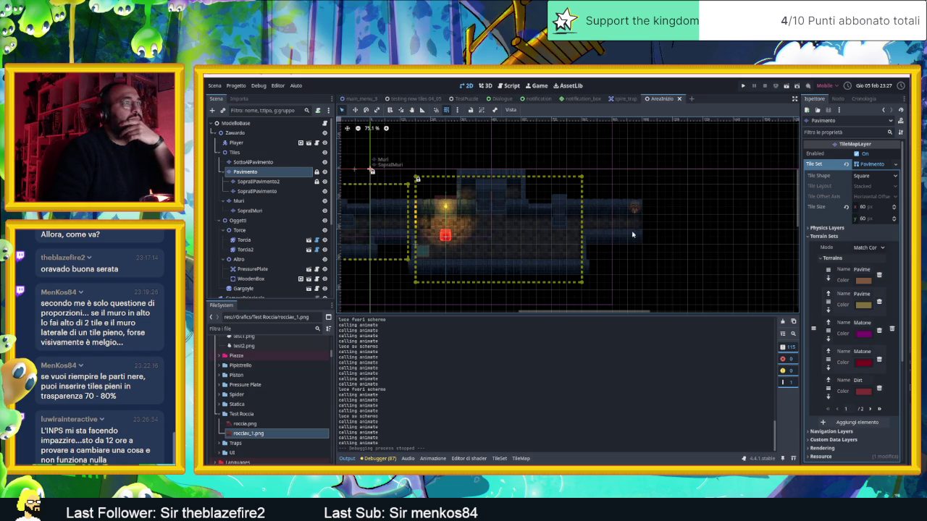
scroll(633, 233, right, 5)
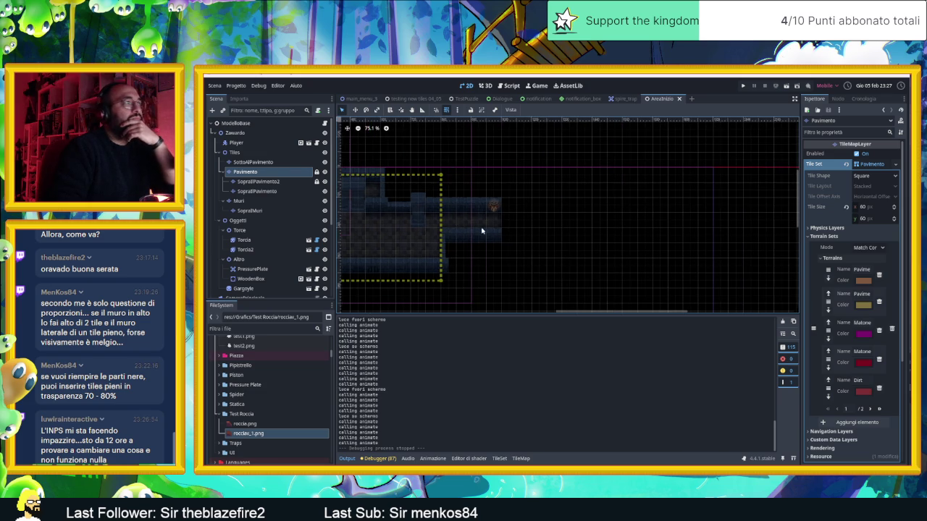
click(261, 202)
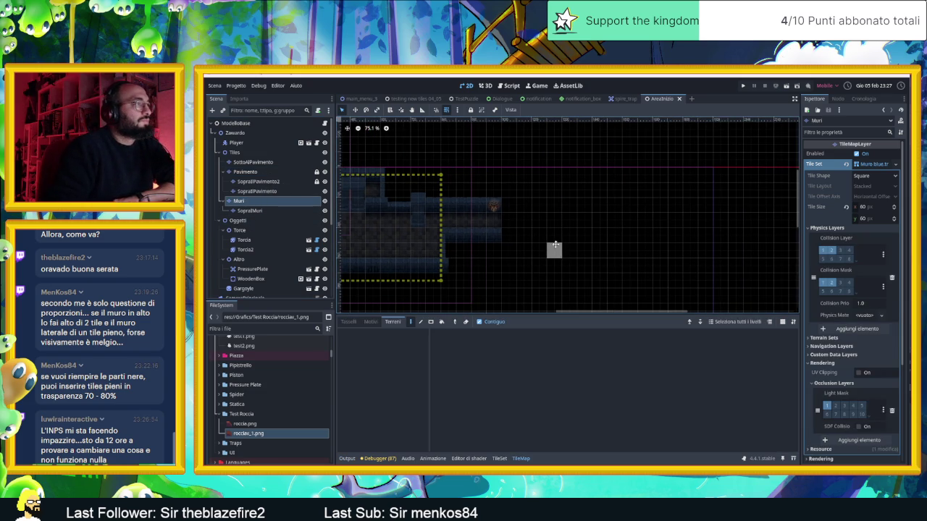
drag(560, 249, 485, 211)
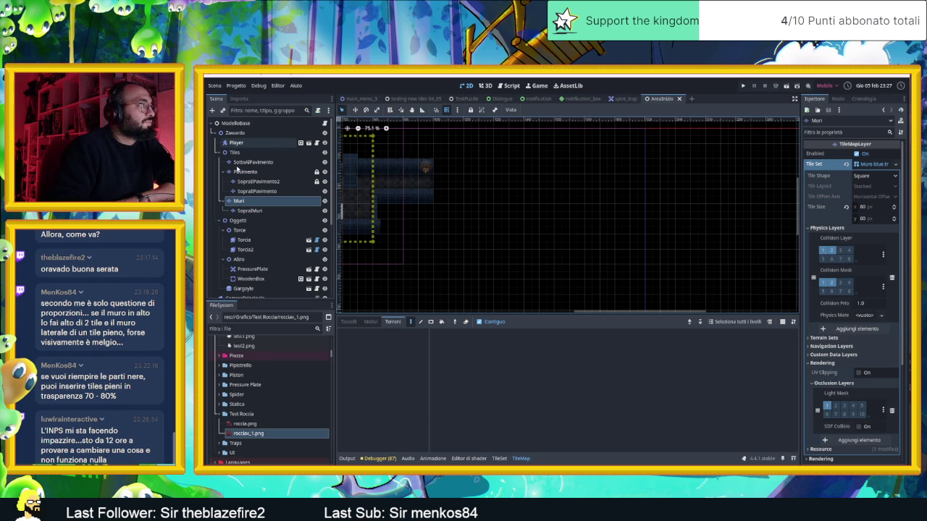
- Briefly check the SopraiMuri layer, return to Muri, and open the wall tile set atlas
click(250, 210)
click(239, 201)
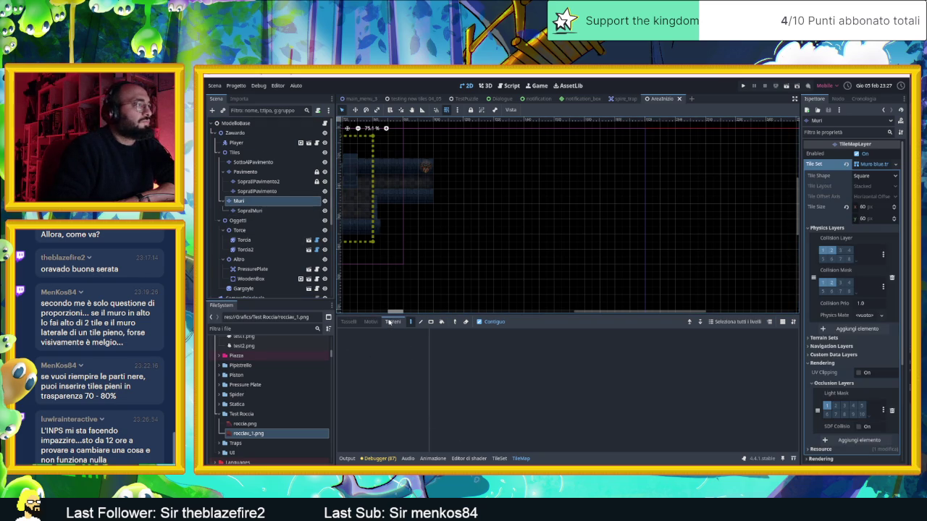
scroll(411, 242, up, 2)
click(248, 210)
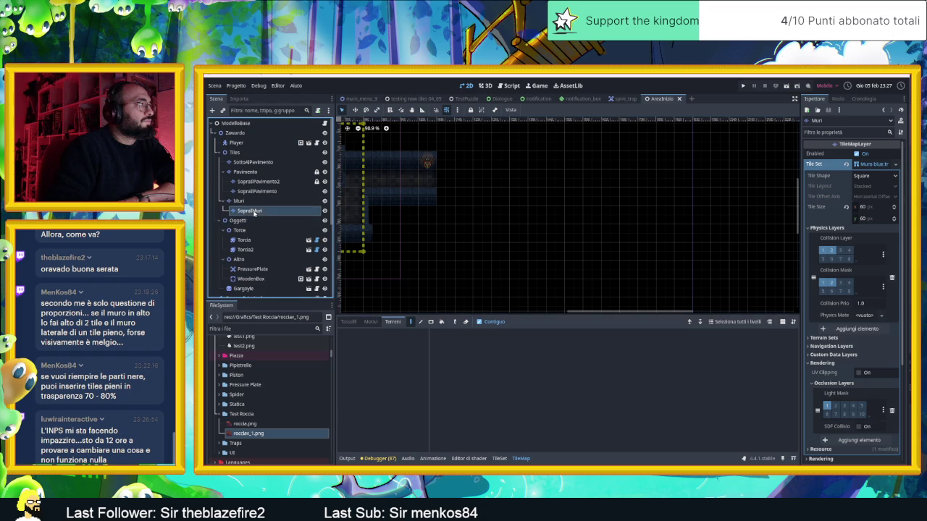
click(241, 201)
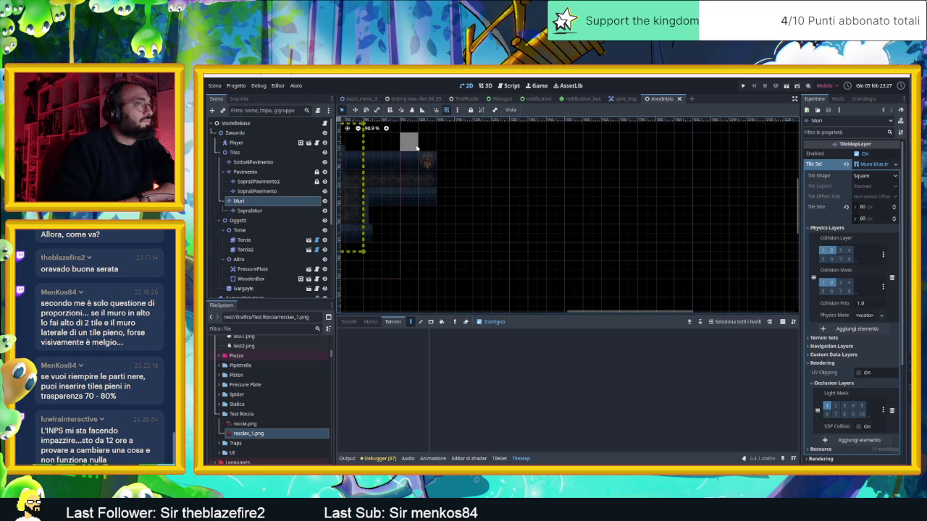
scroll(437, 158, up, 2)
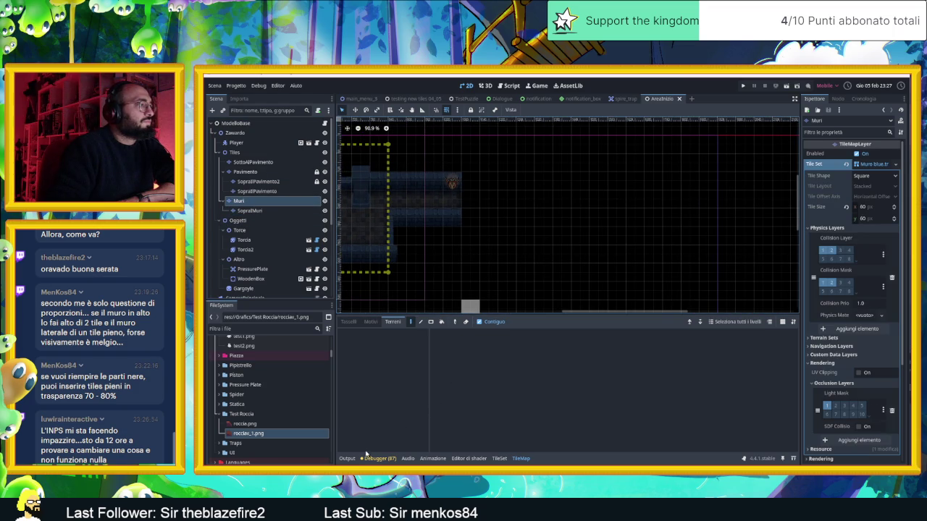
click(520, 459)
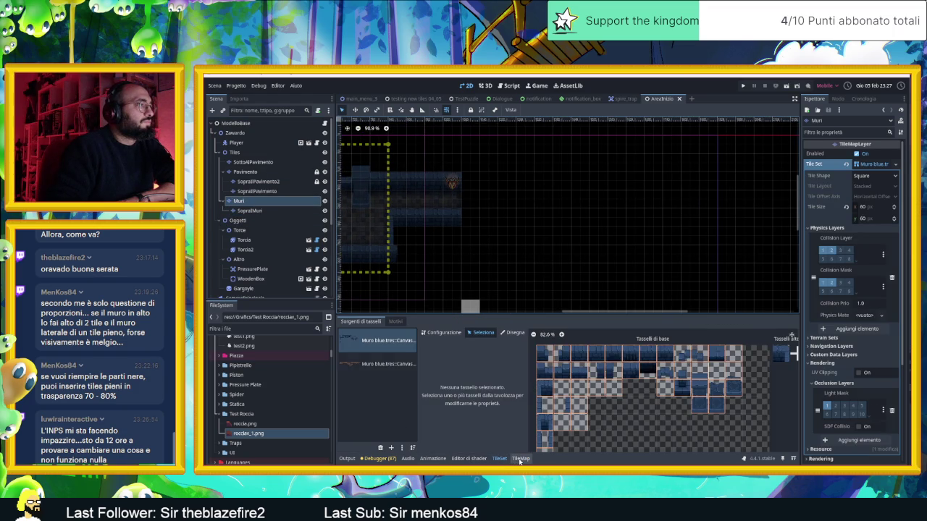
click(520, 459)
- Pick a row of wall tiles and paint two wall rows extending the corridor rightward
click(349, 321)
drag(541, 351, 614, 353)
click(517, 181)
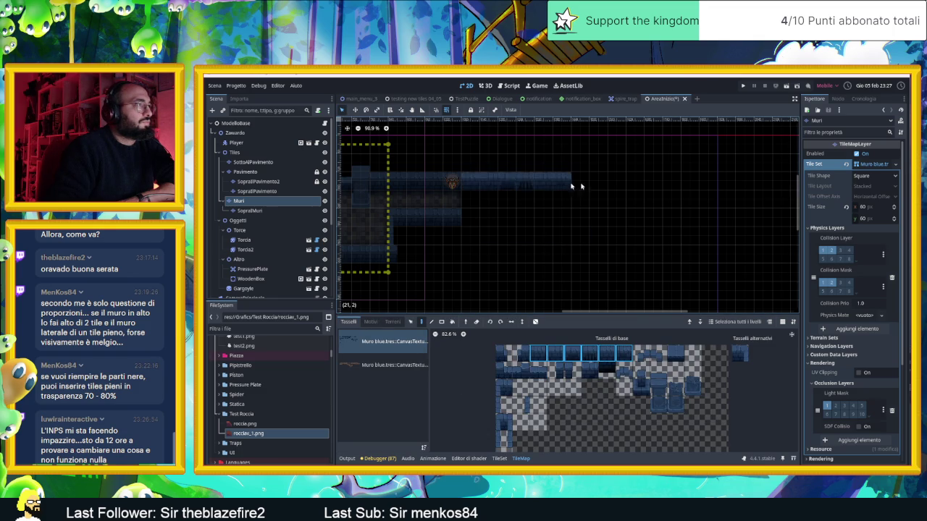
click(624, 184)
click(615, 216)
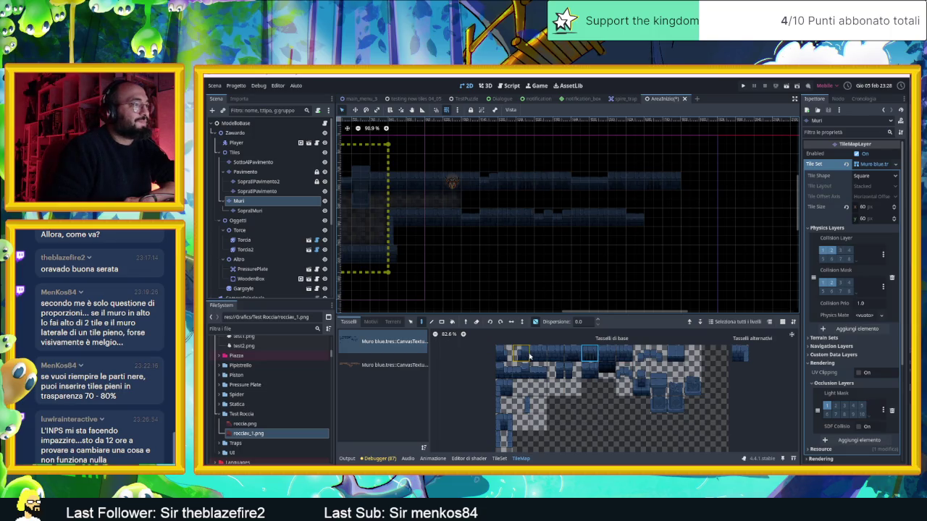
- Extend the wall row with six top-row tiles and fill the upper row's gap with a single tile
click(501, 356)
mouse_move(501, 356)
mouse_down()
mouse_move(570, 351)
mouse_move(507, 369)
mouse_move(544, 370)
mouse_up()
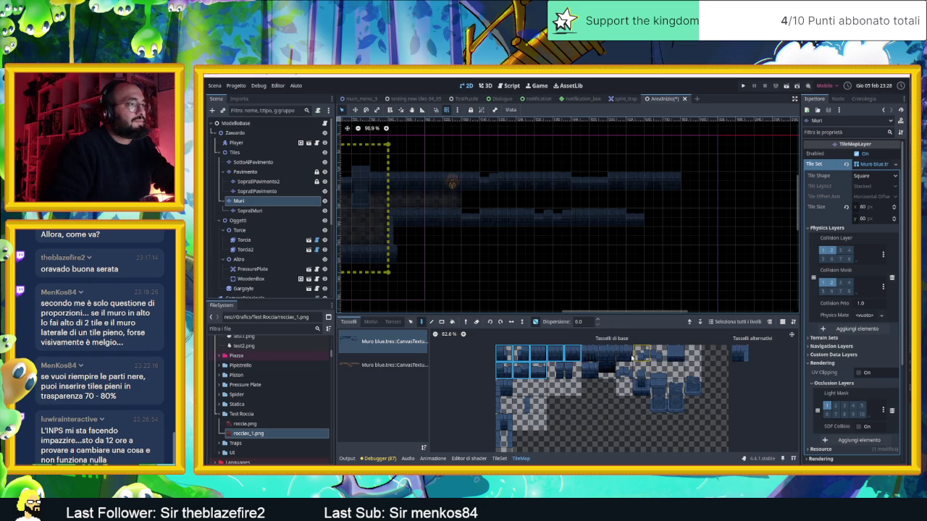
drag(606, 356, 606, 355)
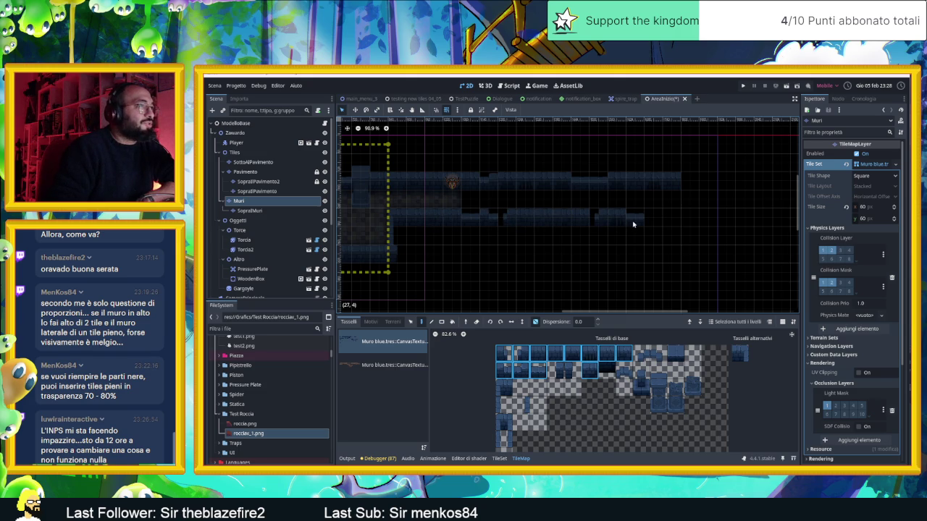
click(653, 218)
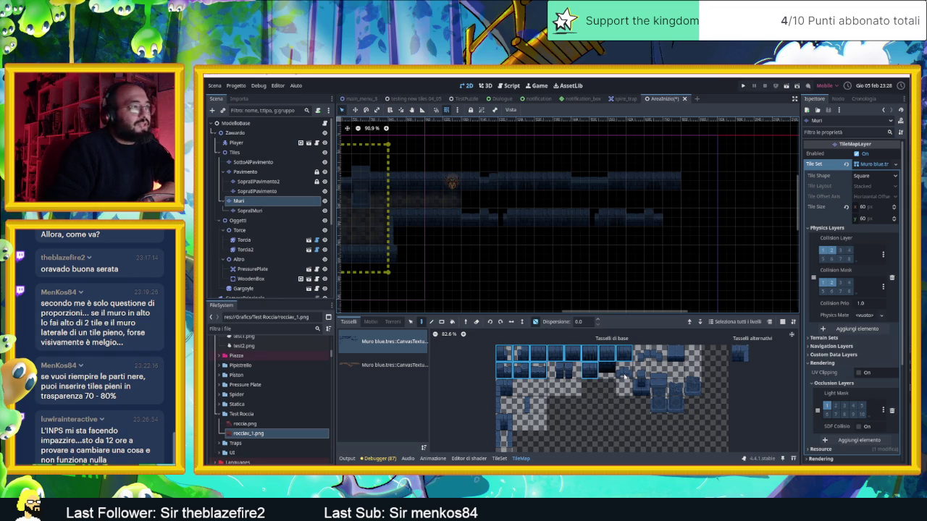
click(538, 352)
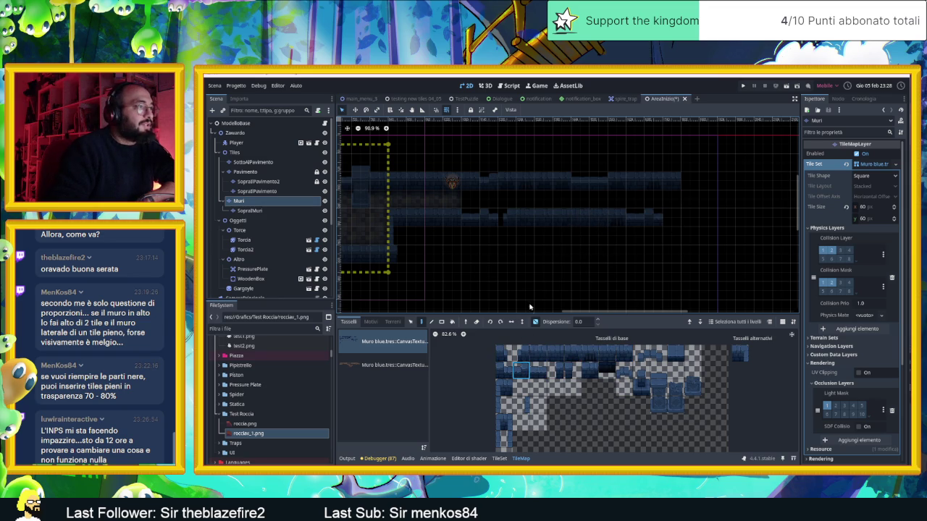
drag(488, 217, 507, 218)
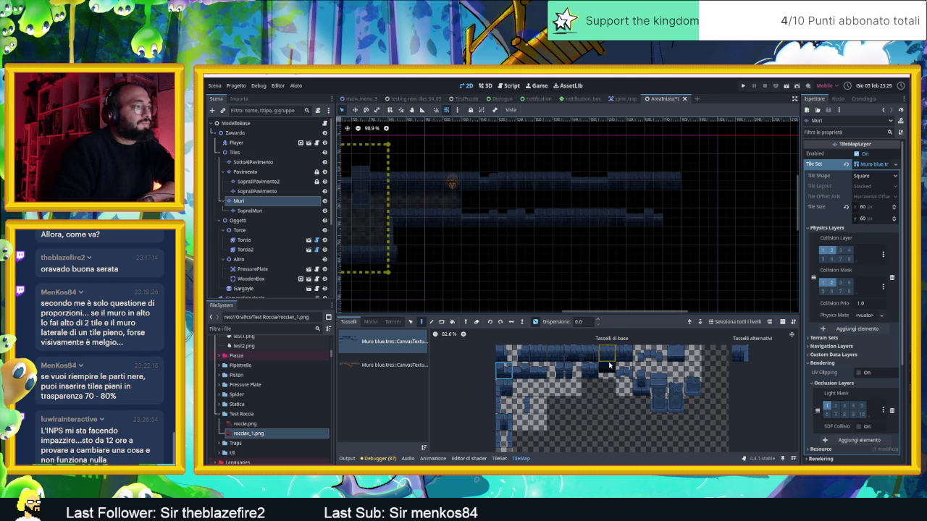
- Erase part of the upper wall row right of the torch
scroll(601, 270, right, 3)
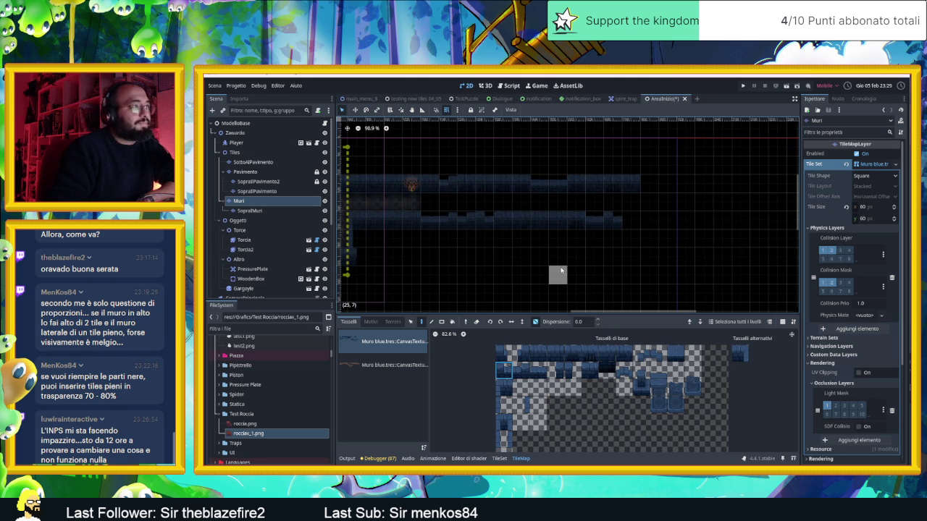
scroll(565, 250, left, 3)
scroll(518, 264, up, 2)
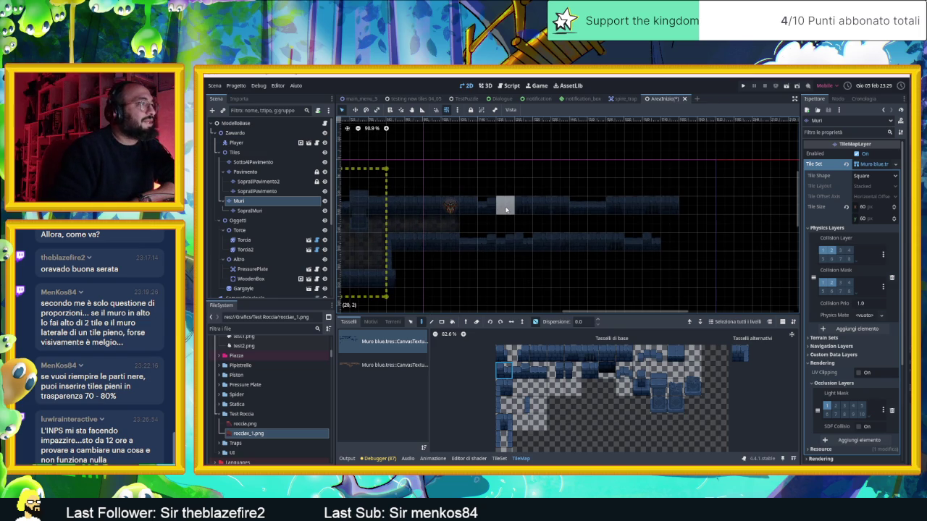
drag(495, 208, 561, 205)
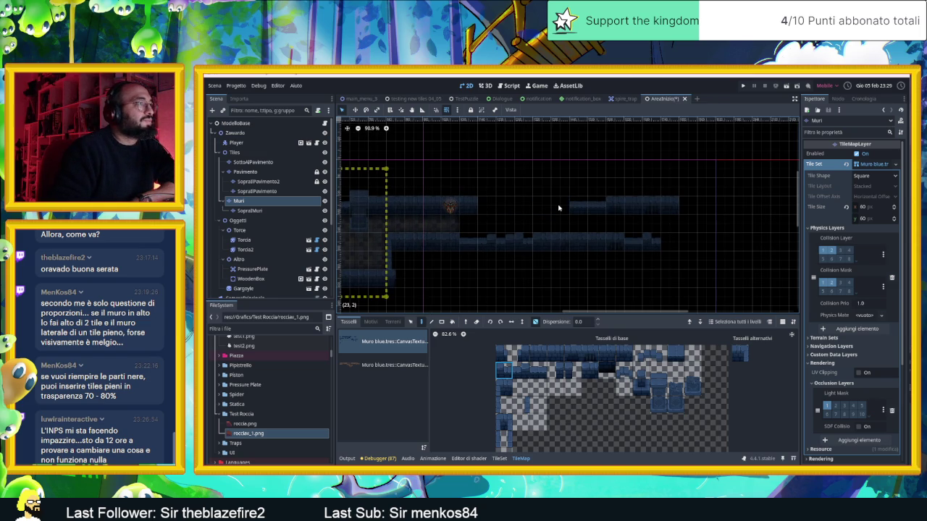
scroll(523, 186, up, 3)
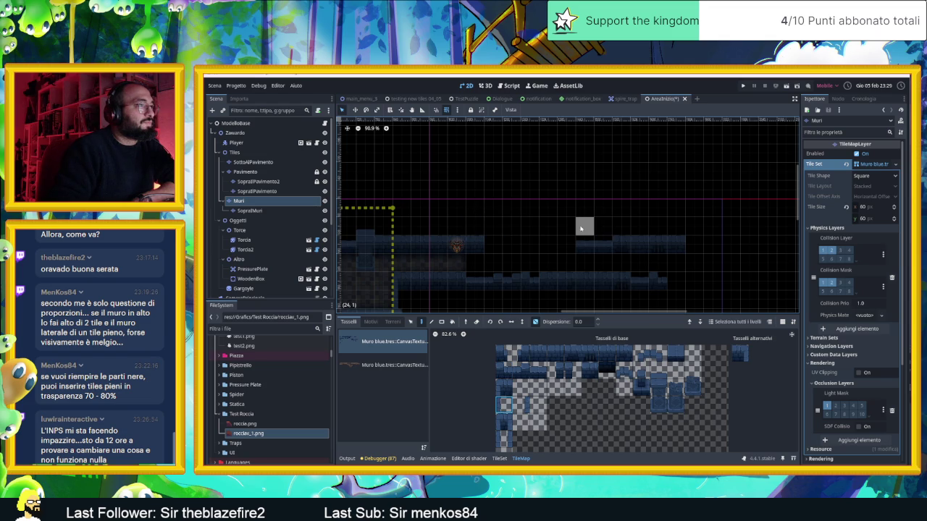
- Paint a thin upward wall strip and a four-tile wall column
drag(583, 237, 588, 197)
scroll(588, 210, up, 1)
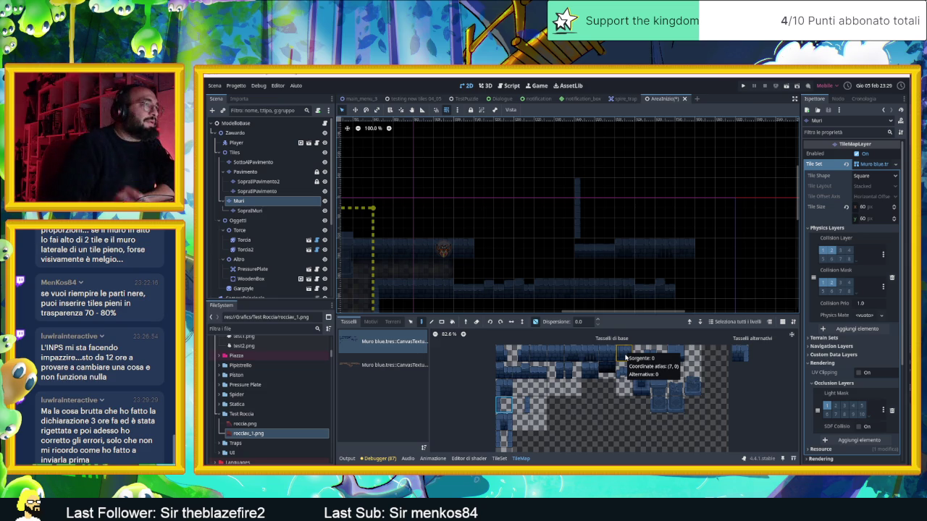
scroll(519, 221, up, 1)
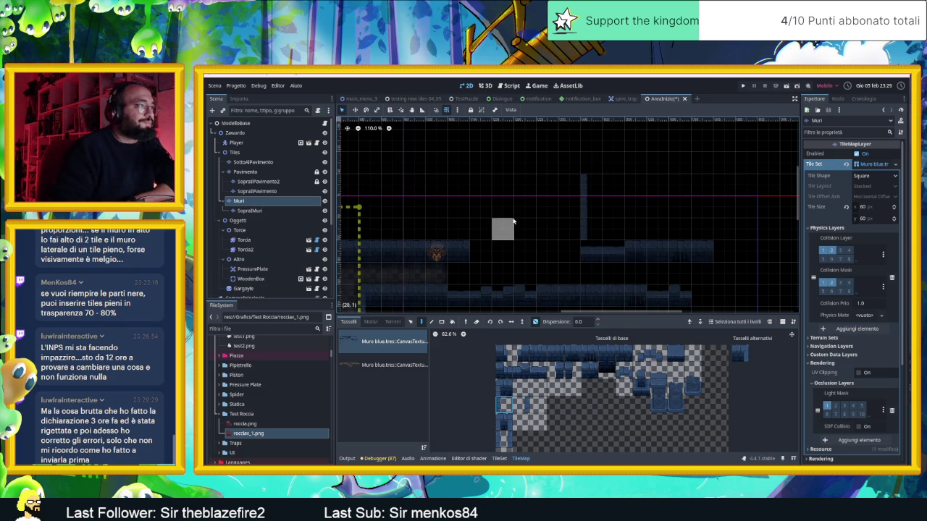
click(522, 404)
drag(457, 227, 458, 197)
click(460, 162)
click(460, 148)
- Paint a six-tile wall row along the top and another wall row below it
scroll(582, 181, up, 1)
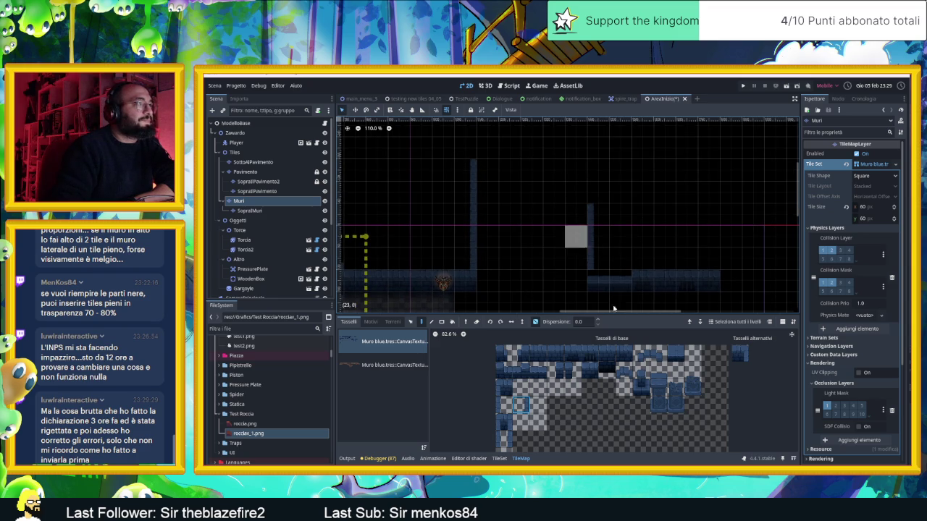
drag(538, 353, 624, 353)
drag(507, 166, 570, 169)
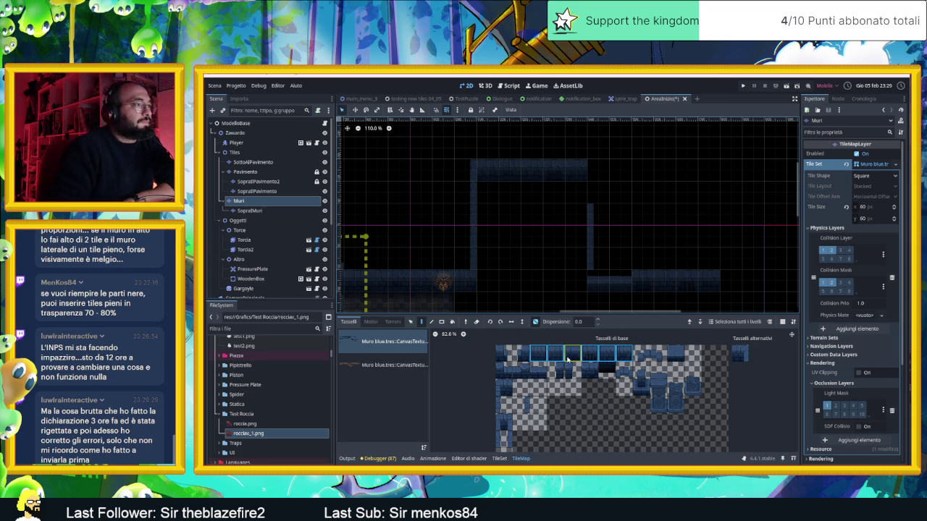
click(556, 353)
click(599, 279)
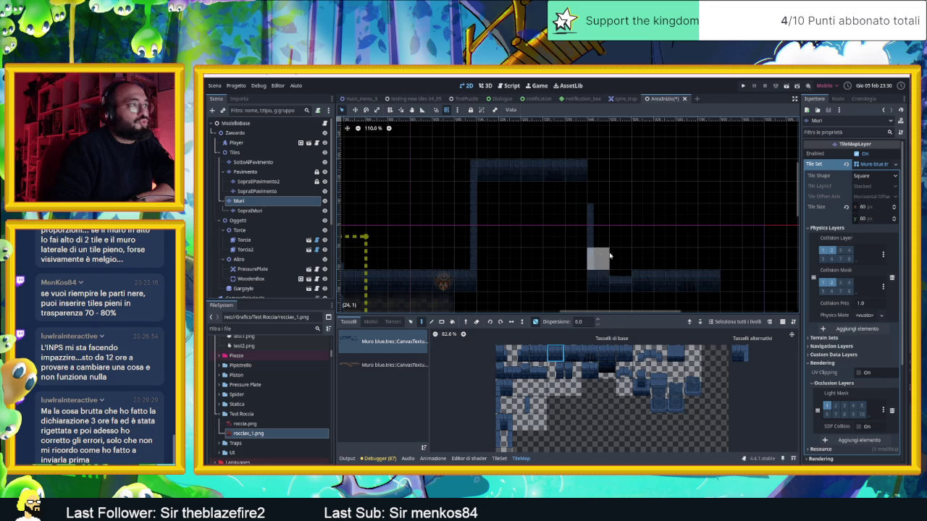
drag(683, 259, 572, 241)
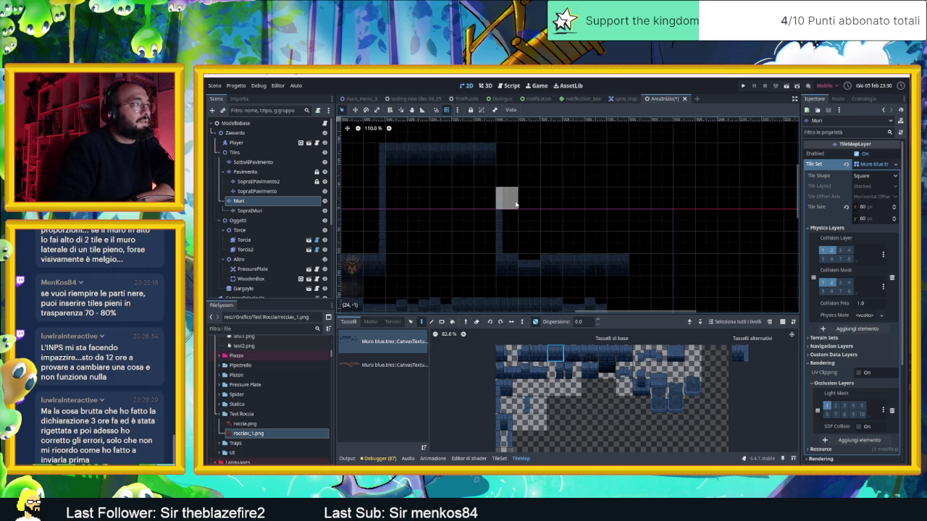
drag(507, 204, 564, 205)
click(564, 205)
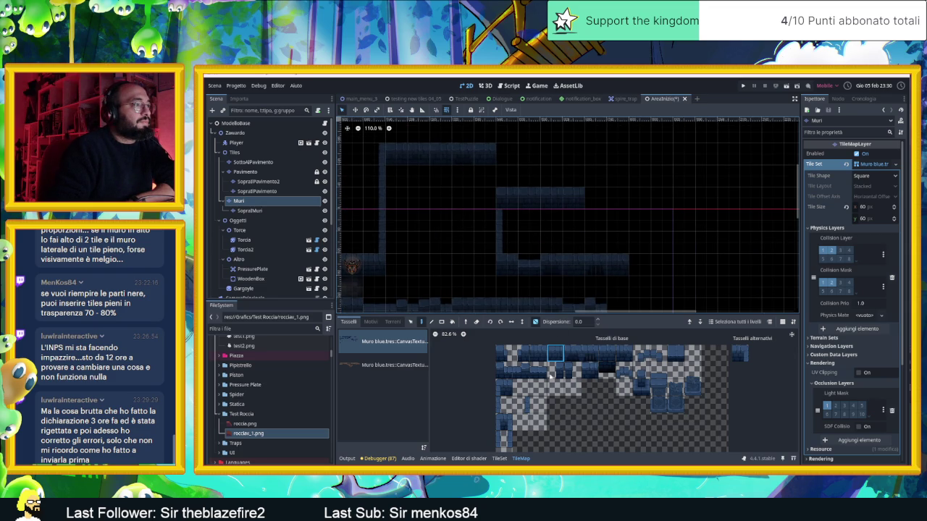
- Place the corner wall tile, then pan and zoom over the corridor and upper rooms
click(503, 387)
click(507, 198)
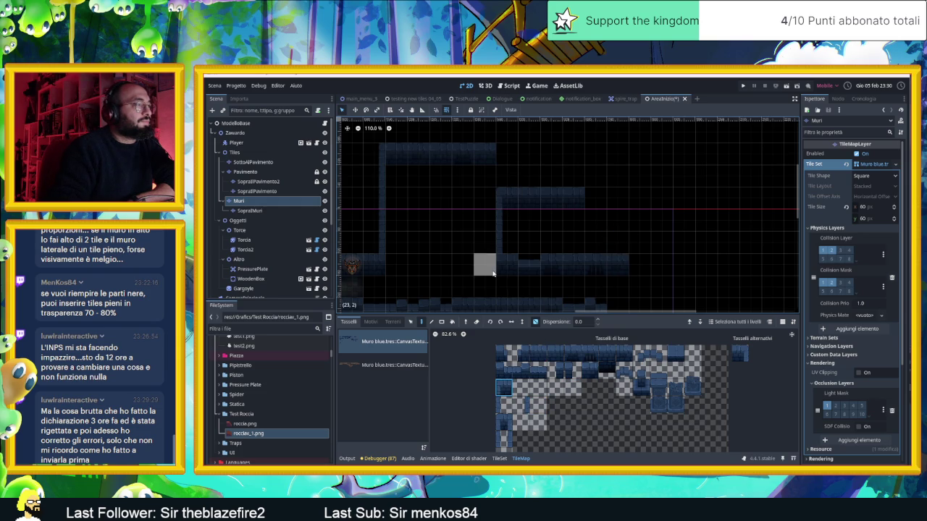
scroll(487, 279, down, 2)
drag(487, 279, 578, 259)
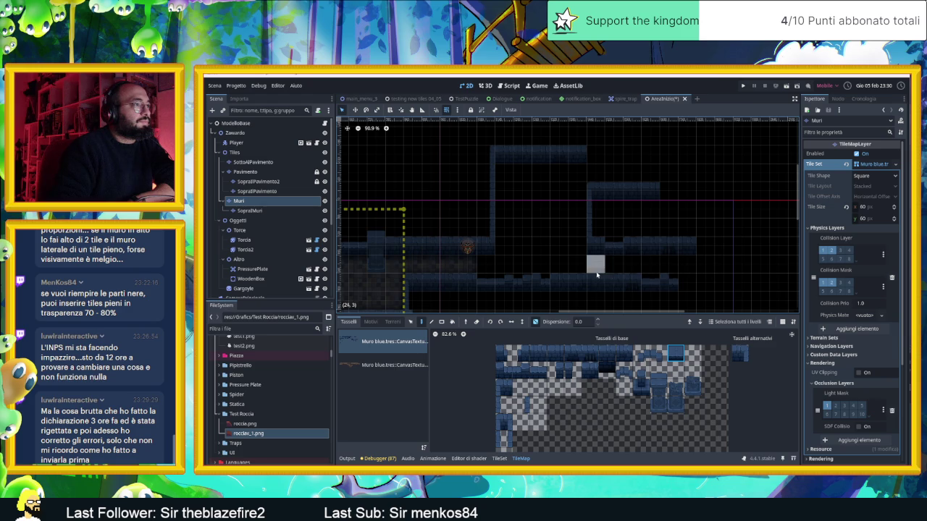
scroll(559, 196, up, 1)
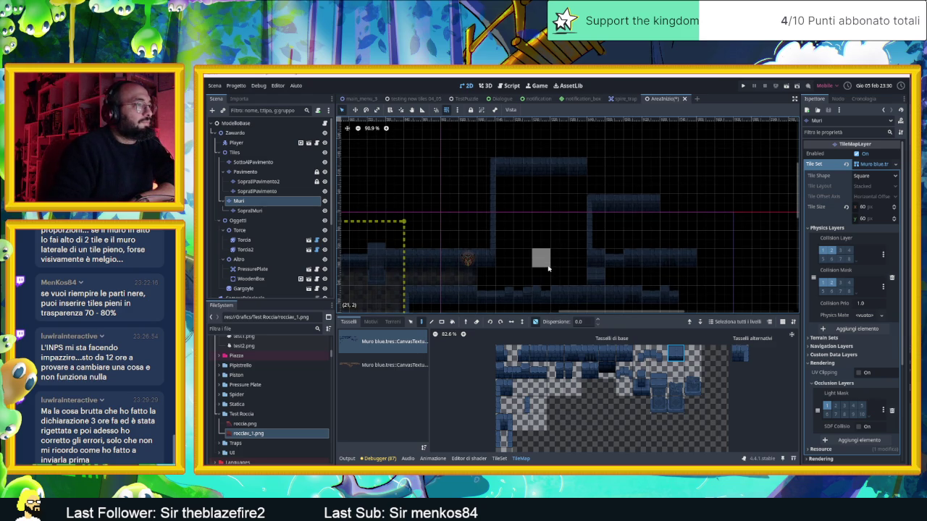
scroll(536, 257, right, 5)
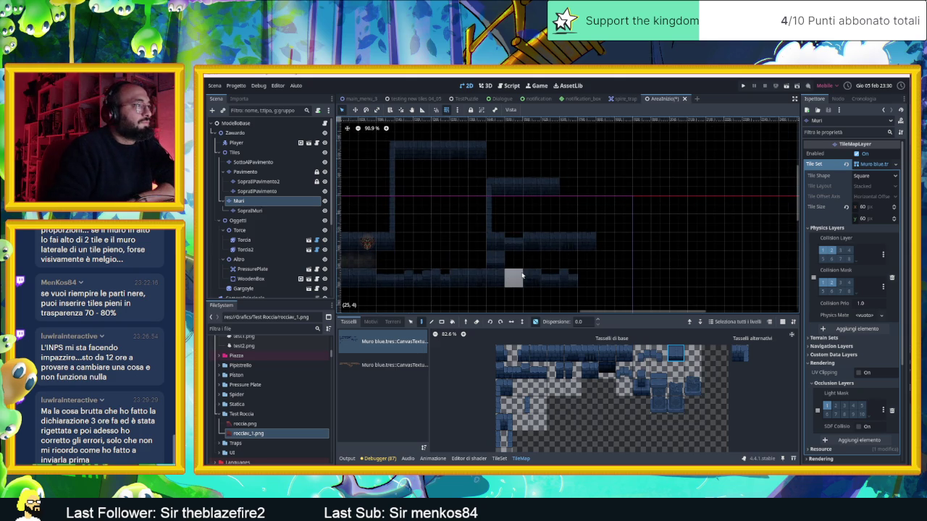
scroll(519, 273, down, 4)
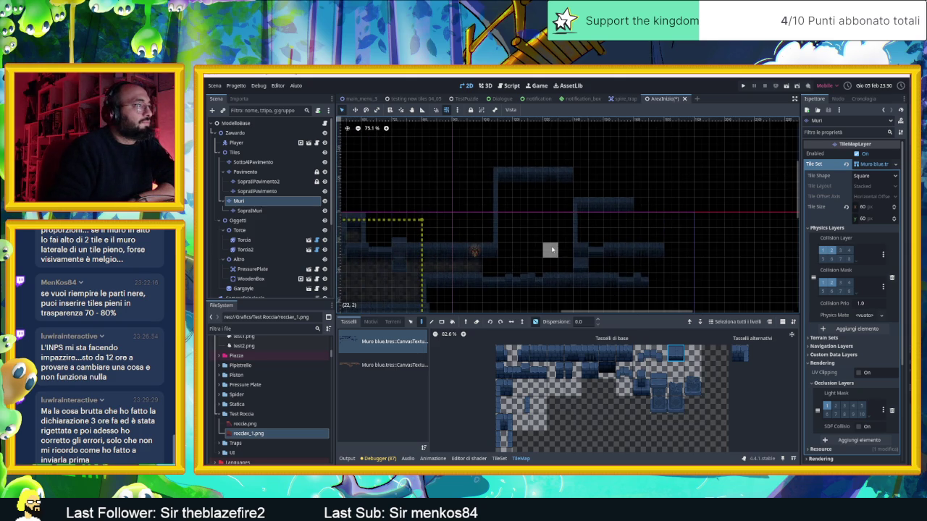
scroll(551, 250, up, 4)
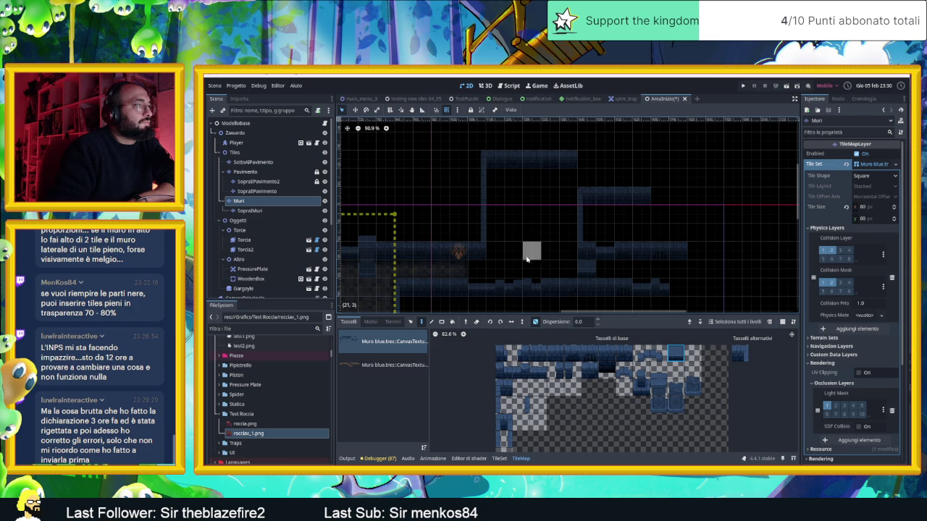
scroll(525, 256, up, 1)
scroll(525, 256, up, 2)
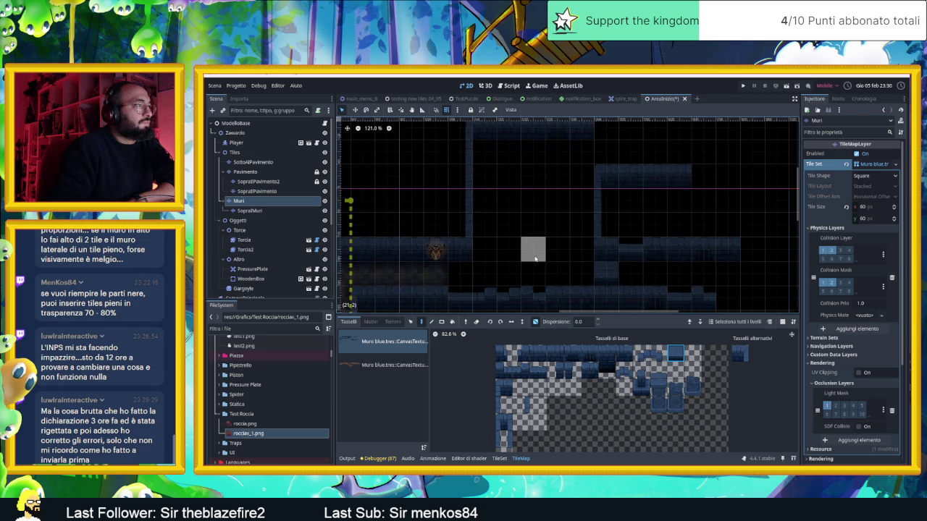
- Paint two wall tiles below the existing wall block
click(588, 370)
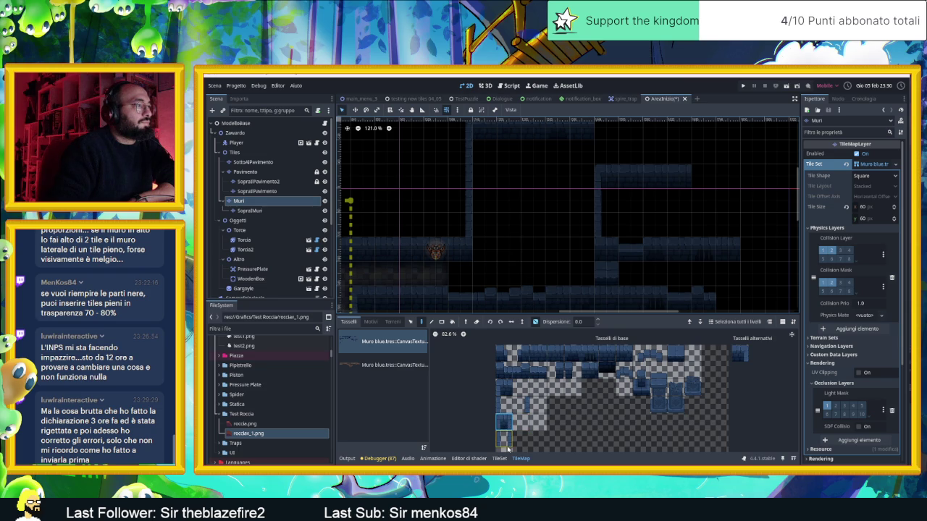
click(506, 421)
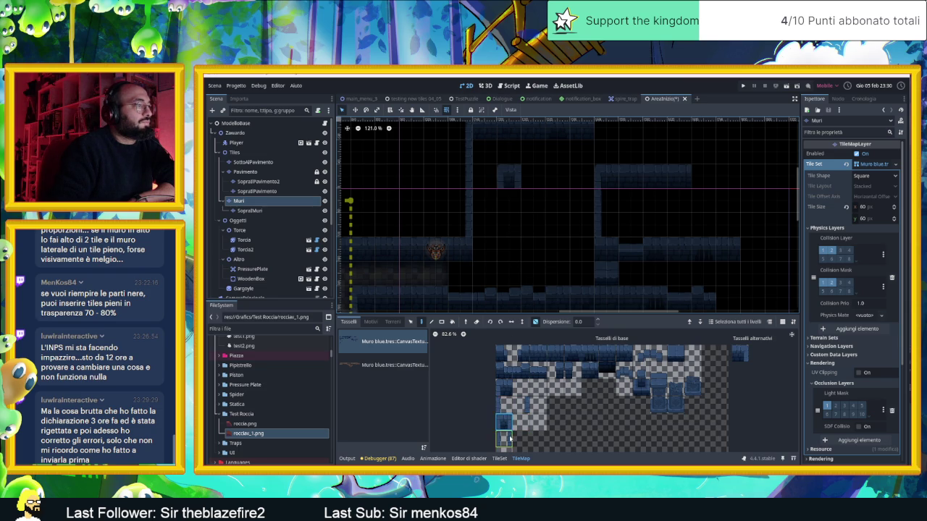
drag(508, 225, 509, 200)
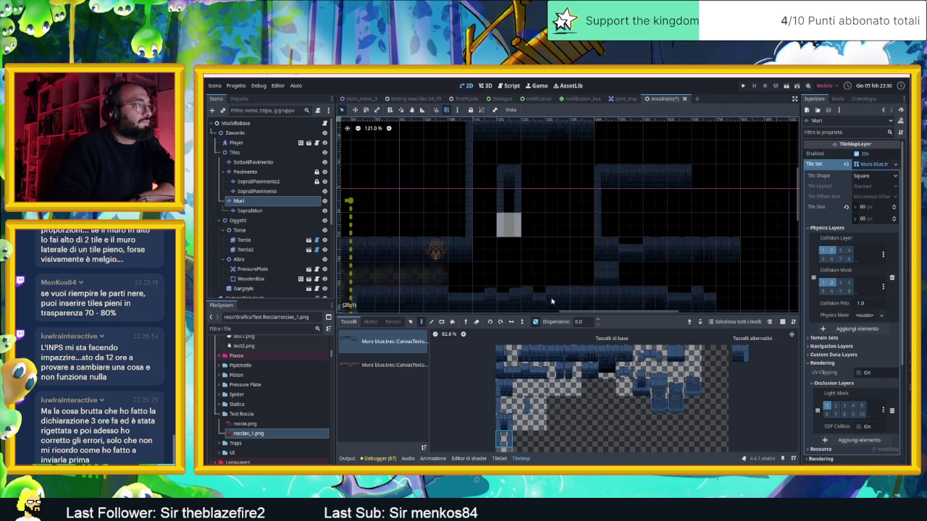
- Pick a two-tile wall piece and paint it along the corridor
click(571, 354)
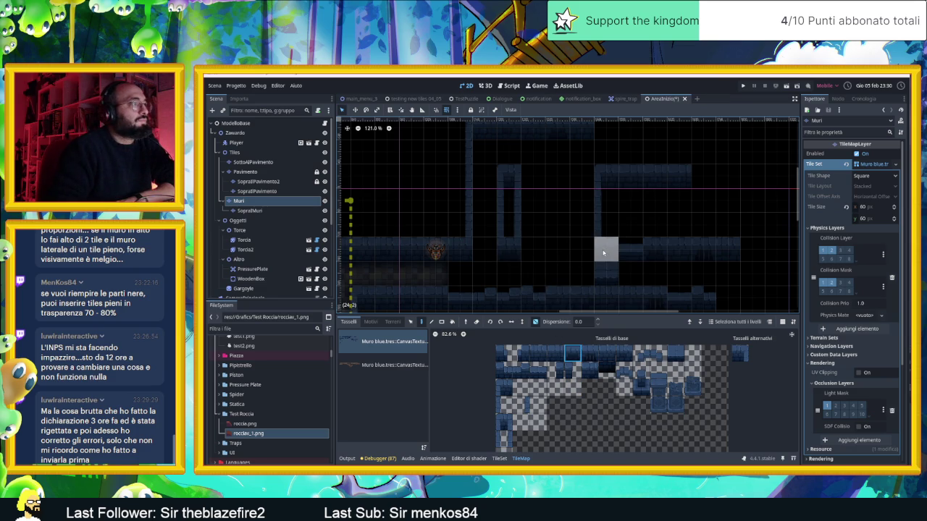
click(555, 354)
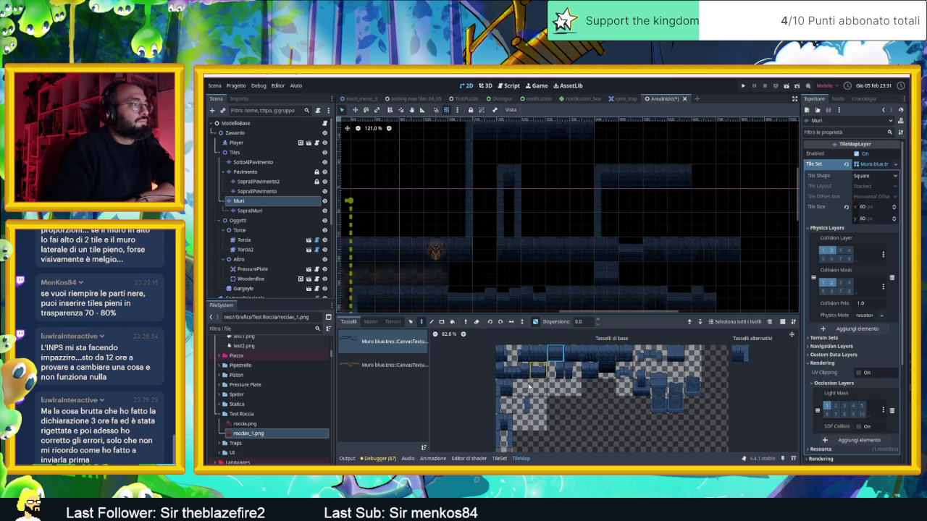
drag(509, 375, 522, 373)
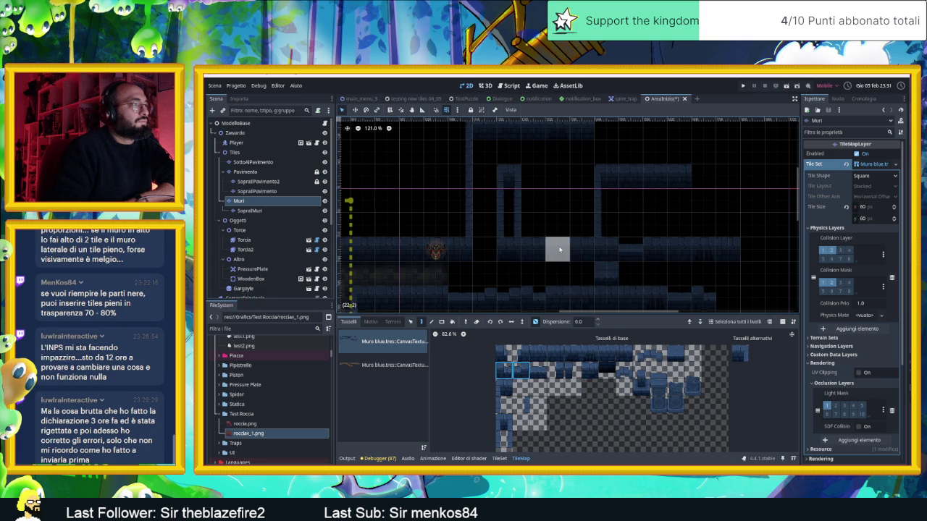
drag(545, 257, 560, 253)
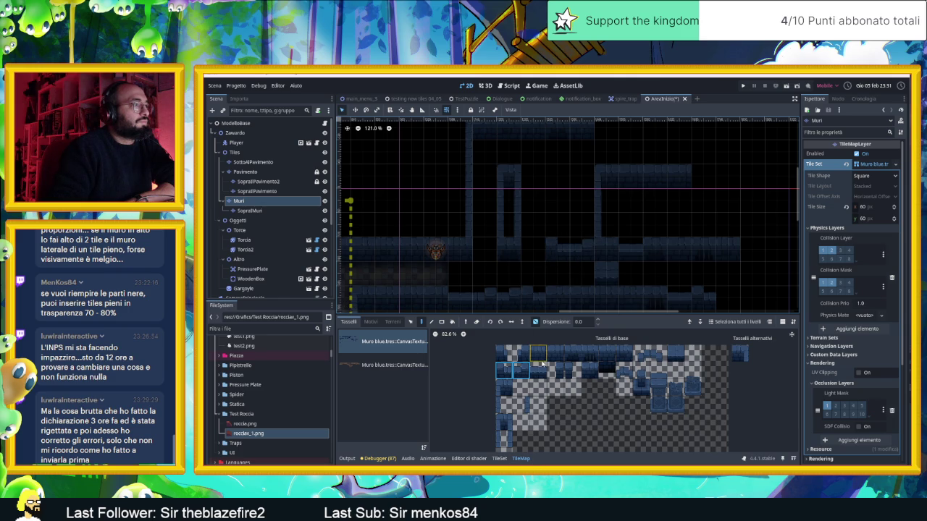
click(540, 354)
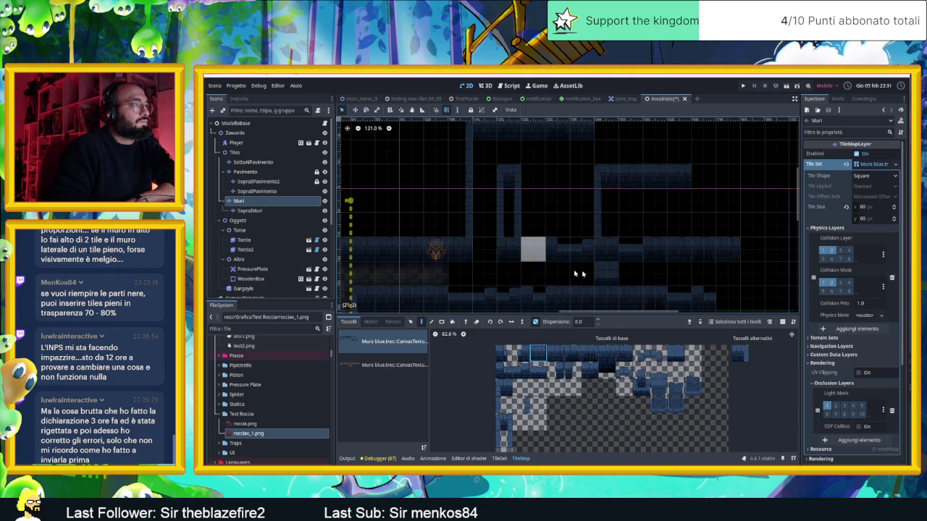
drag(694, 221, 679, 238)
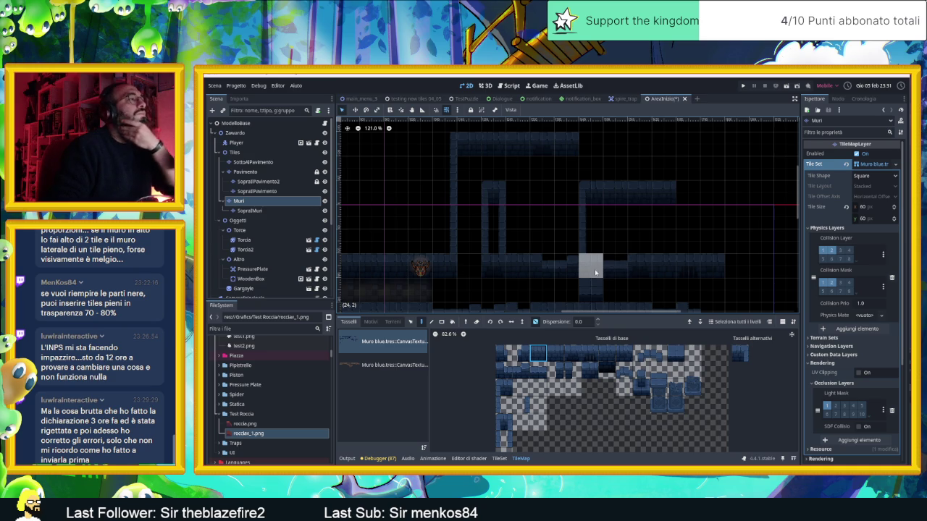
scroll(545, 242, down, 3)
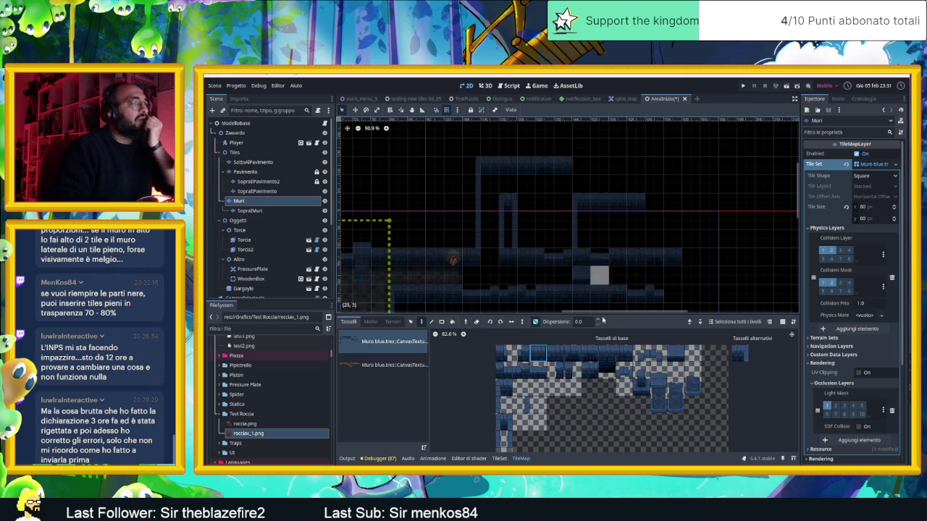
- Extend the right vertical wall two tiles downward using the alternative wall tile
drag(540, 353, 624, 353)
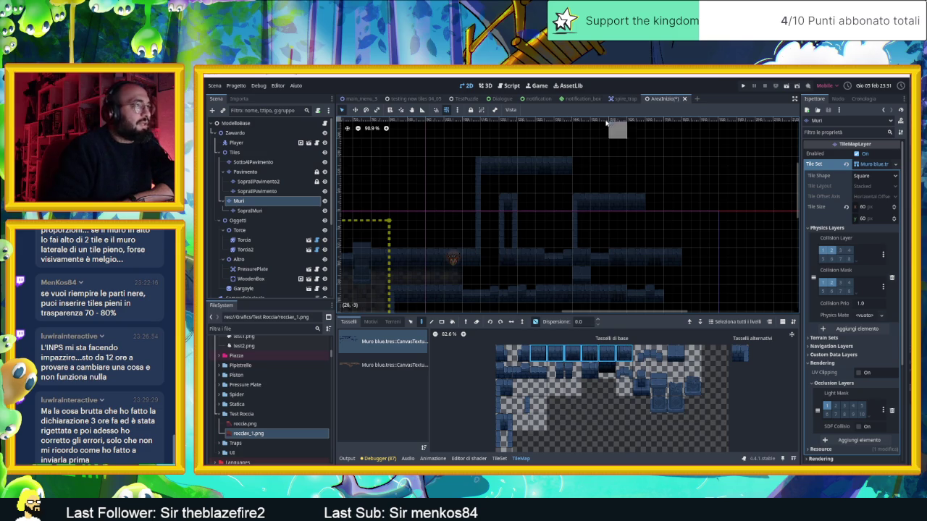
mouse_move(728, 186)
mouse_down()
mouse_move(541, 149)
mouse_move(544, 176)
mouse_move(528, 198)
mouse_up()
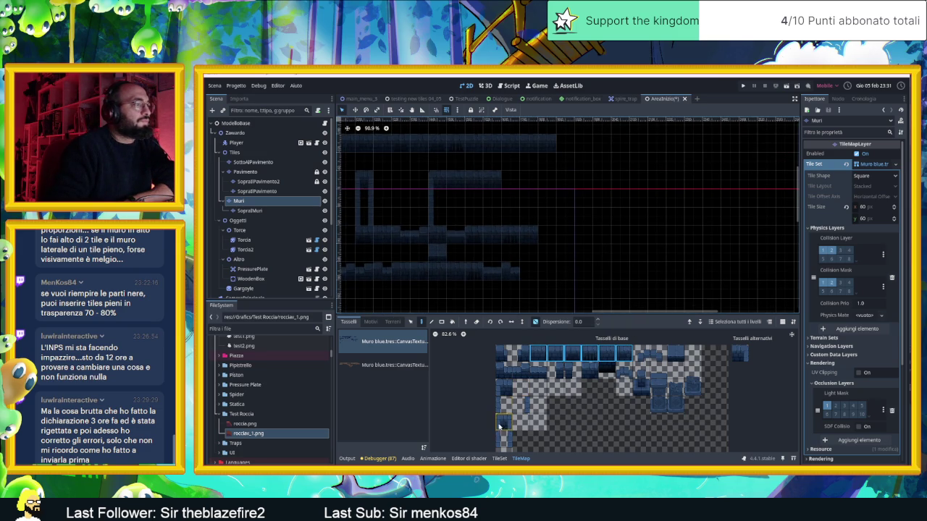
click(734, 353)
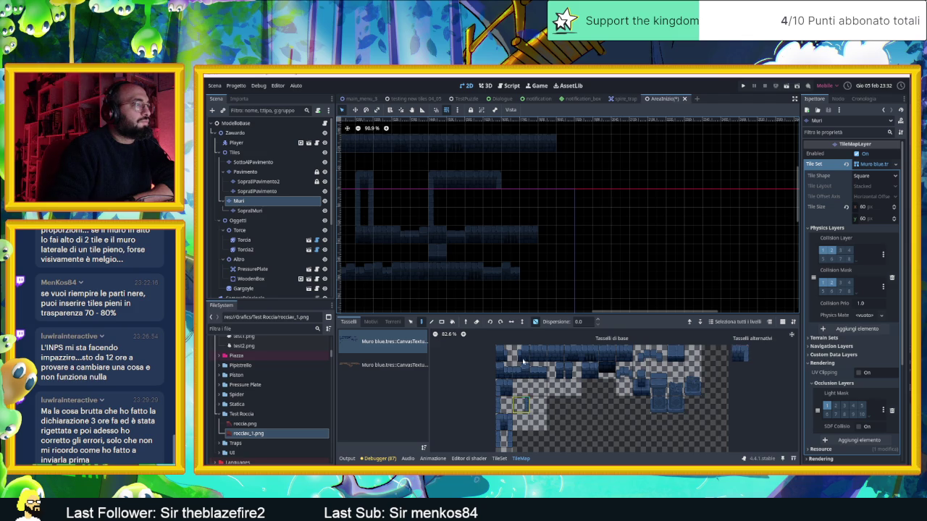
drag(490, 197, 490, 214)
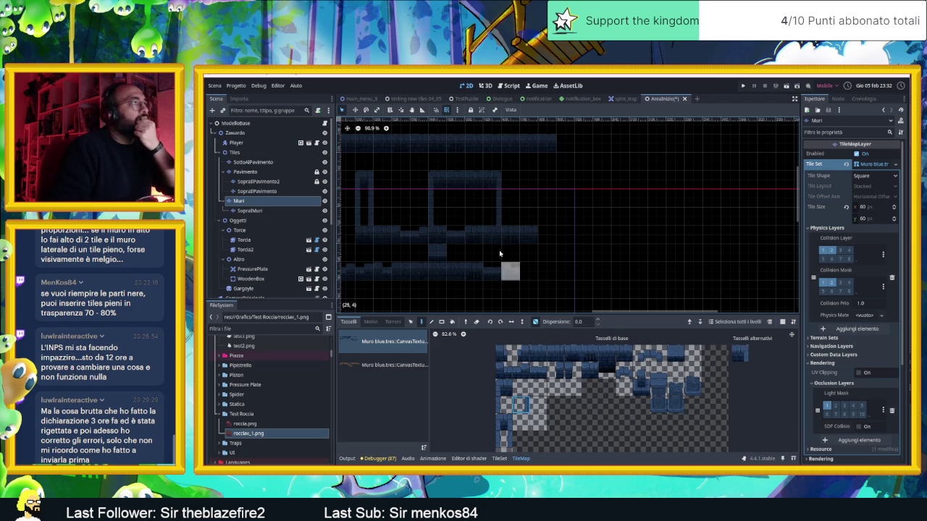
- Review the walls, try other wall tiles, and save the AreaInizio scene with Ctrl+S
drag(509, 220, 540, 242)
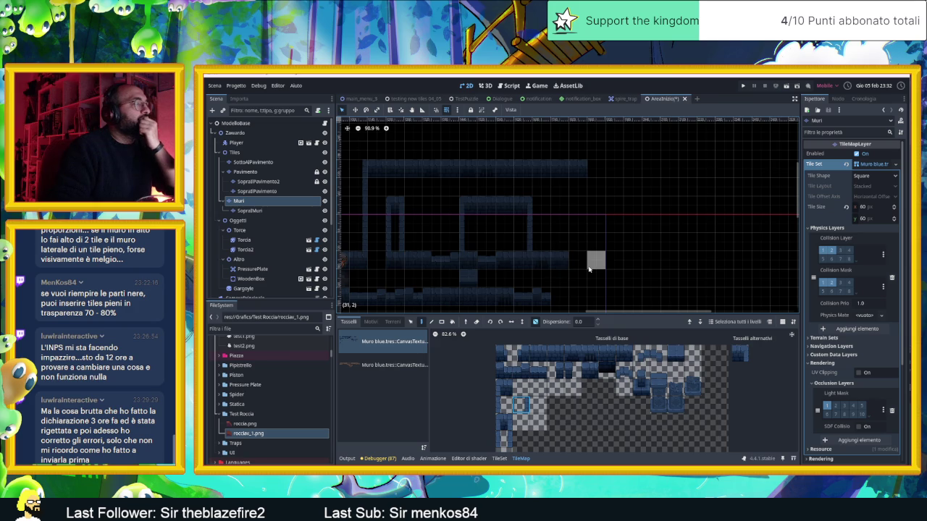
scroll(572, 251, down, 1)
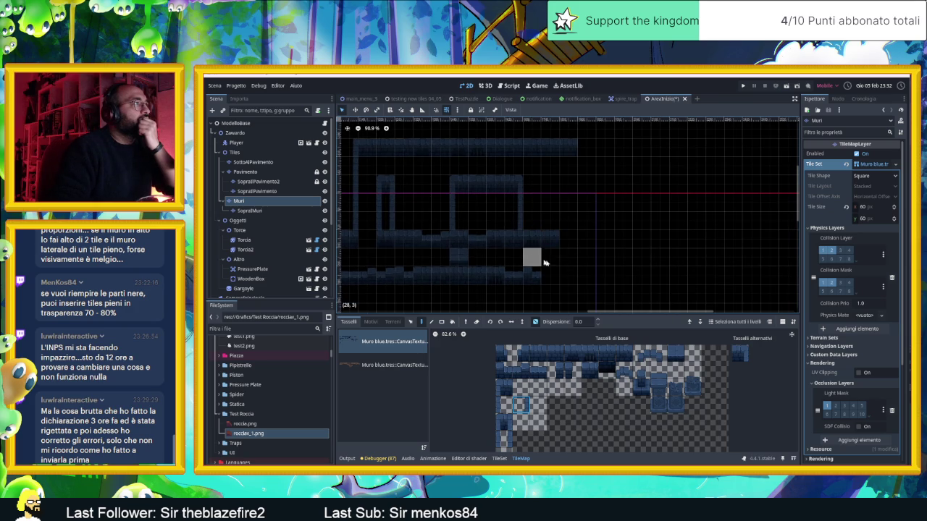
scroll(566, 275, down, 1)
scroll(564, 274, up, 3)
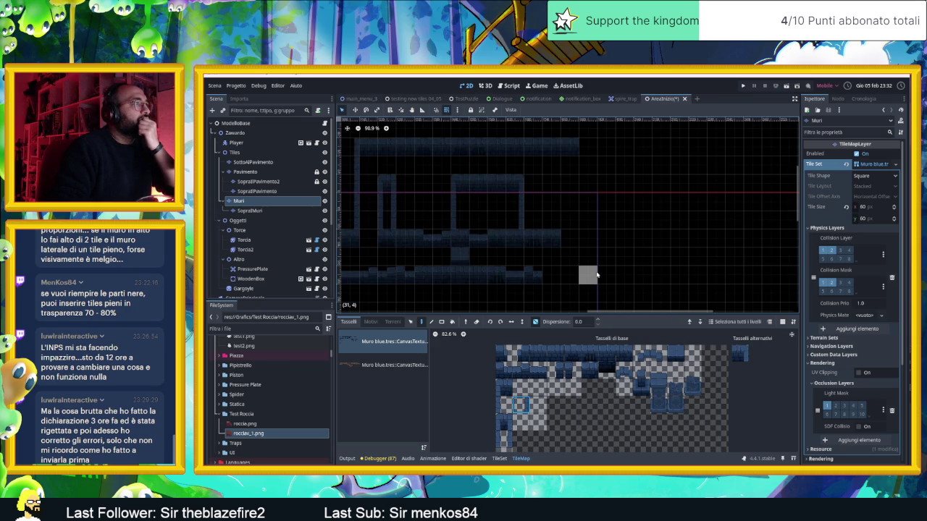
scroll(596, 274, up, 1)
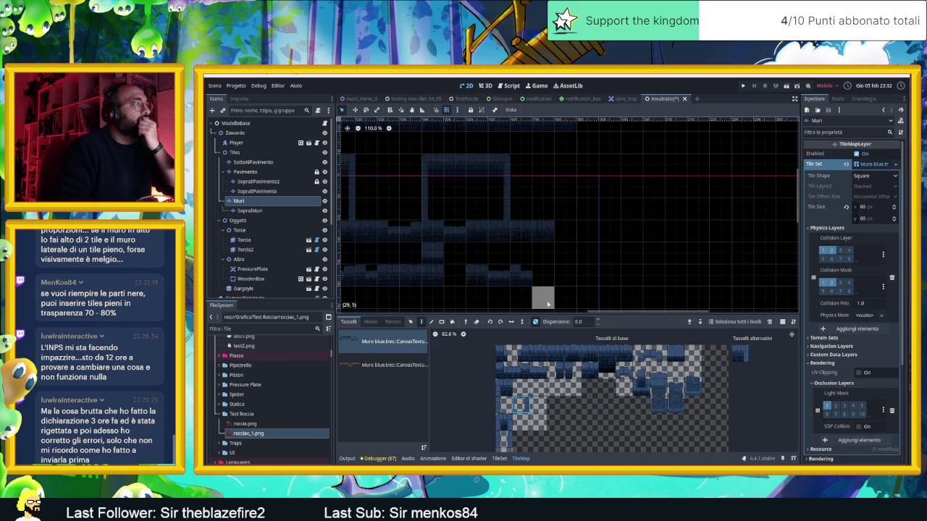
click(504, 387)
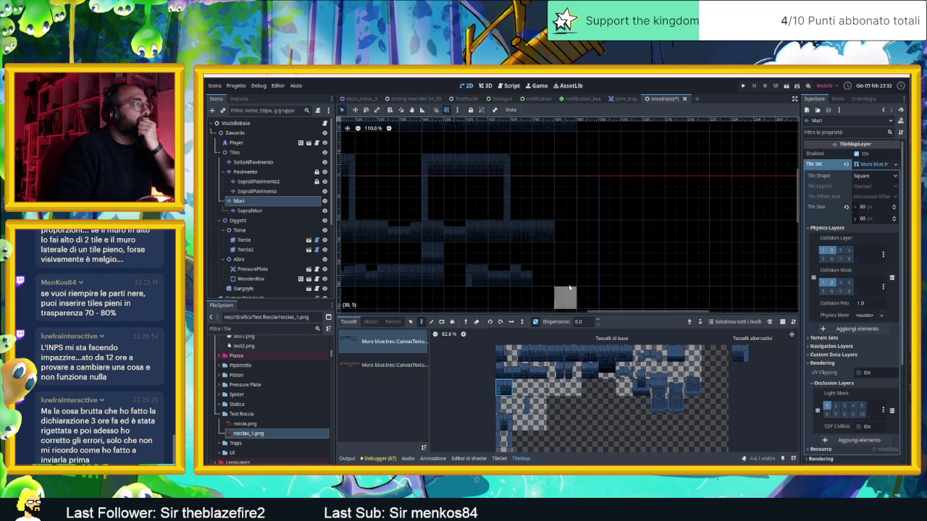
scroll(564, 275, down, 2)
click(739, 353)
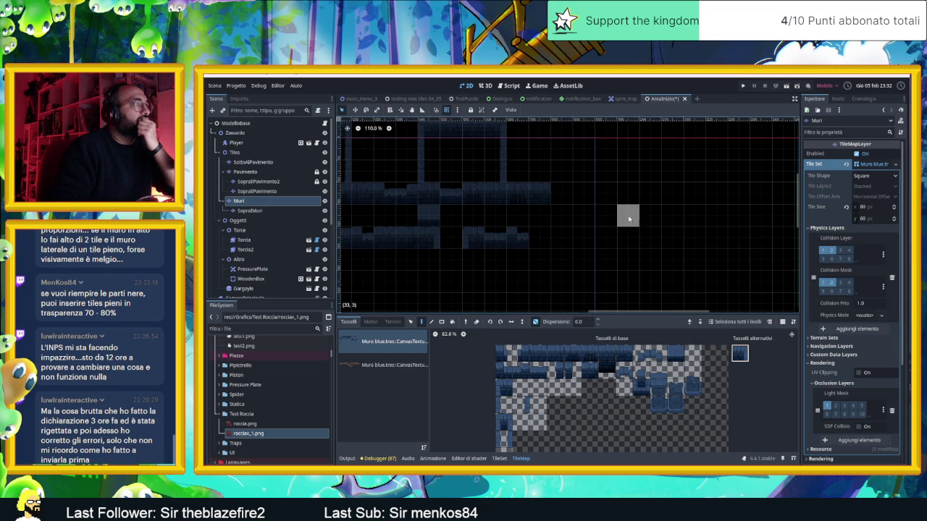
scroll(619, 219, down, 1)
scroll(624, 217, down, 1)
scroll(680, 237, up, 2)
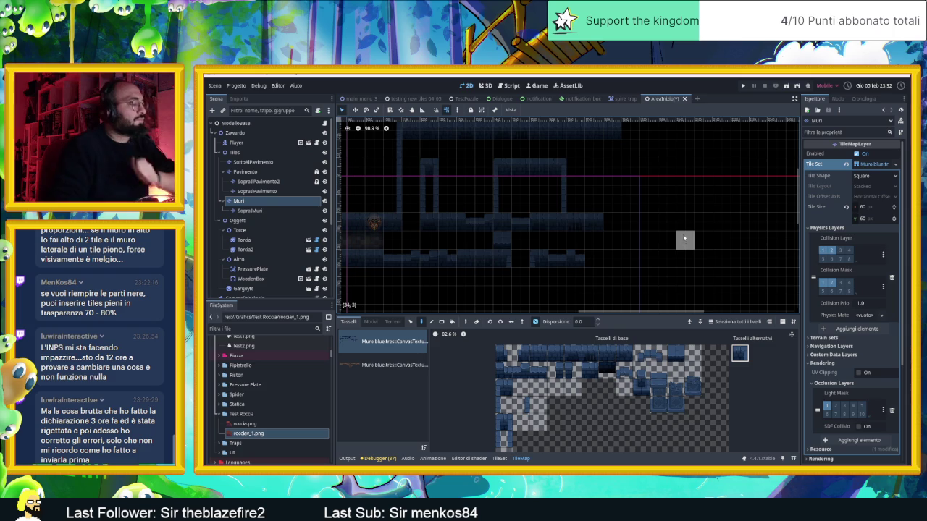
key(ctrl+s)
- Pan the map left and pick another tile from the tileset
scroll(644, 202, down, 2)
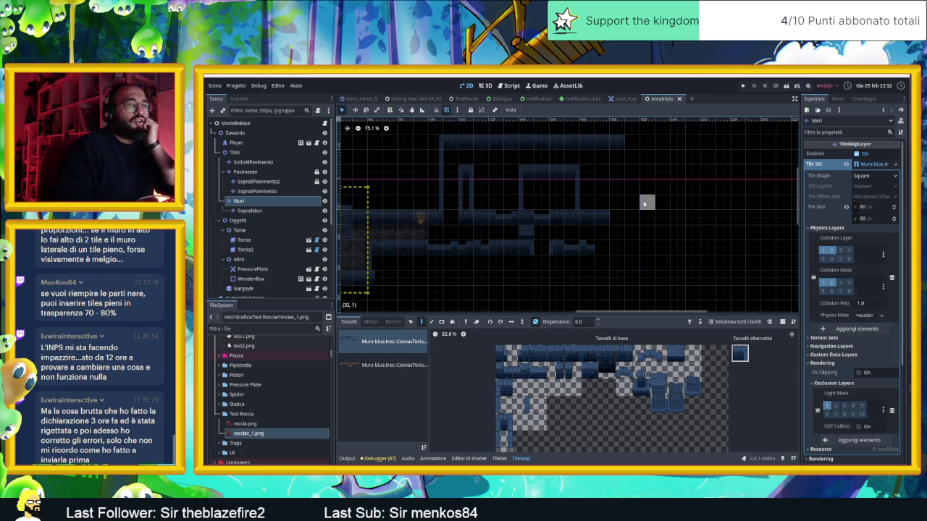
scroll(647, 201, down, 1)
drag(625, 200, 552, 221)
scroll(551, 220, up, 2)
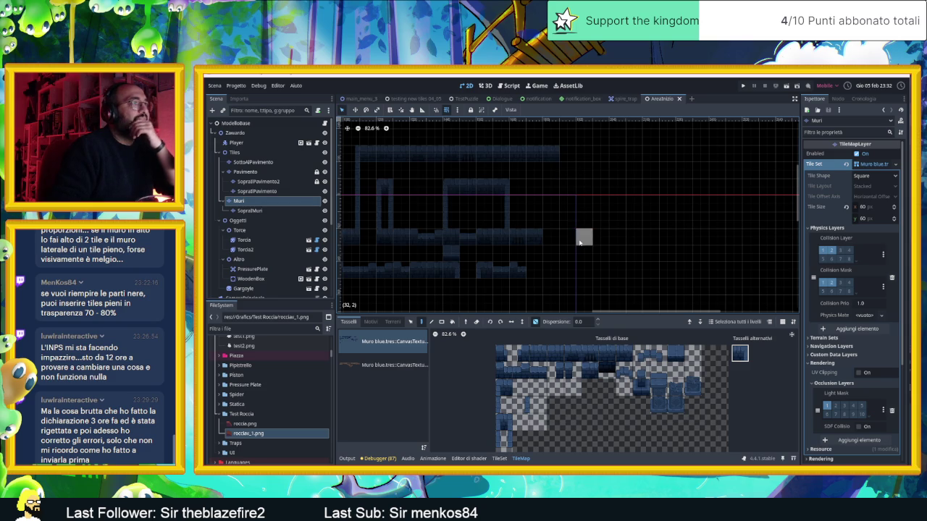
click(540, 371)
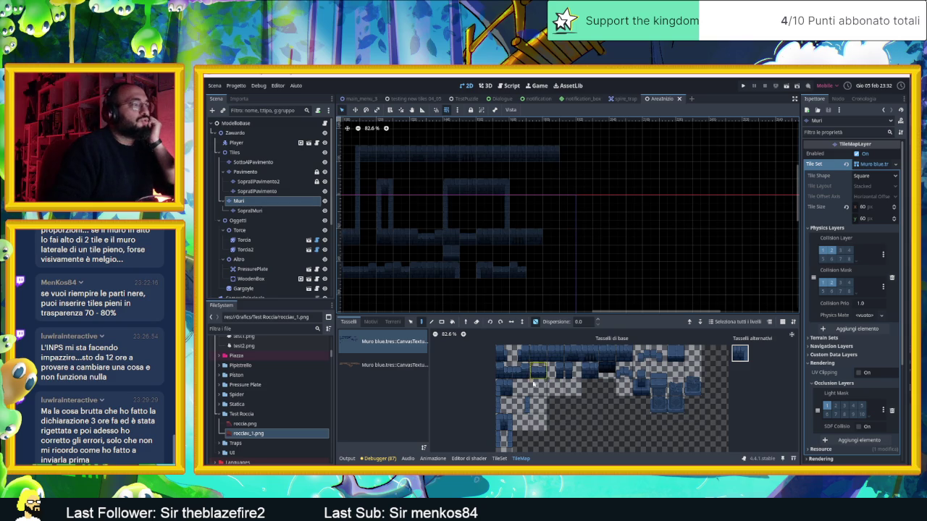
click(505, 405)
click(566, 153)
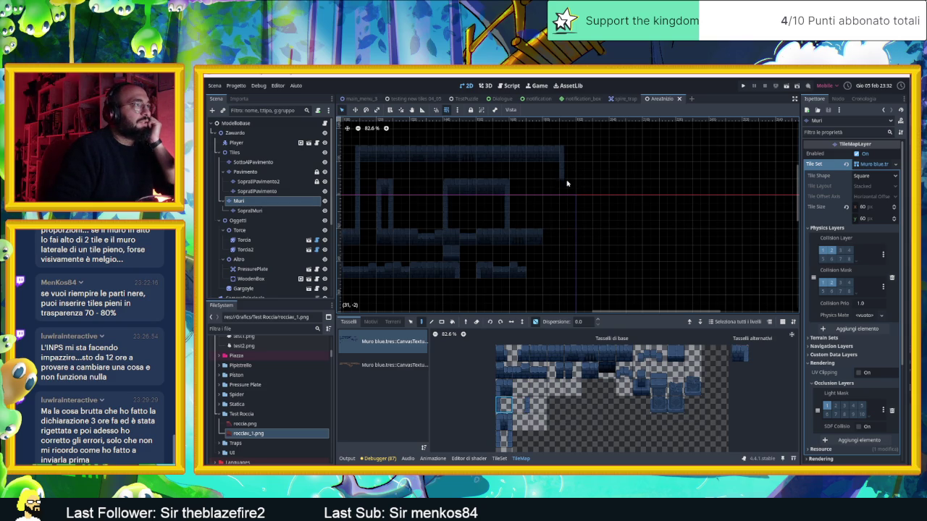
click(567, 224)
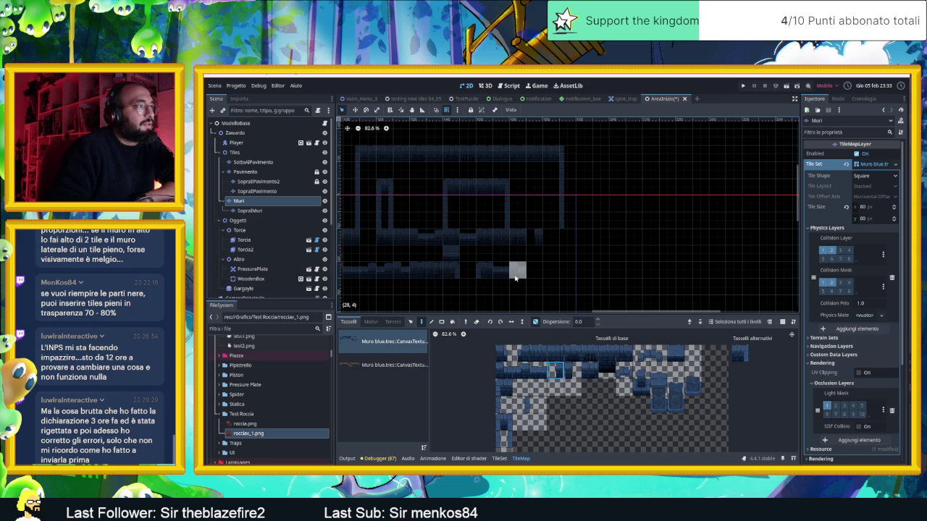
drag(576, 372, 573, 354)
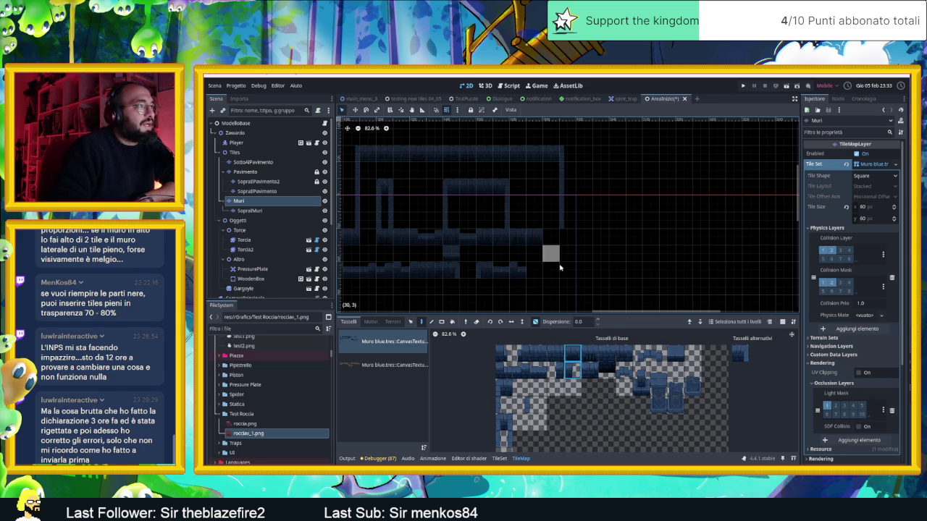
click(569, 370)
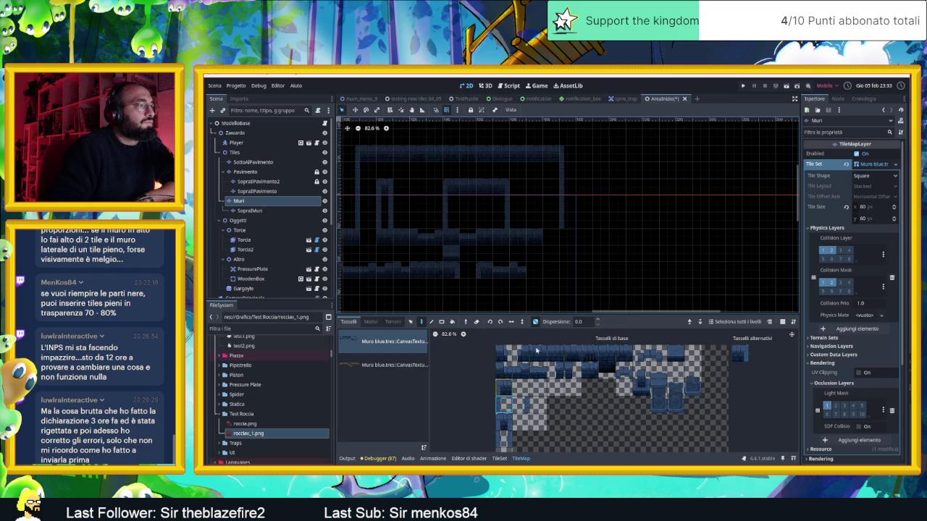
drag(568, 236, 567, 260)
click(566, 272)
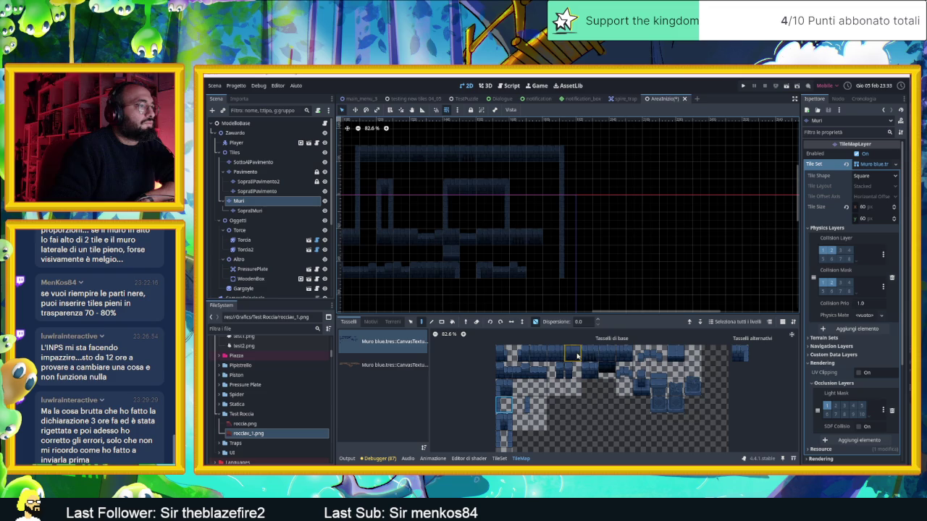
drag(616, 354, 536, 354)
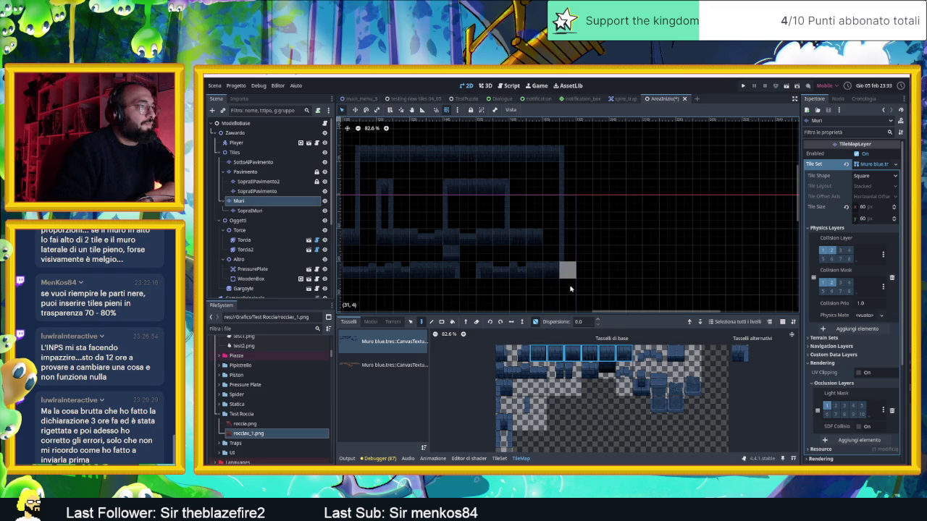
click(567, 370)
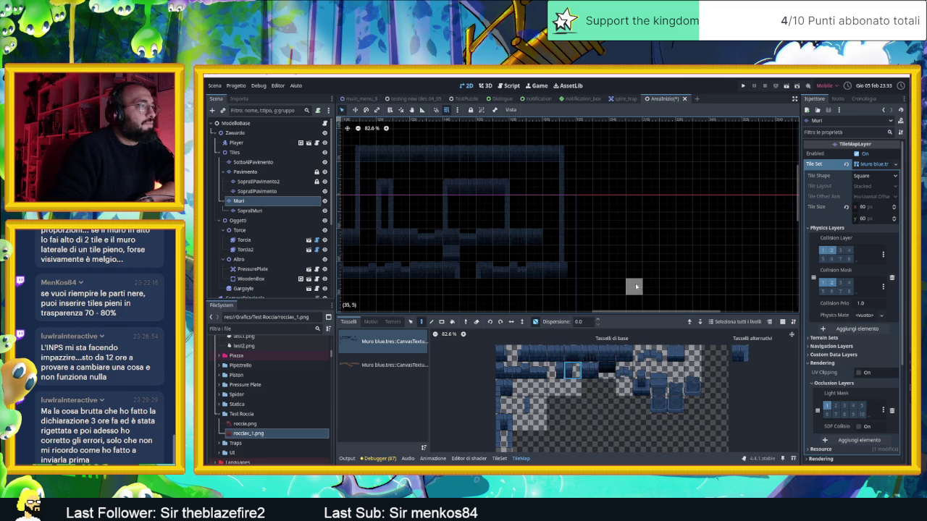
mouse_move(550, 272)
mouse_down()
mouse_move(652, 242)
mouse_move(664, 257)
mouse_up()
scroll(651, 253, down, 2)
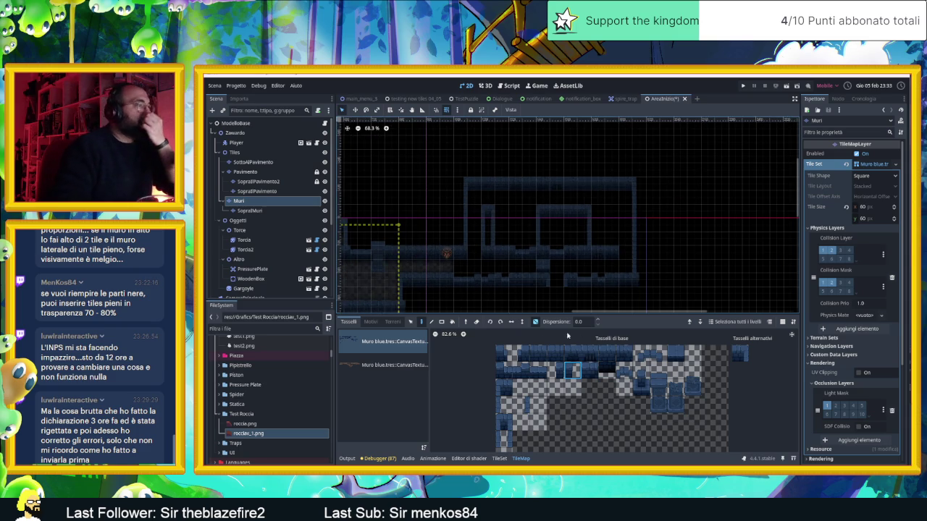
click(276, 173)
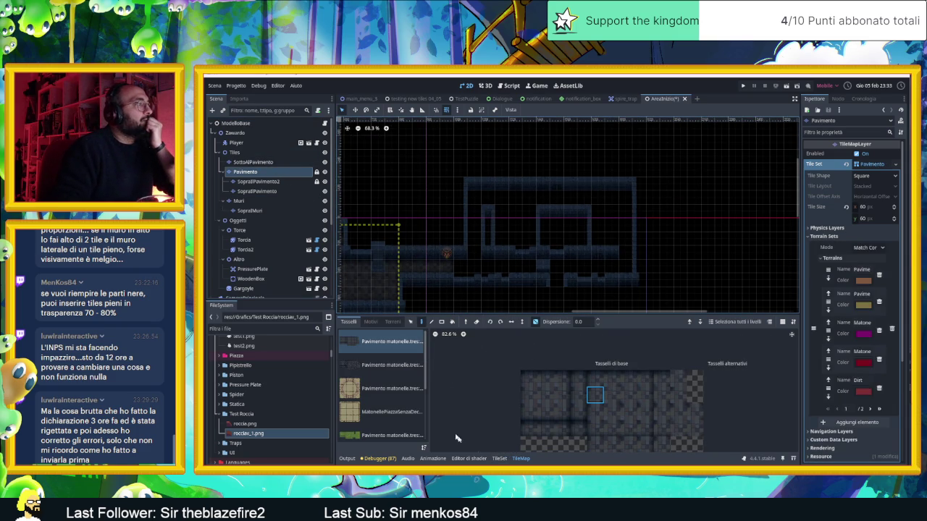
- On the Pavimento layer, paint a row of floor tiles along the corridor
click(506, 456)
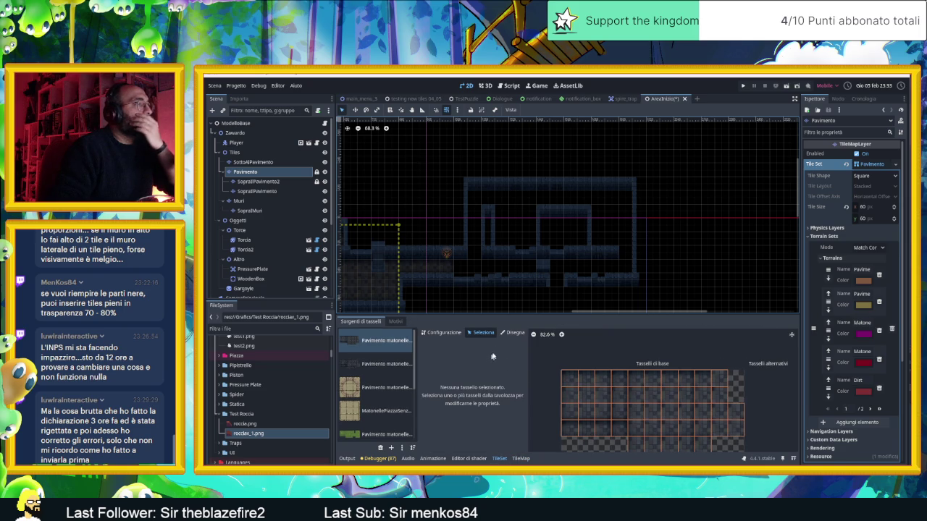
click(521, 458)
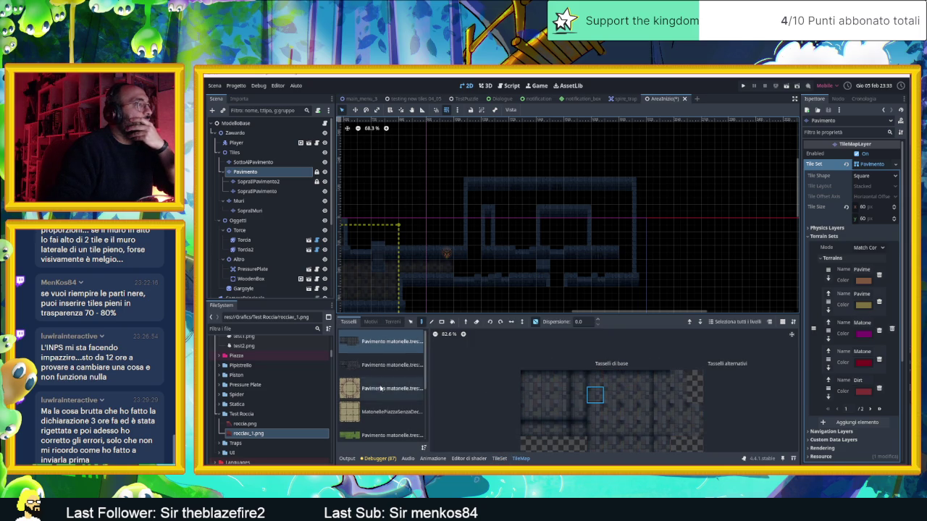
drag(465, 271, 526, 272)
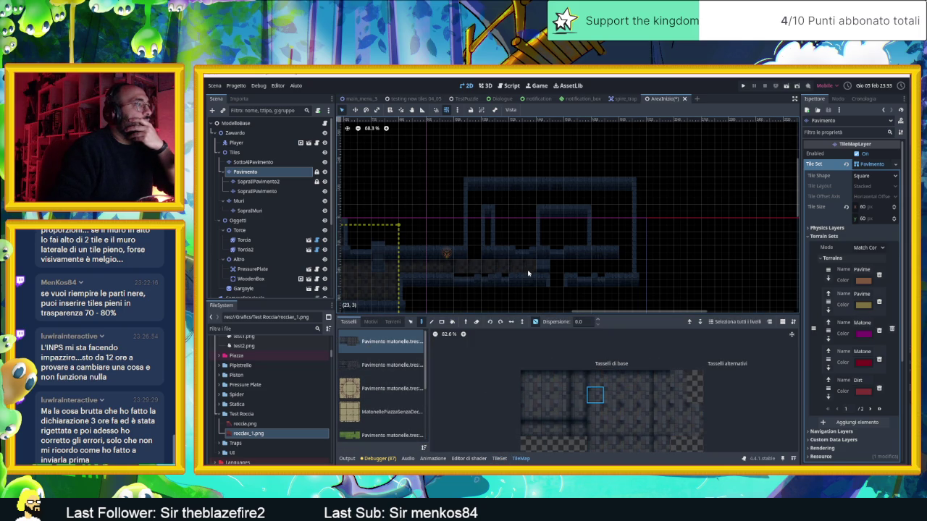
- Fill the upper room with Pavimento 0 floor terrain
click(392, 321)
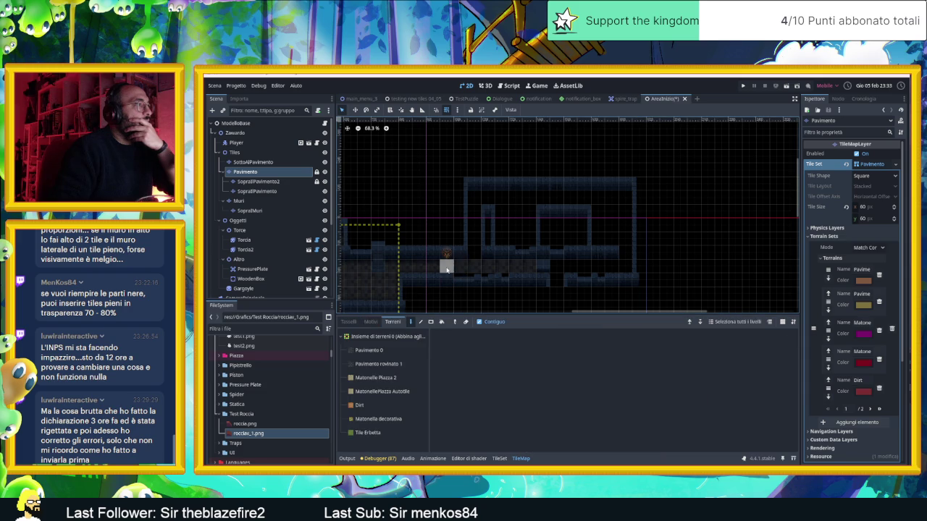
click(369, 349)
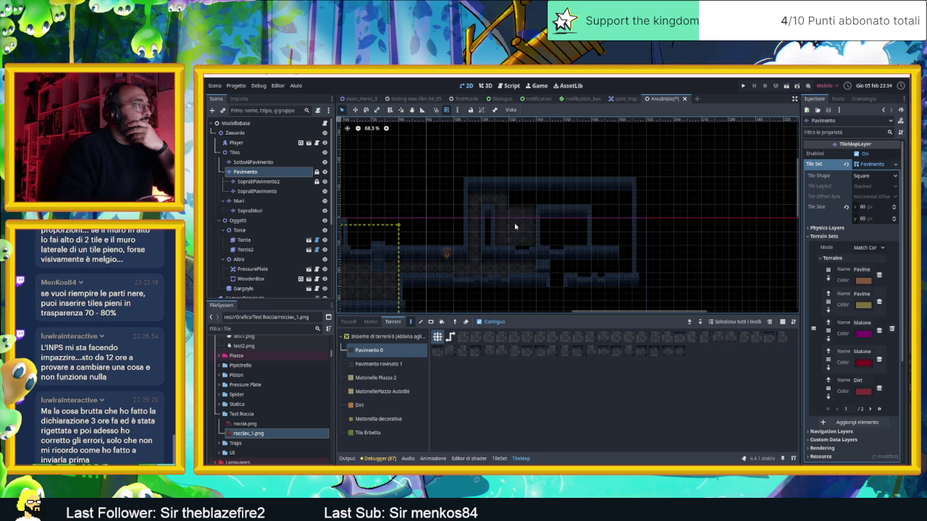
mouse_move(616, 203)
mouse_down()
mouse_move(620, 224)
mouse_move(601, 238)
mouse_move(611, 215)
mouse_up()
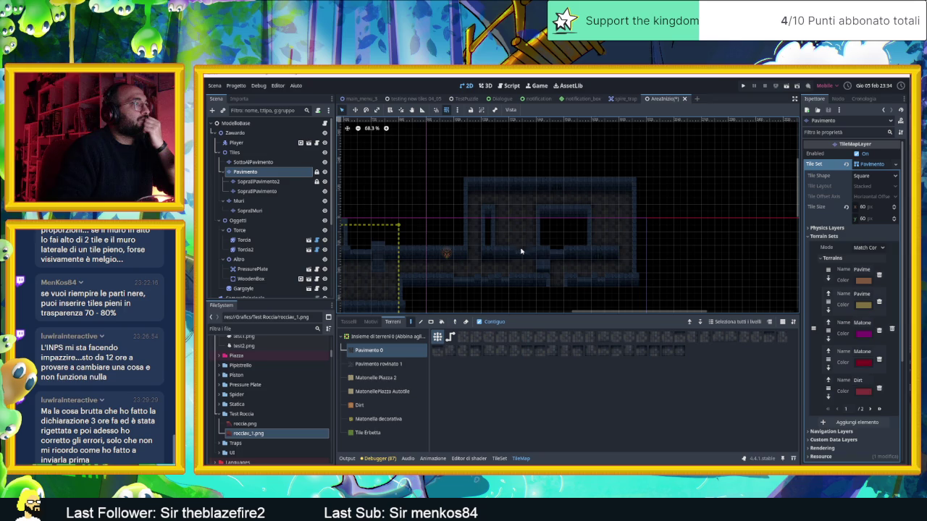
scroll(565, 250, up, 3)
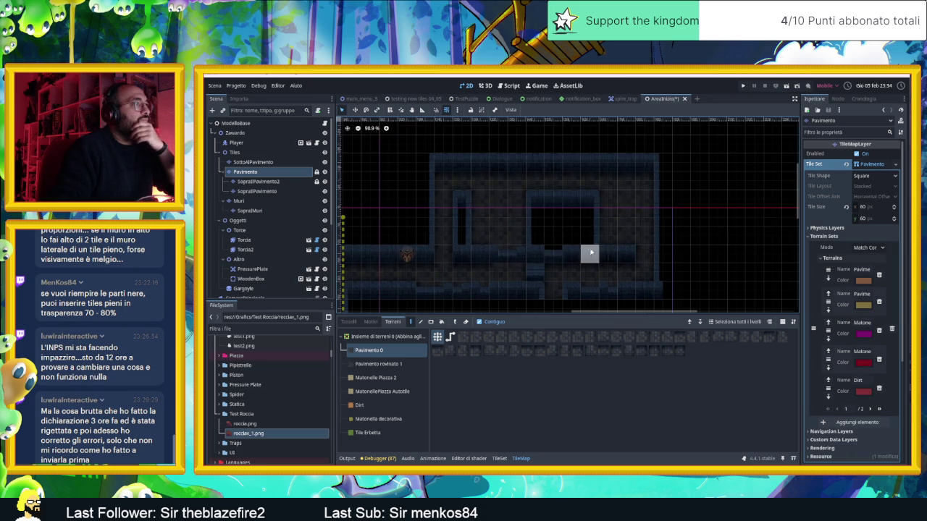
- Pick floor terrain tile variants in the Terreni palette
scroll(593, 249, up, 2)
scroll(578, 258, up, 1)
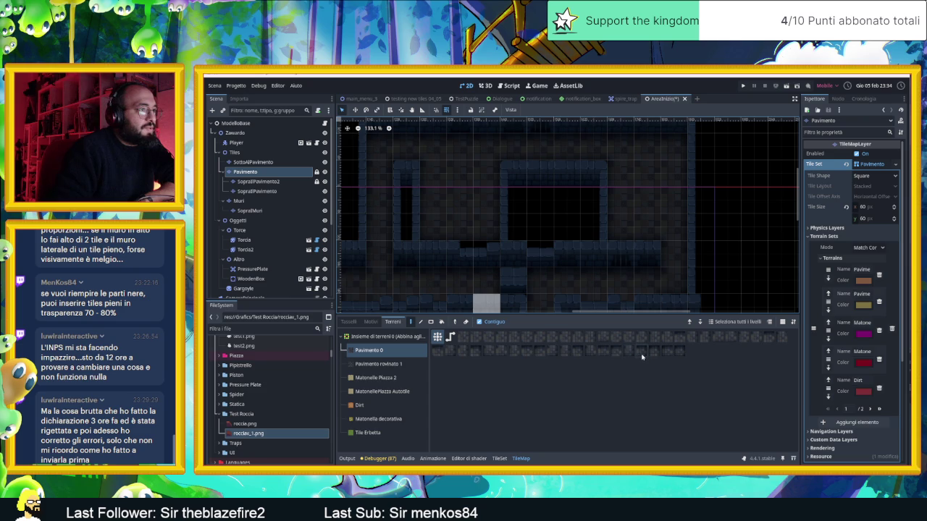
click(605, 352)
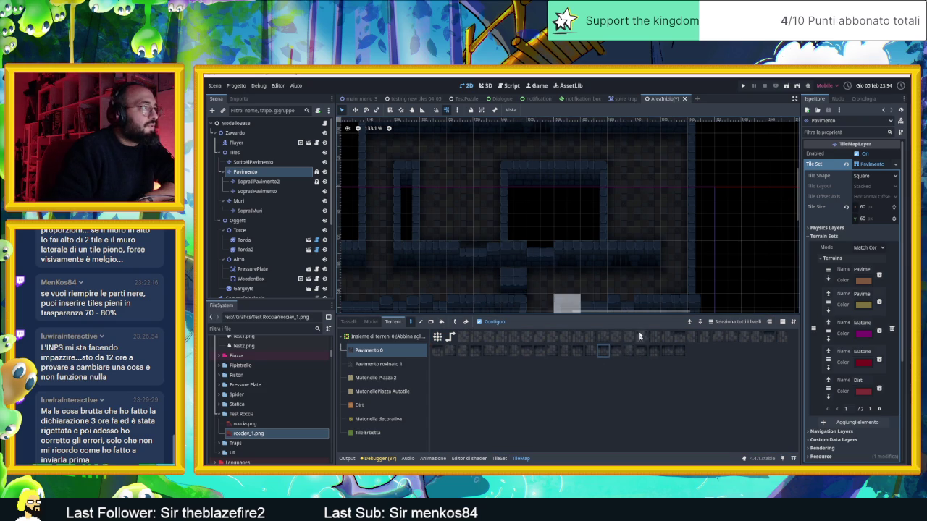
scroll(619, 268, down, 2)
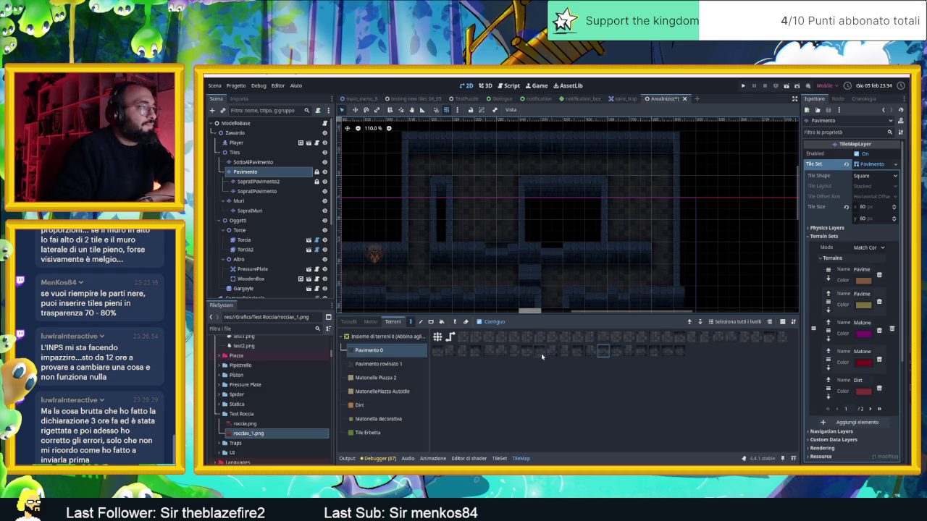
click(680, 352)
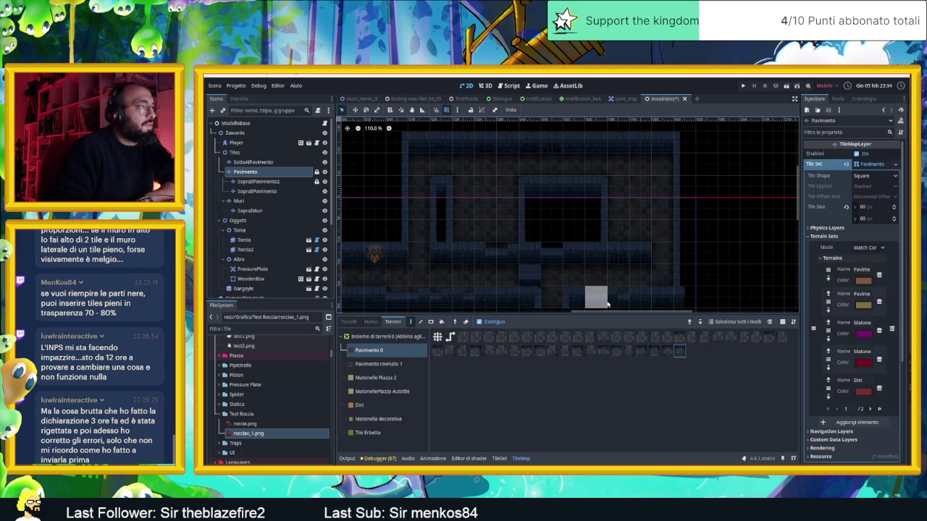
scroll(662, 273, down, 2)
drag(664, 274, 600, 255)
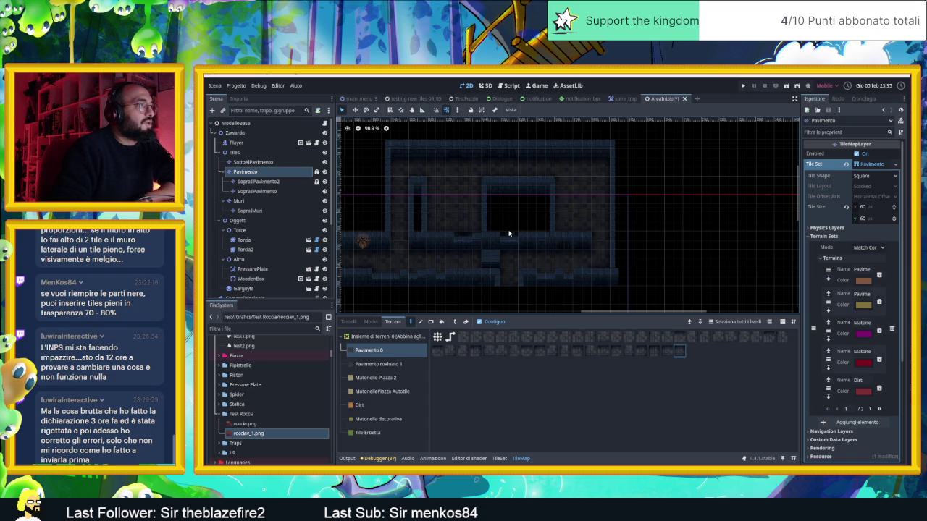
- Open the SottoAlPavimento under-floor layer's tileset with its dark pillar atlas
scroll(506, 231, down, 2)
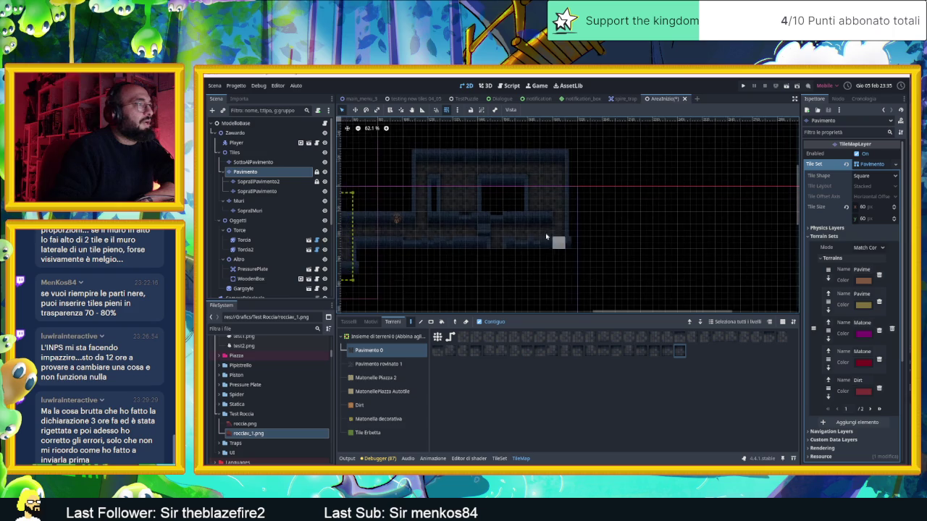
scroll(498, 208, up, 5)
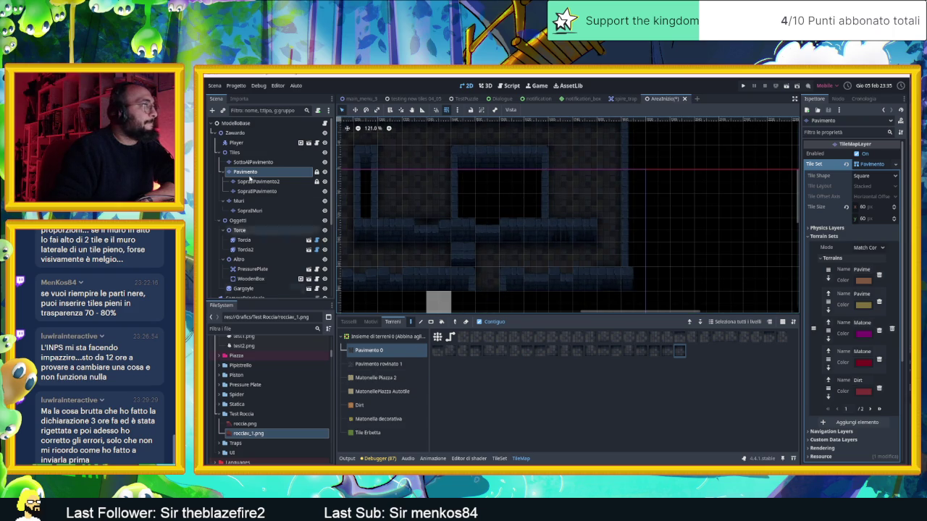
click(252, 162)
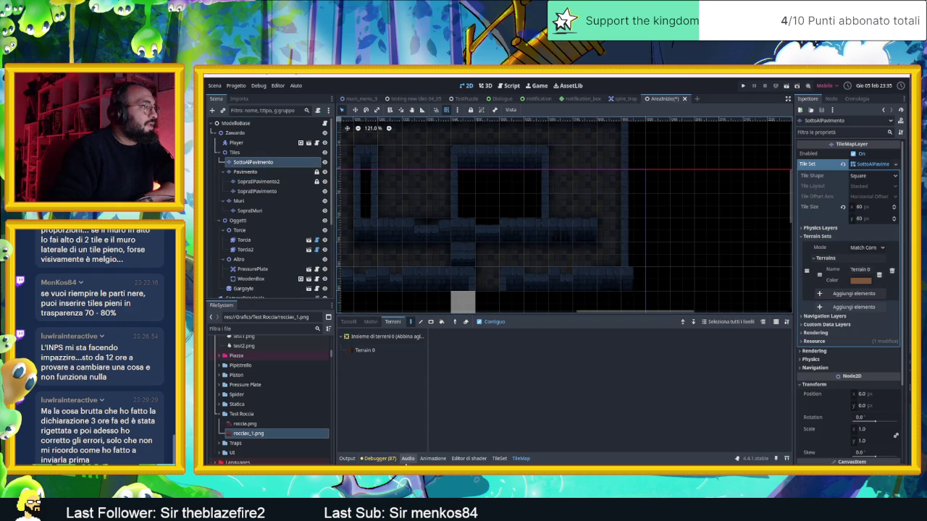
click(499, 458)
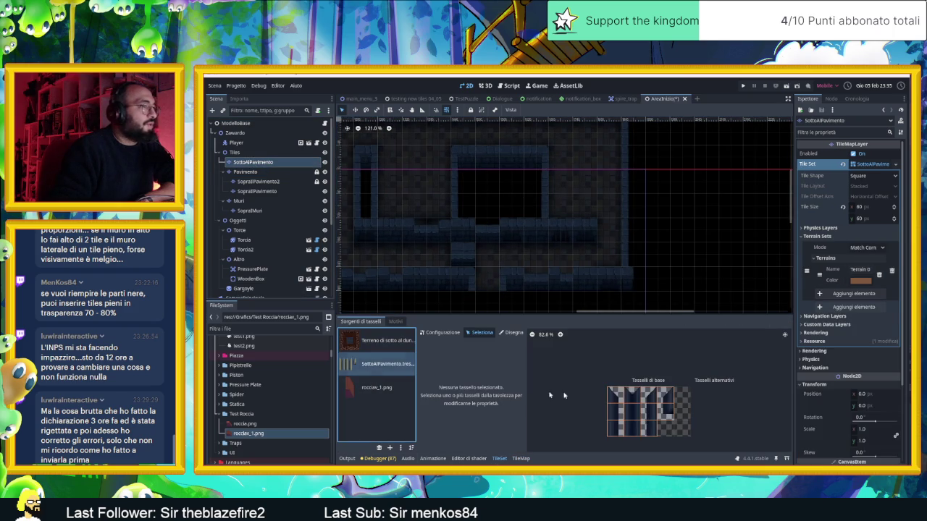
- Select the top-left tile in the SottoAlPavimento TileSet atlas
click(616, 428)
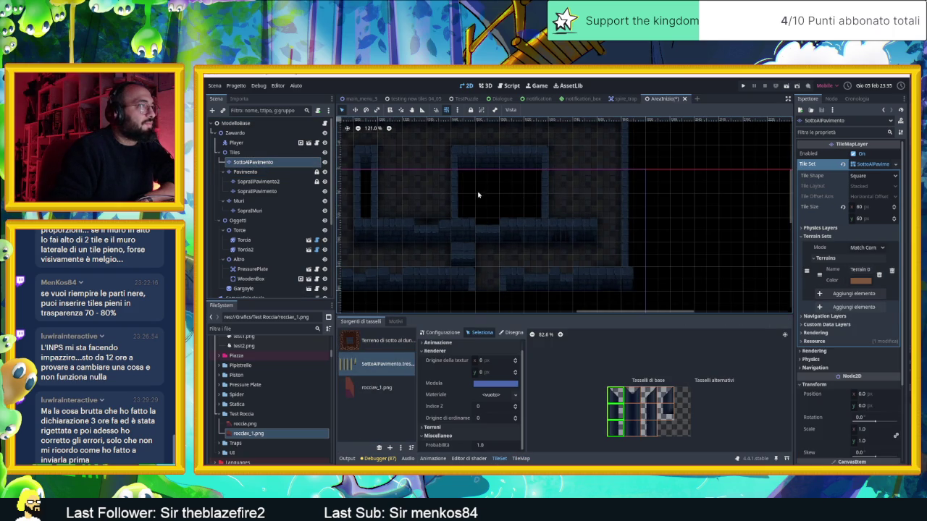
click(607, 395)
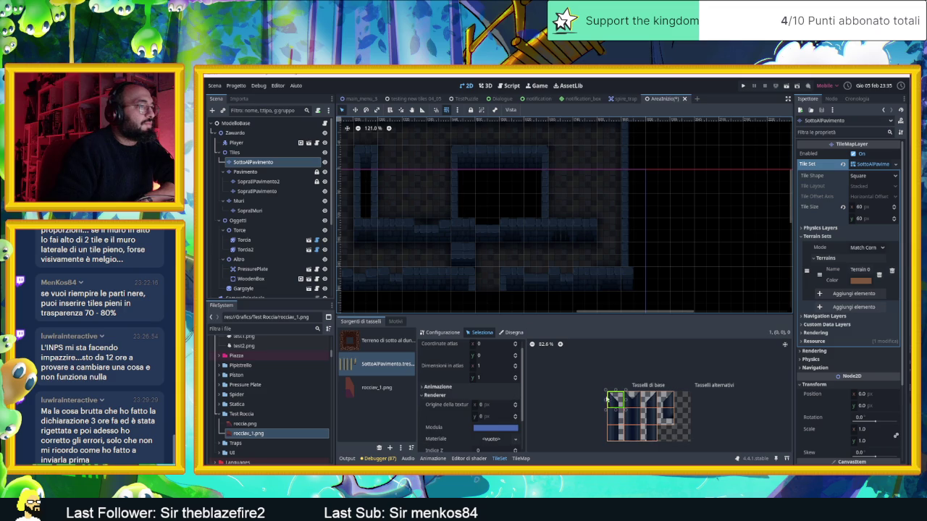
click(466, 189)
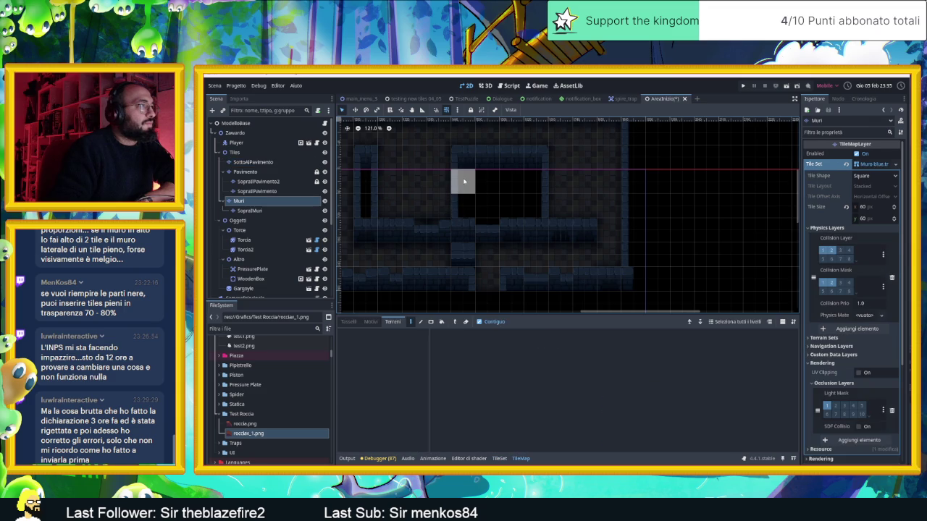
click(253, 162)
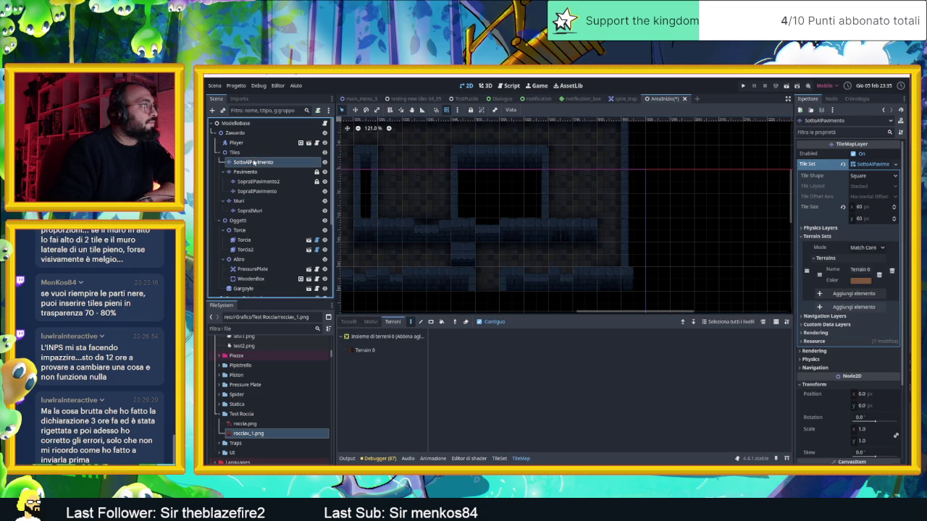
click(490, 462)
click(616, 398)
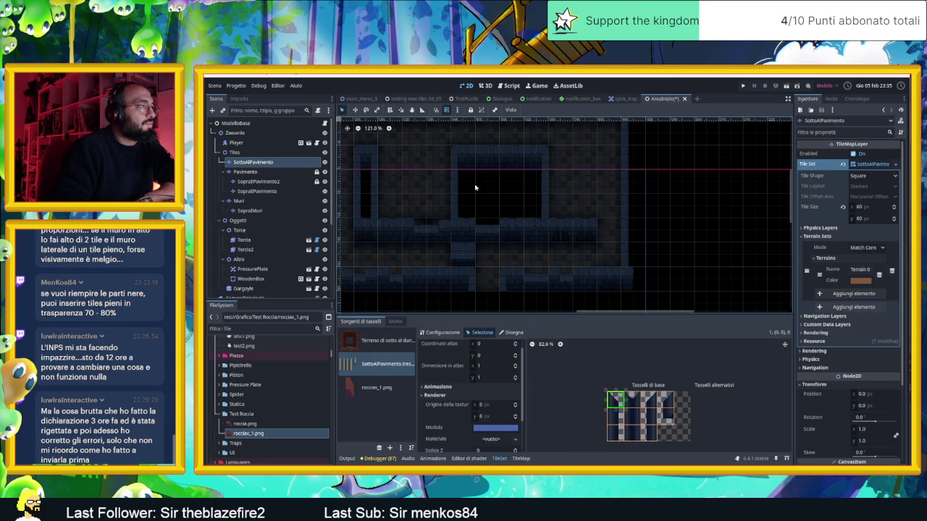
- Back on the TileMap, pick a pillar tile from the SottoAlPavimento atlas for painting
click(519, 459)
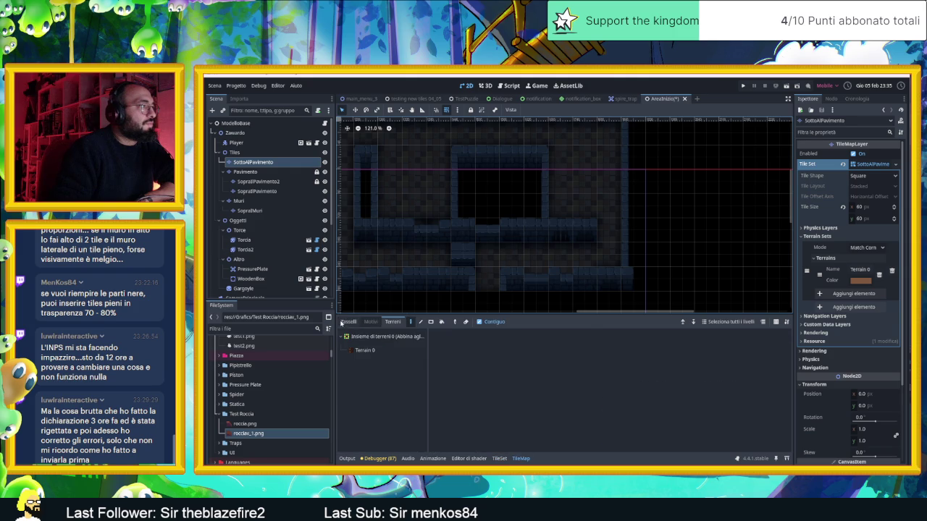
click(578, 396)
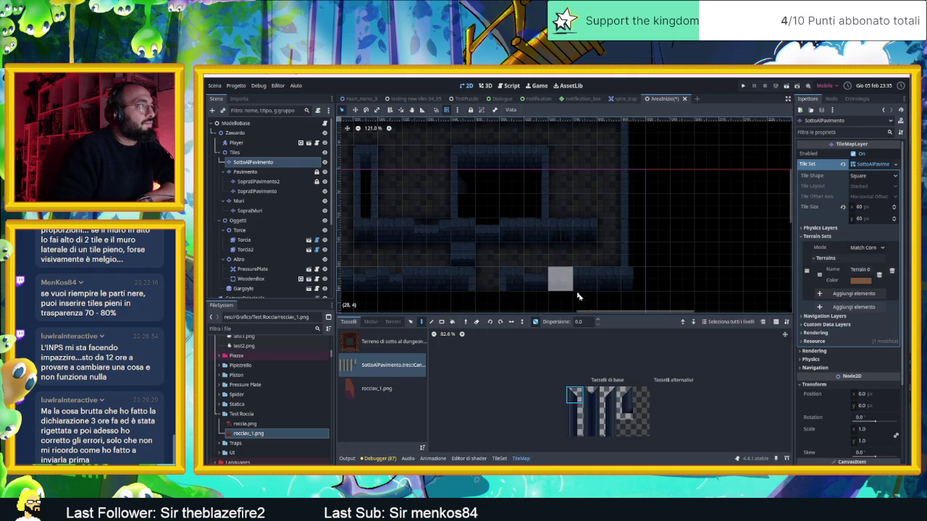
click(620, 392)
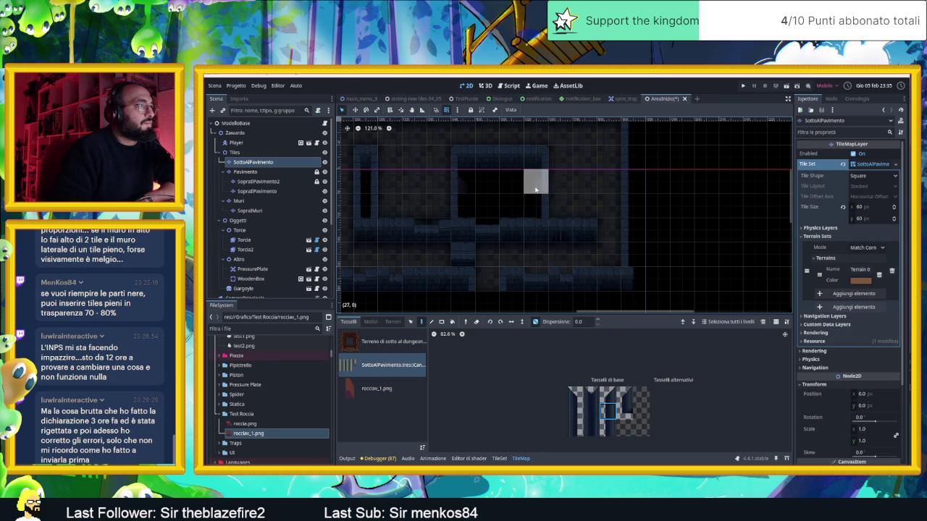
click(576, 411)
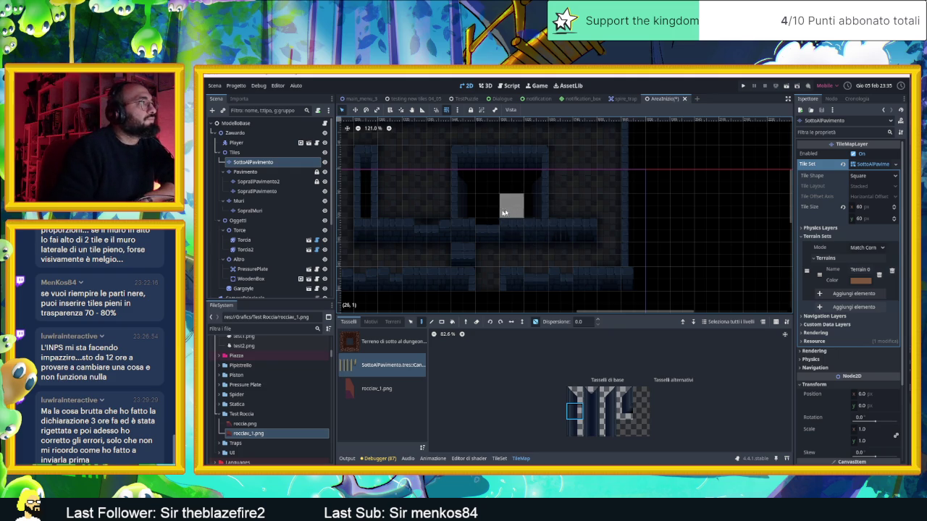
- Pick a different blue wall tile on the Muri layer, then return to the Pavimento layer
click(239, 200)
click(384, 346)
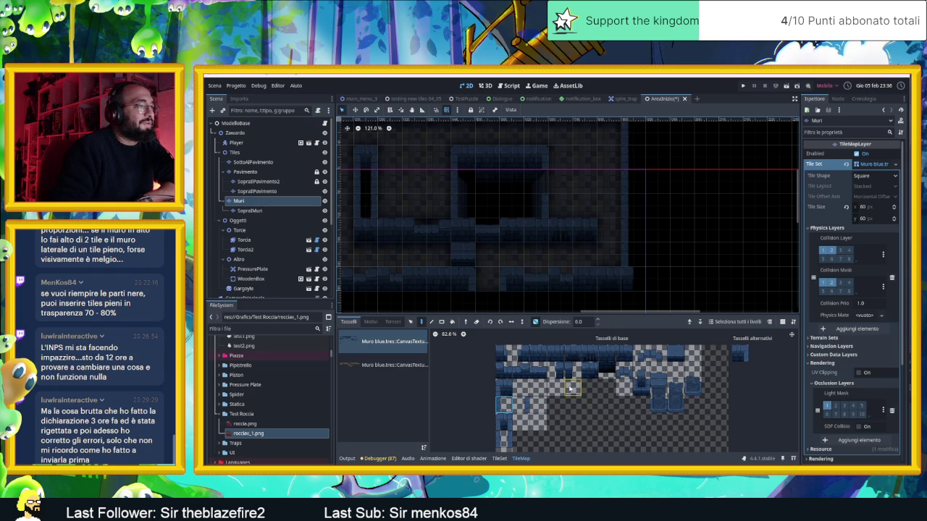
click(521, 404)
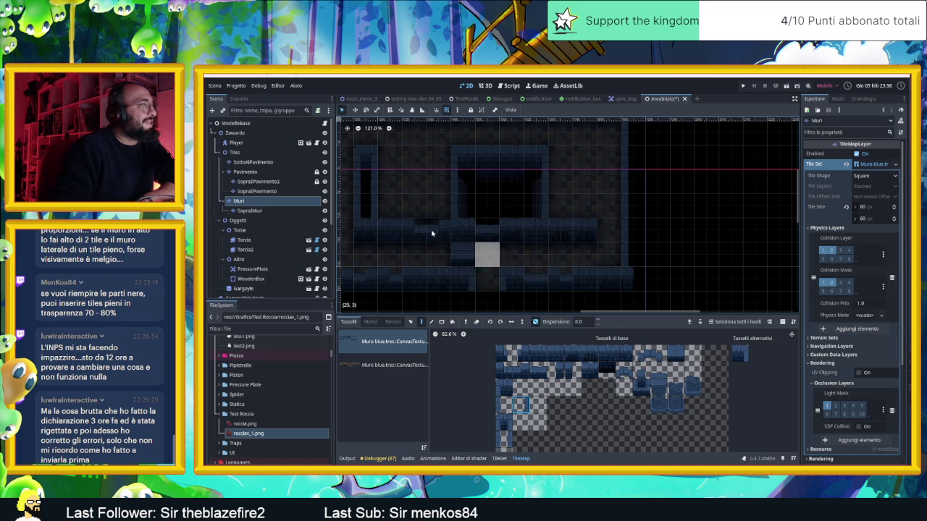
click(257, 173)
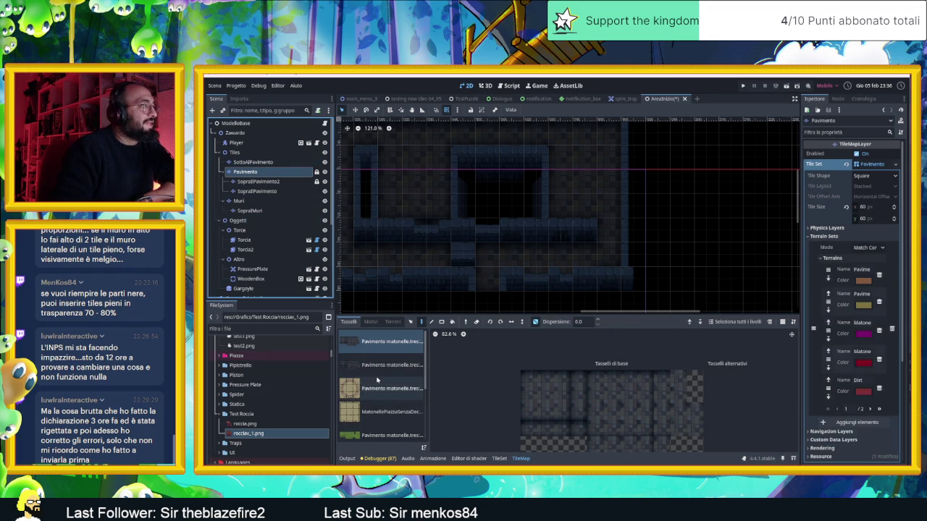
- Choose the canal water tile source on the Pavimento floor layer
scroll(391, 398, down, 3)
scroll(403, 412, down, 2)
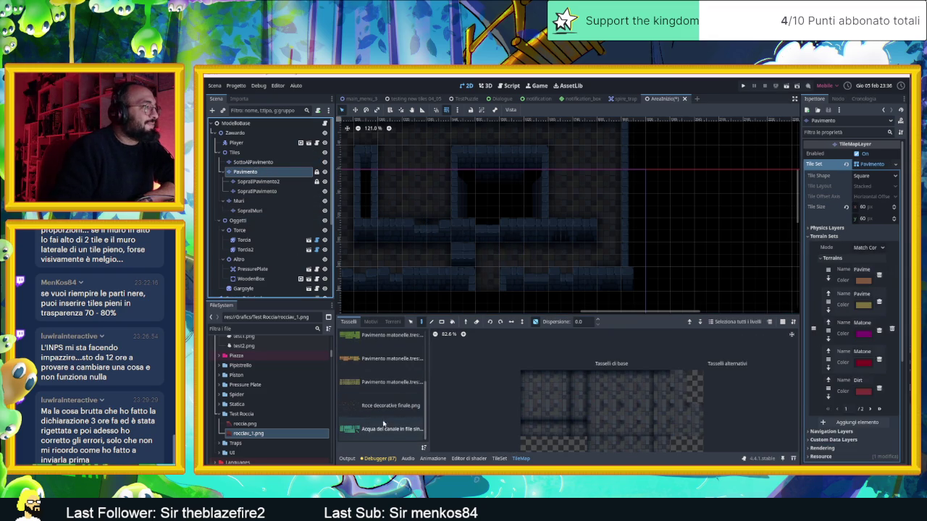
click(385, 427)
click(393, 321)
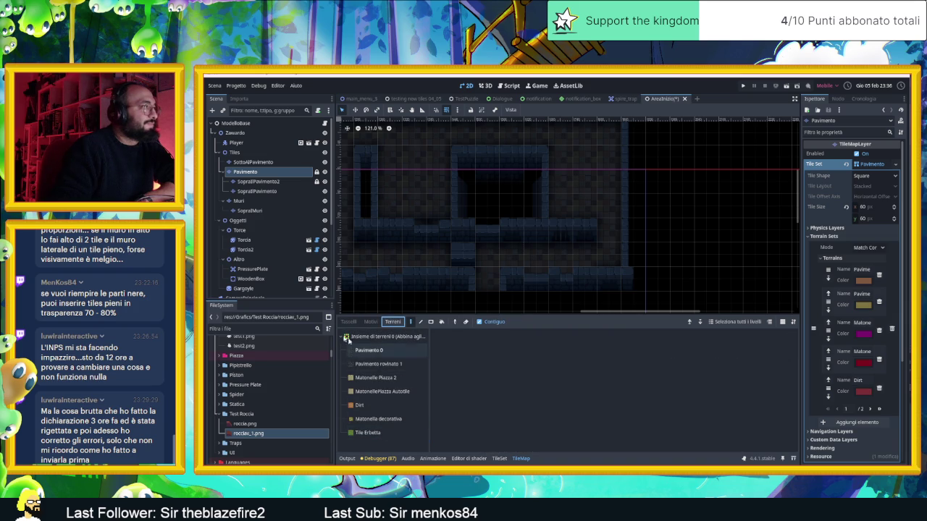
click(256, 184)
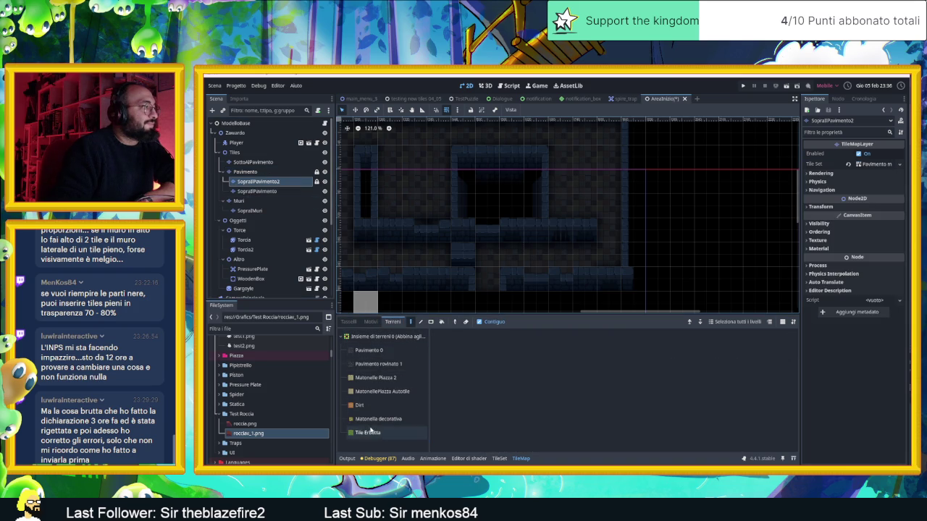
click(250, 171)
click(348, 321)
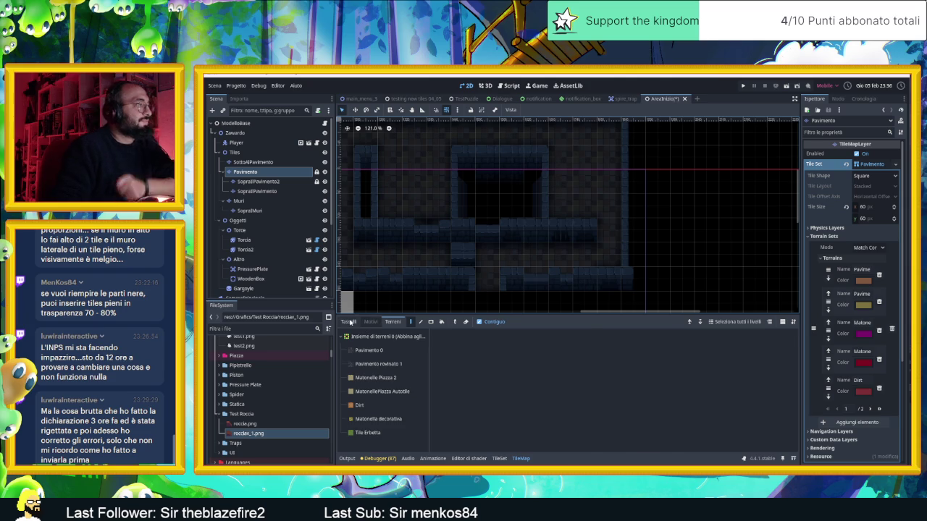
scroll(395, 398, down, 2)
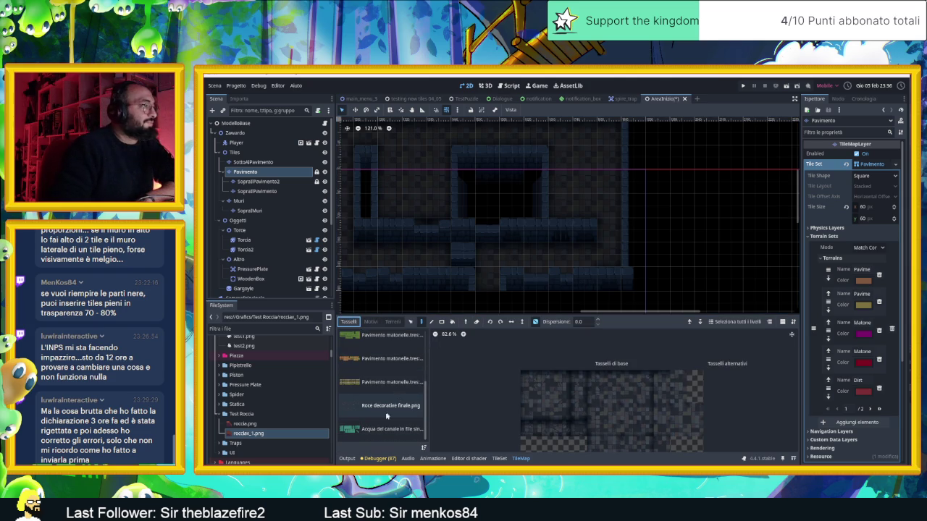
click(390, 429)
- Paint the first water tiles into the upper room, including a lower-row tile
click(488, 370)
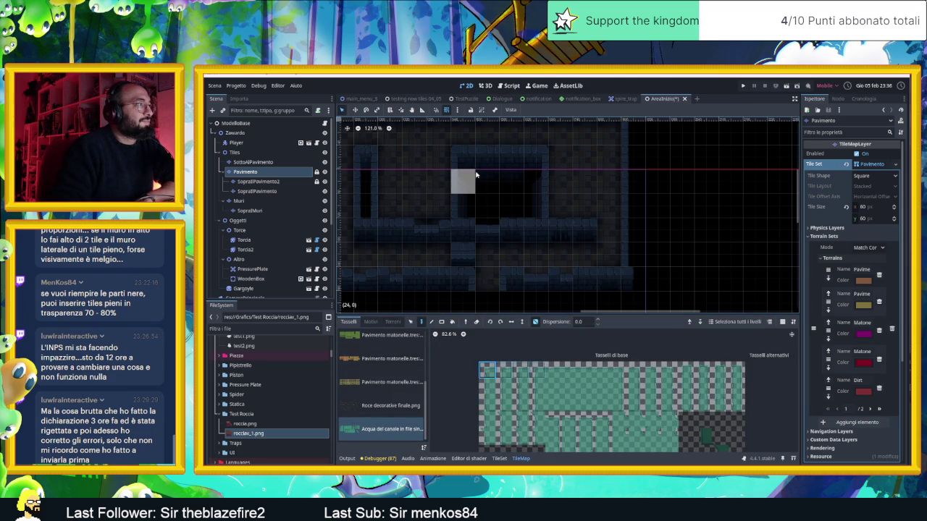
click(488, 181)
click(466, 176)
click(487, 389)
click(474, 210)
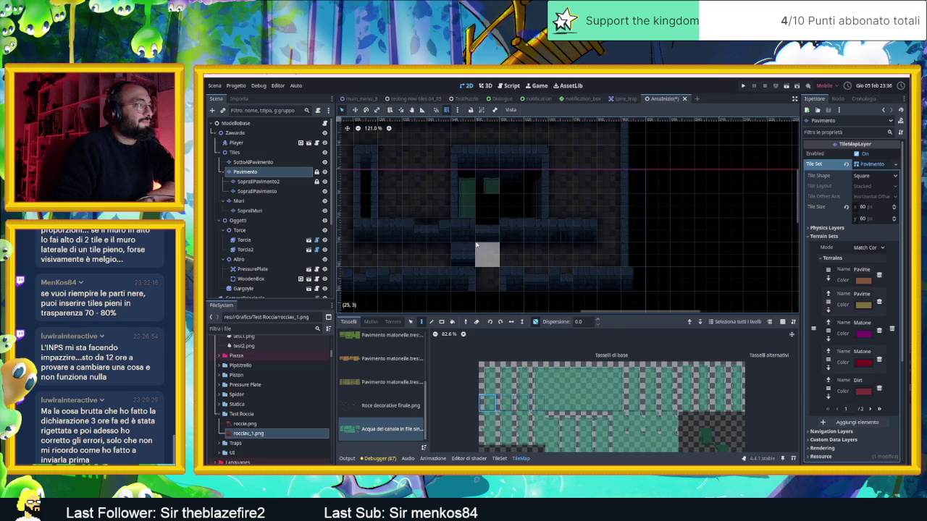
click(554, 371)
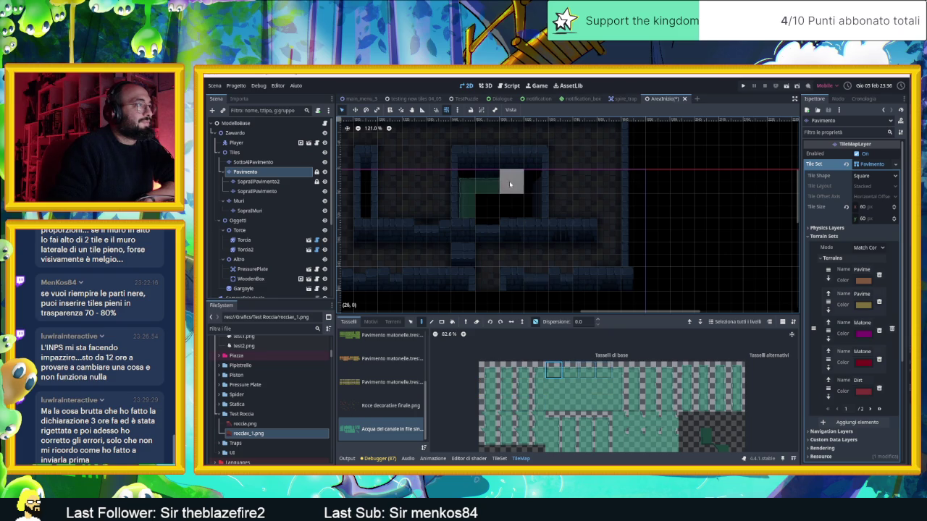
click(509, 183)
- Extend the pool with more top- and lower-row water tiles, then select a four-tile strip
click(619, 370)
click(536, 181)
click(620, 386)
click(534, 205)
click(620, 402)
drag(610, 388, 563, 393)
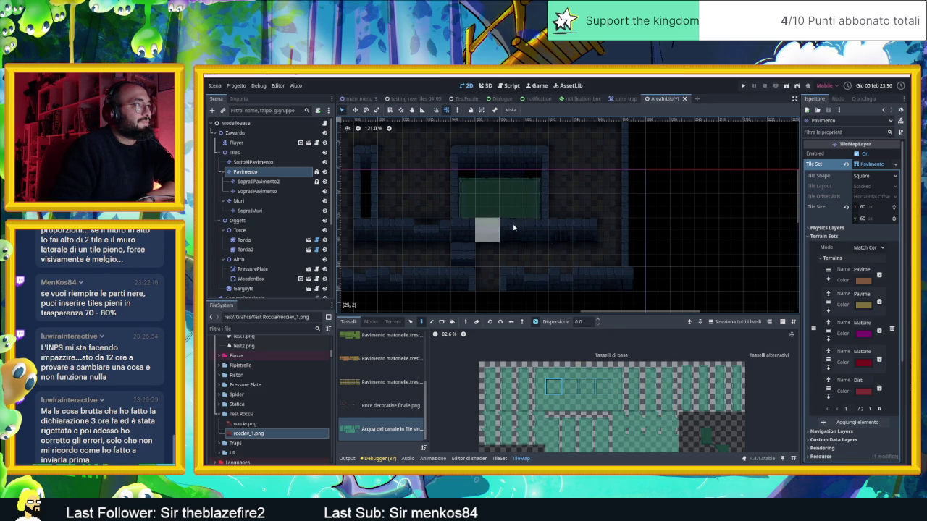
scroll(693, 211, down, 1)
scroll(691, 210, down, 1)
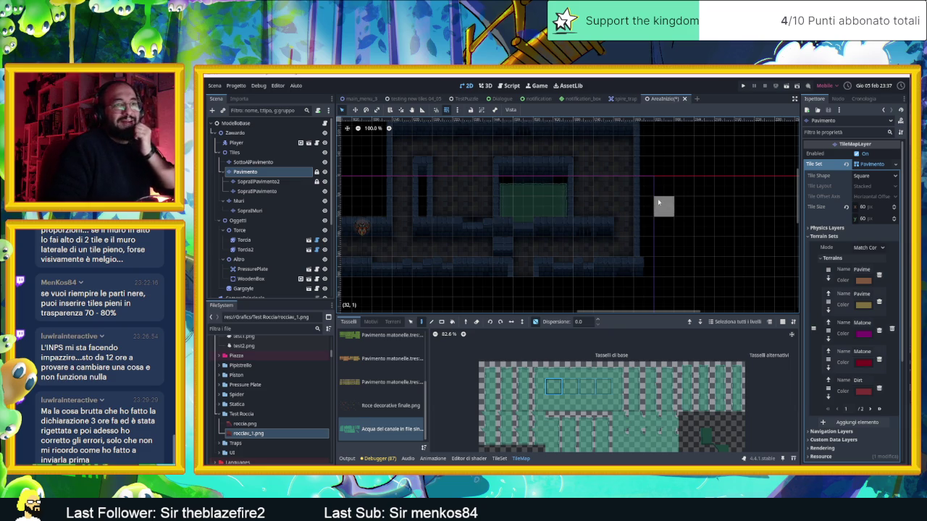
- Fill the dark wall gap with a single water tile
scroll(630, 233, down, 3)
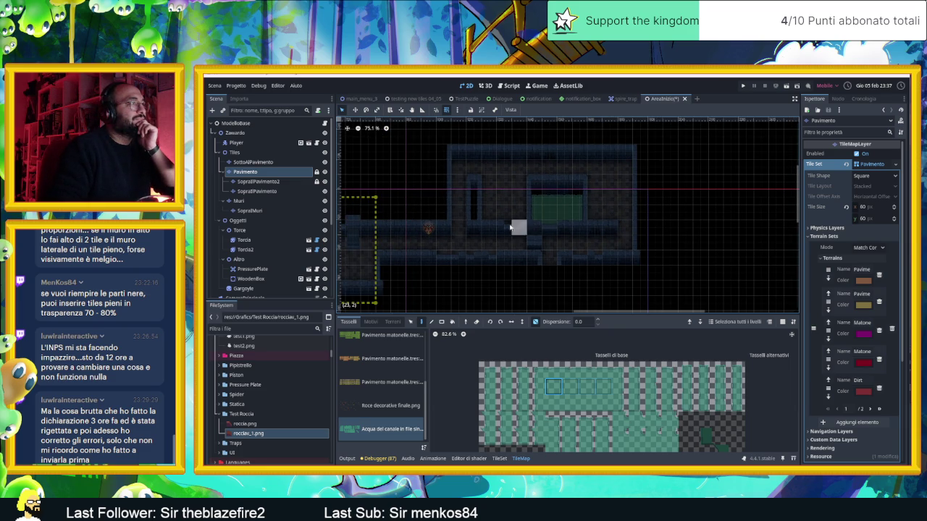
scroll(506, 231, up, 2)
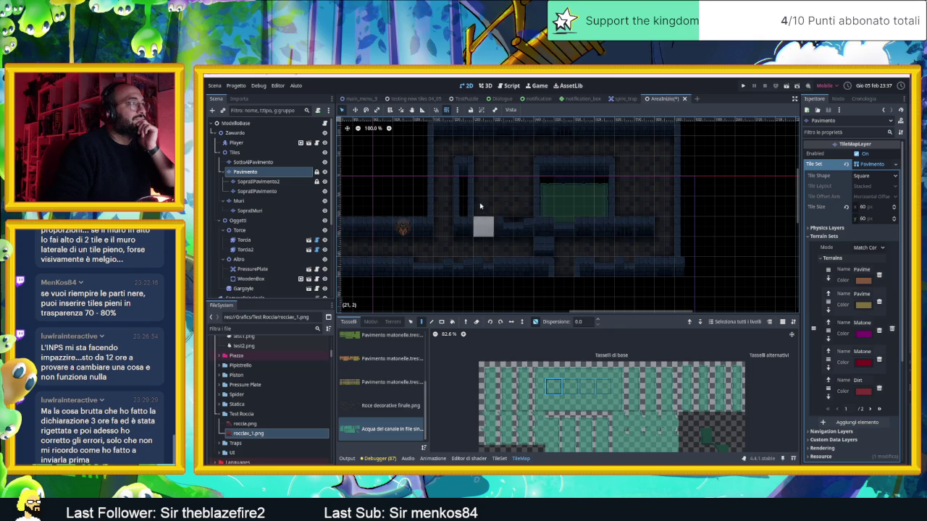
click(462, 190)
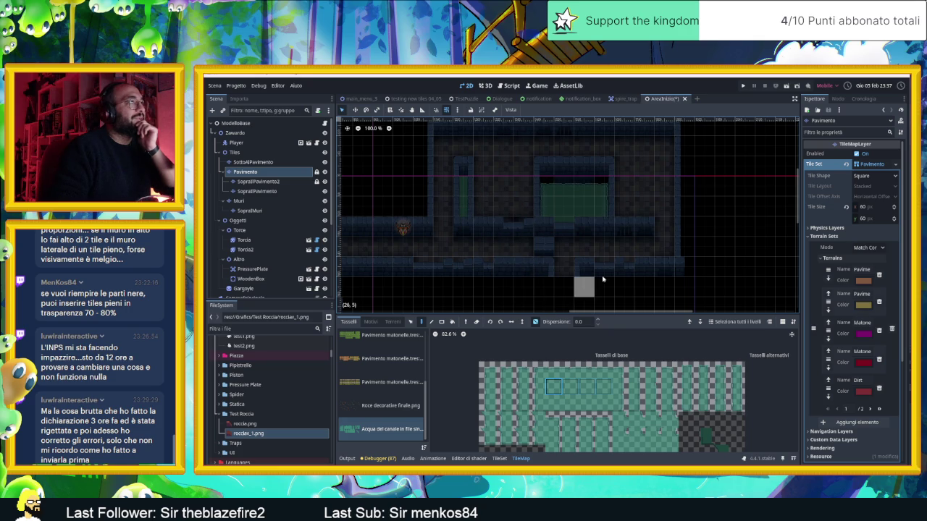
scroll(458, 188, up, 4)
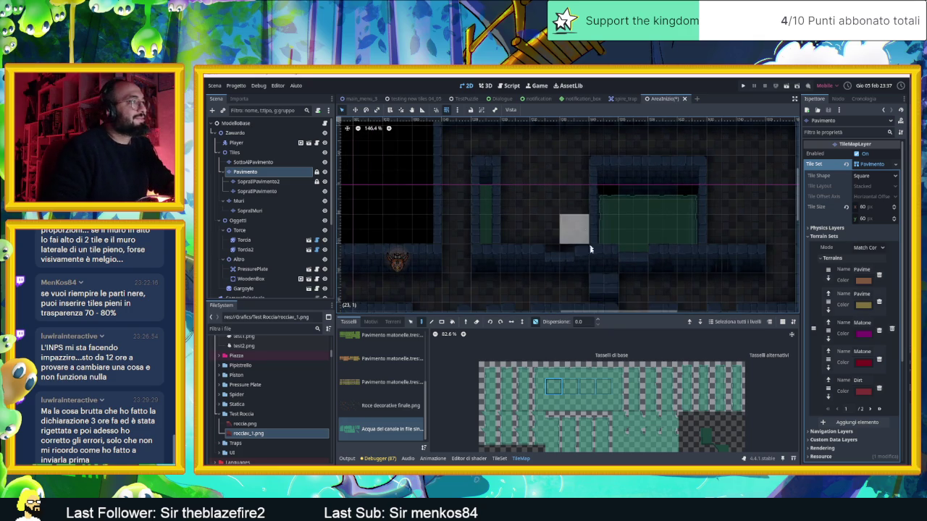
click(553, 370)
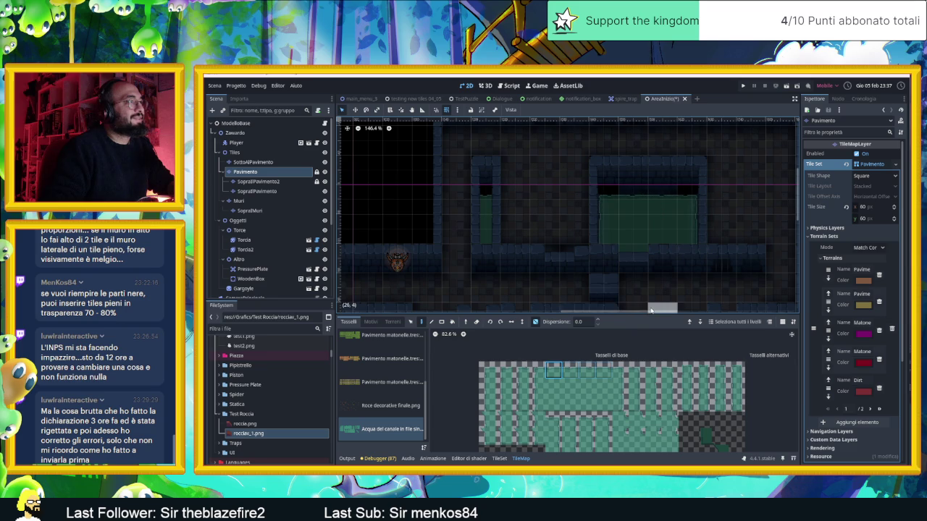
scroll(579, 262, down, 2)
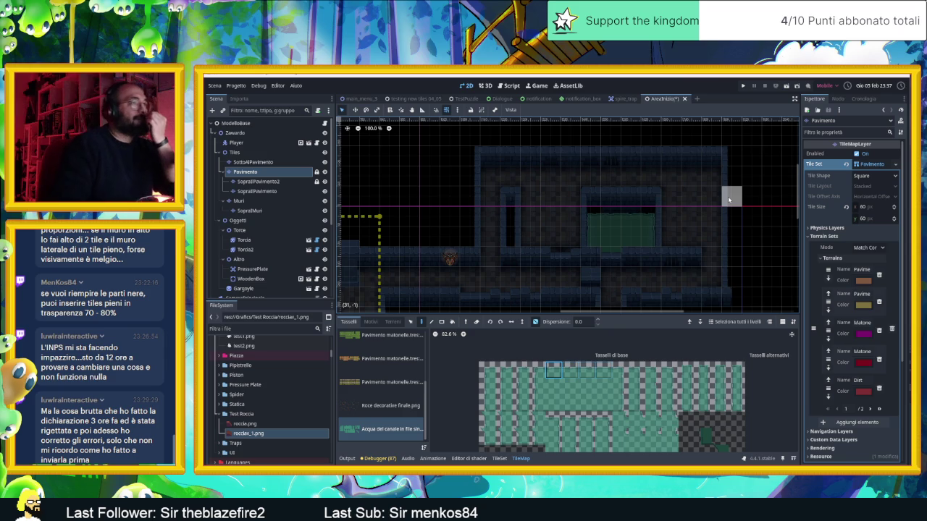
- Test-run the current scene, stop it, and select the CameraNodeContainer node
click(786, 86)
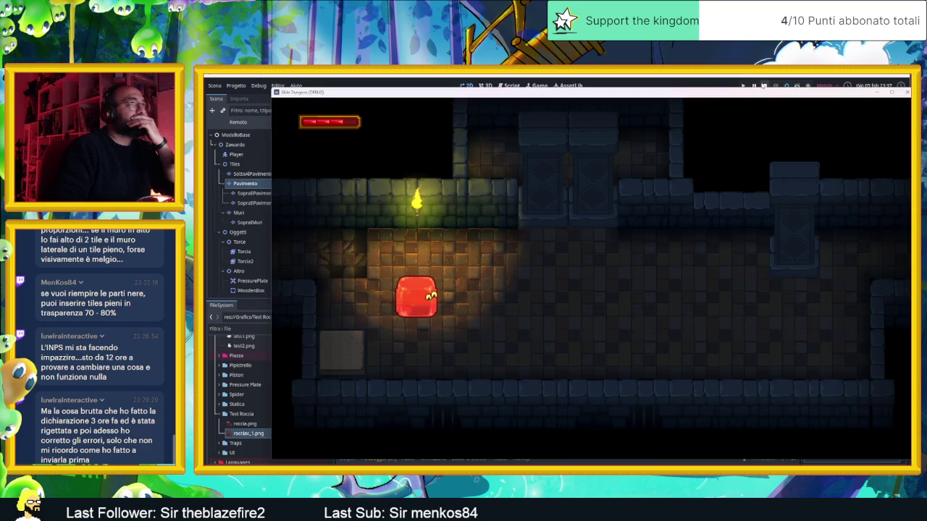
click(763, 86)
scroll(254, 217, up, 1)
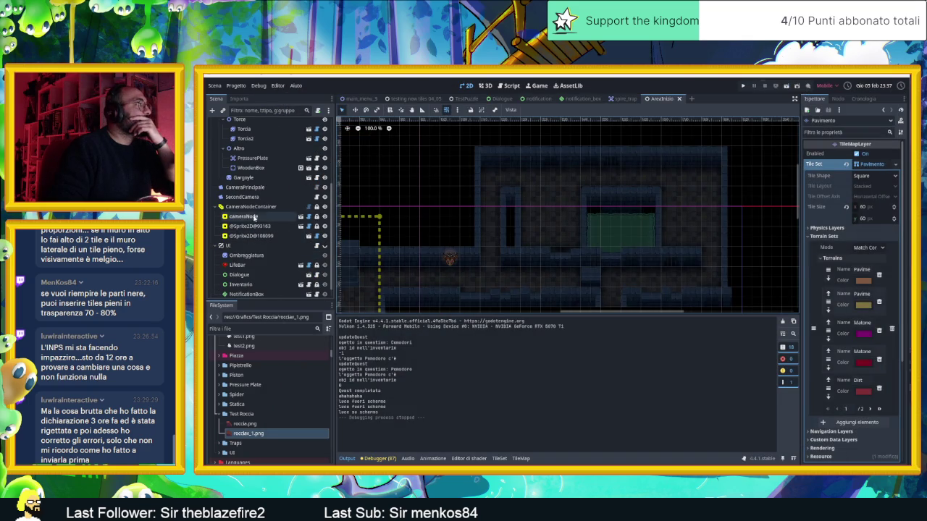
click(252, 207)
- Create a new camera zone node under CameraNodeContainer and select it
click(840, 154)
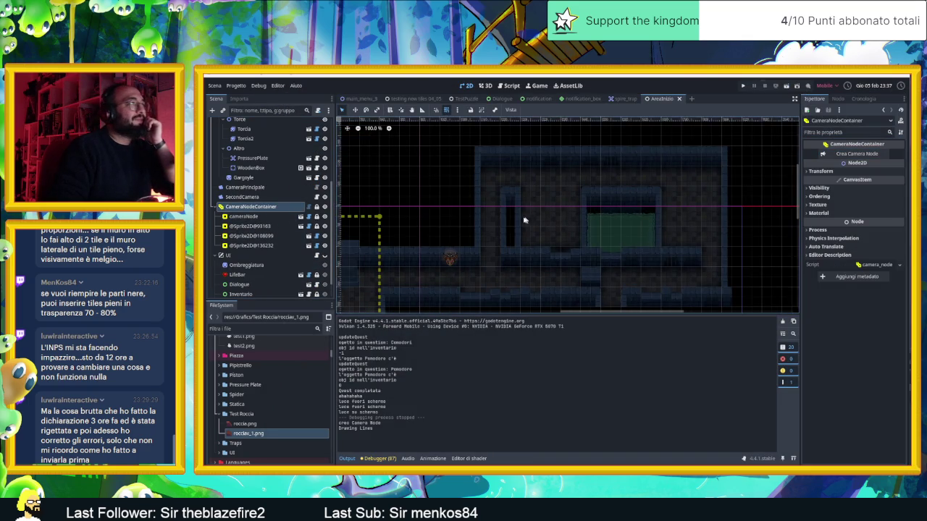
scroll(522, 217, down, 5)
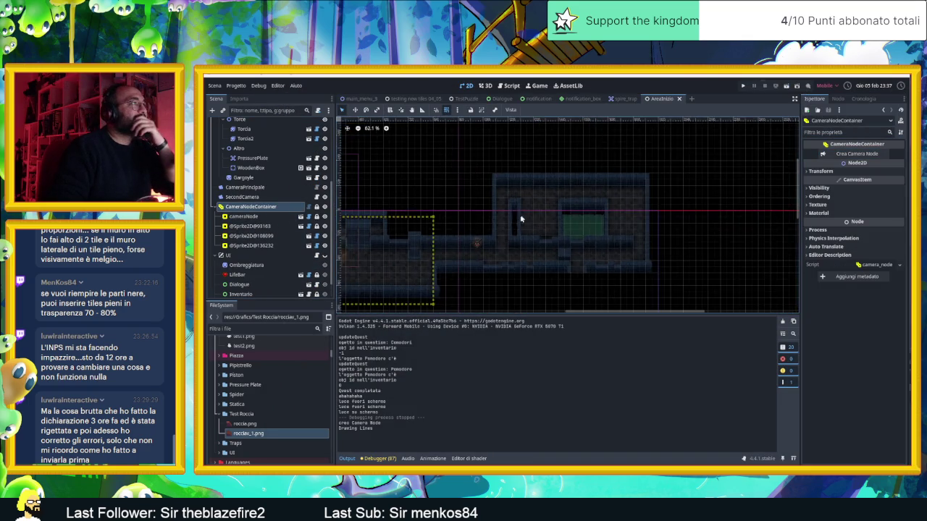
click(354, 110)
drag(368, 215, 379, 211)
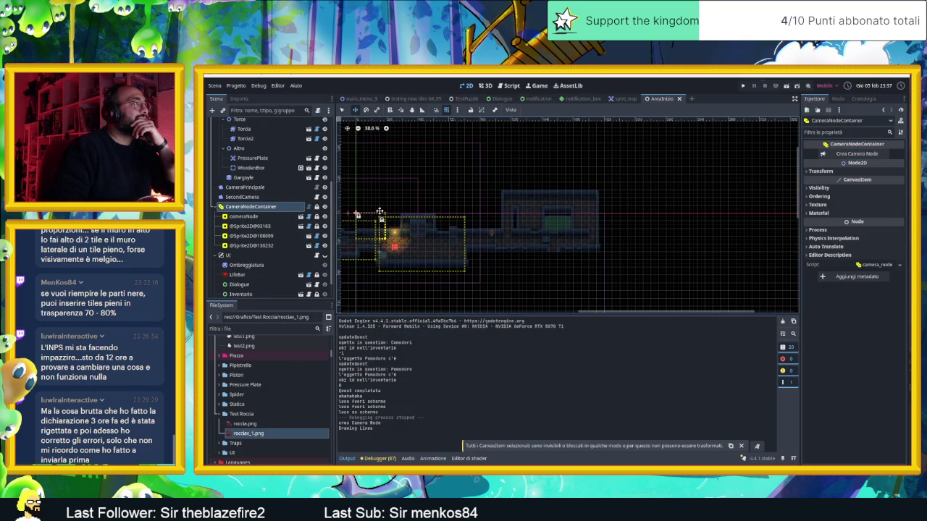
key(q)
click(373, 227)
- Move the camera zone over the water-pool room, widen its left edge, and save
mouse_move(372, 217)
mouse_down()
mouse_move(420, 205)
mouse_move(542, 210)
mouse_move(533, 211)
mouse_move(575, 245)
mouse_up()
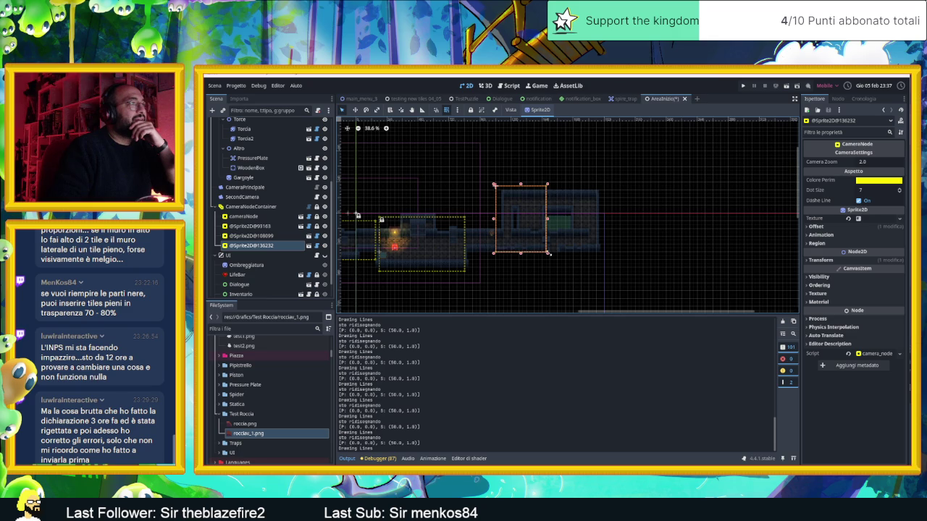
drag(548, 254, 548, 255)
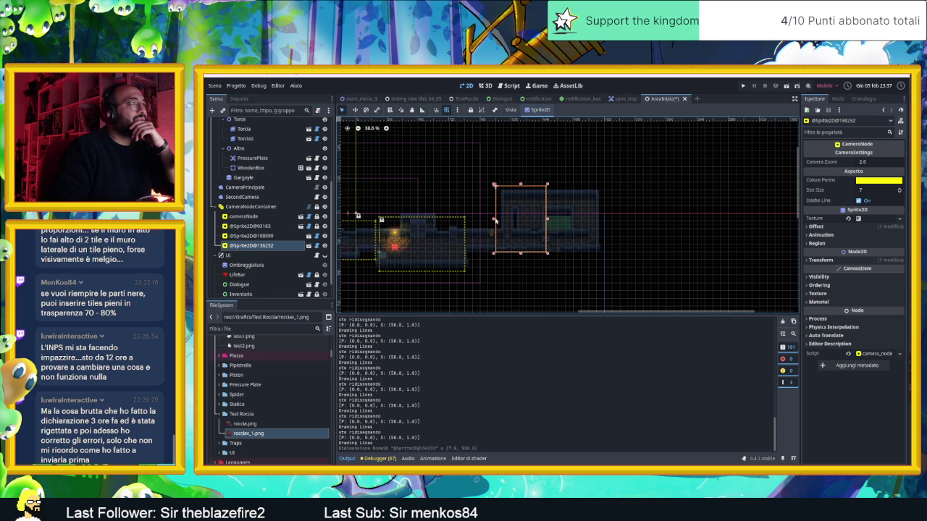
drag(491, 218, 466, 221)
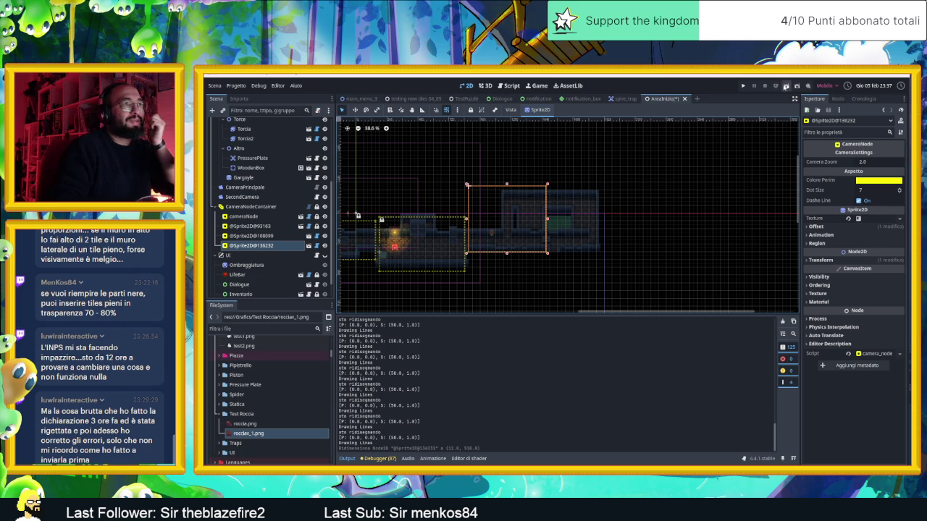
click(786, 85)
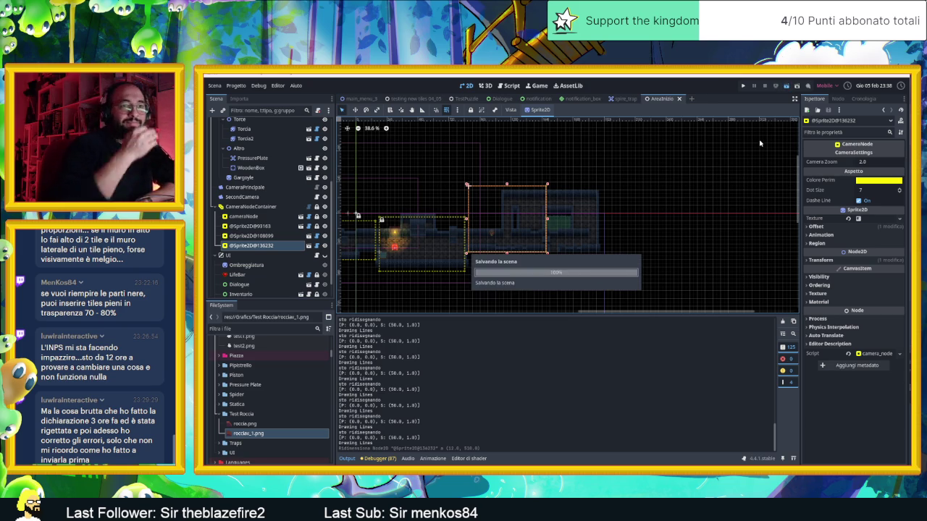
- Reposition the game window and walk the slime down into the next room
drag(768, 115, 583, 97)
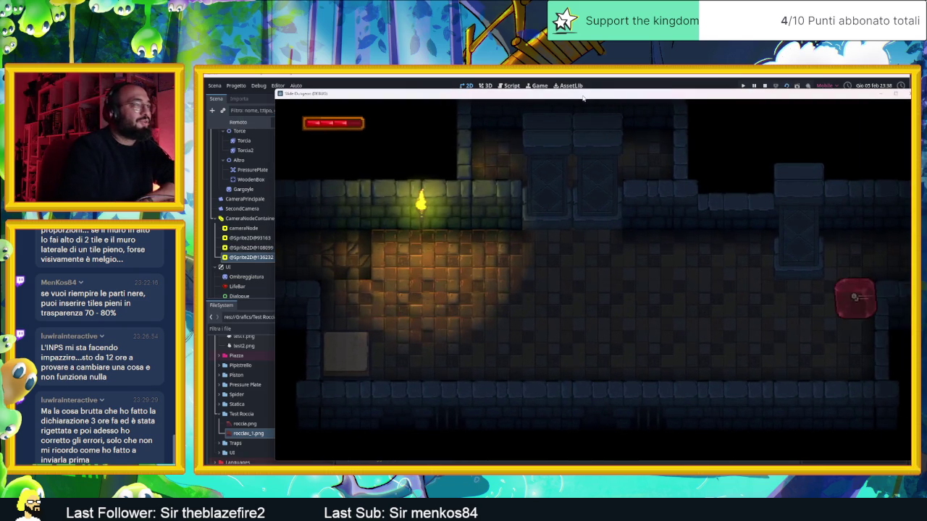
key(Down)
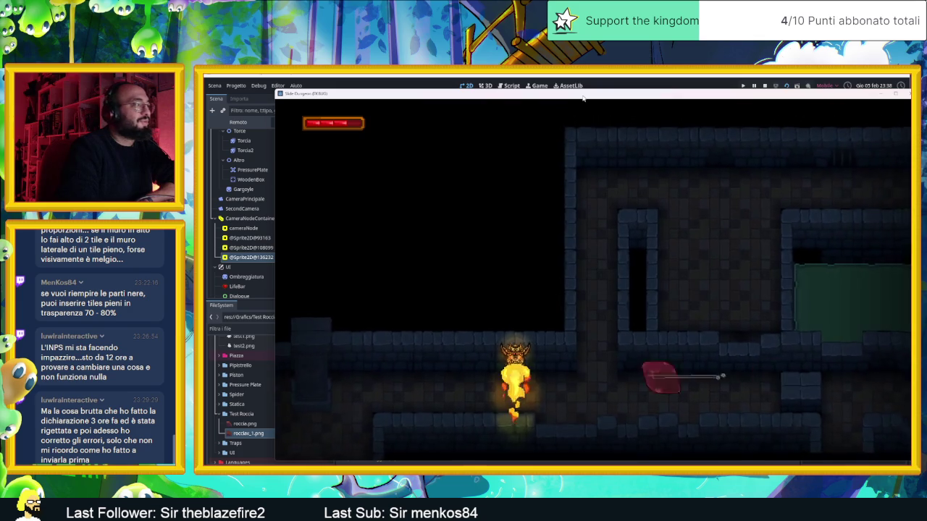
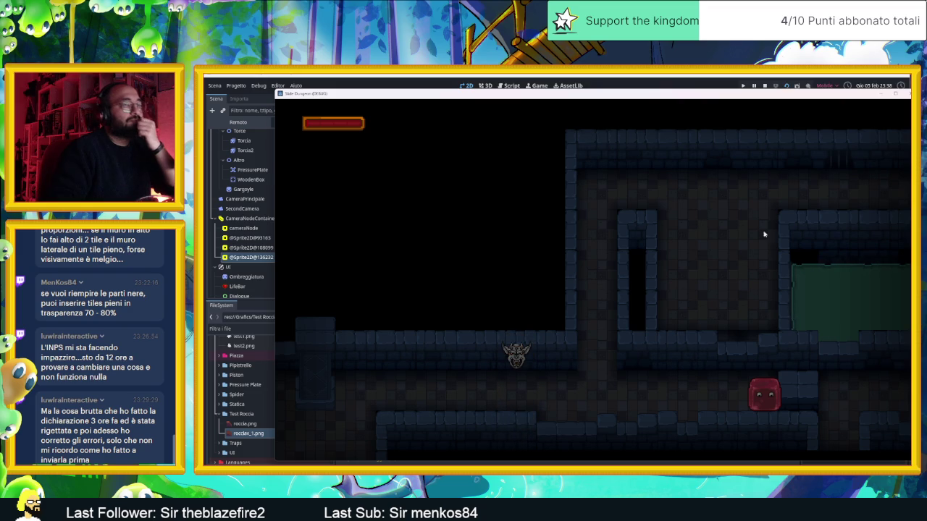
- Stop the playtest and paint a wall tile from the atlas onto the Muri layer
click(764, 86)
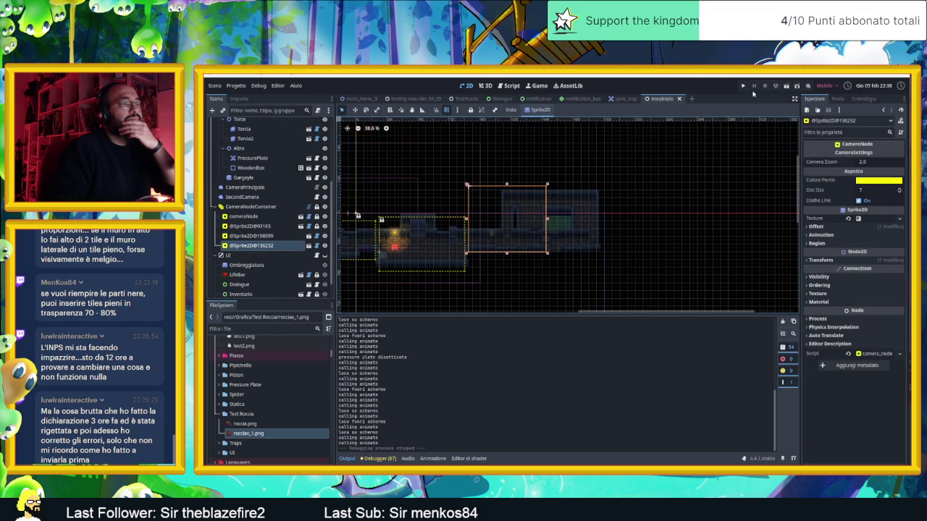
scroll(490, 226, up, 6)
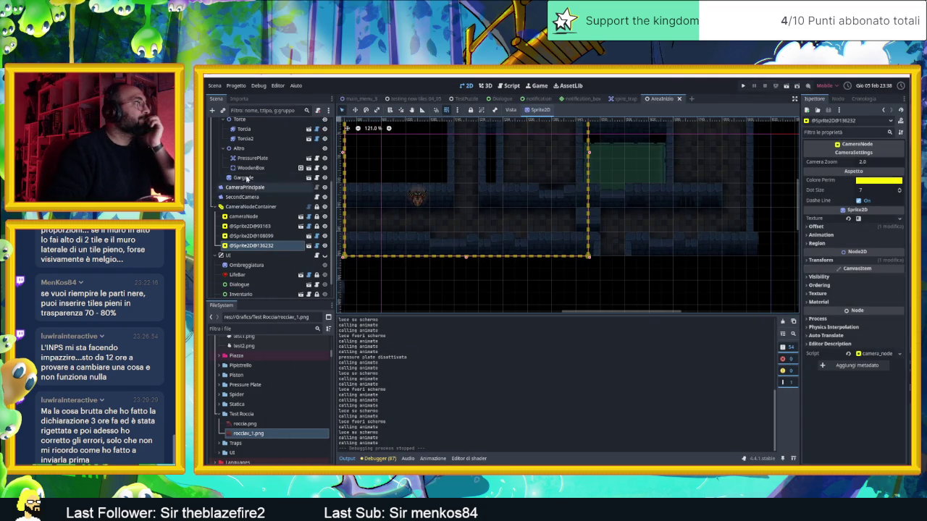
scroll(246, 239, up, 3)
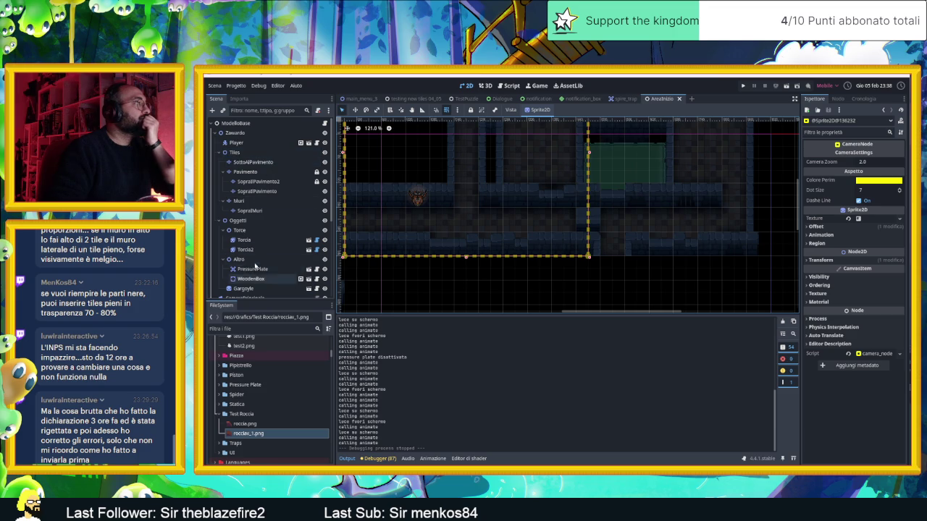
click(239, 201)
click(676, 354)
click(488, 215)
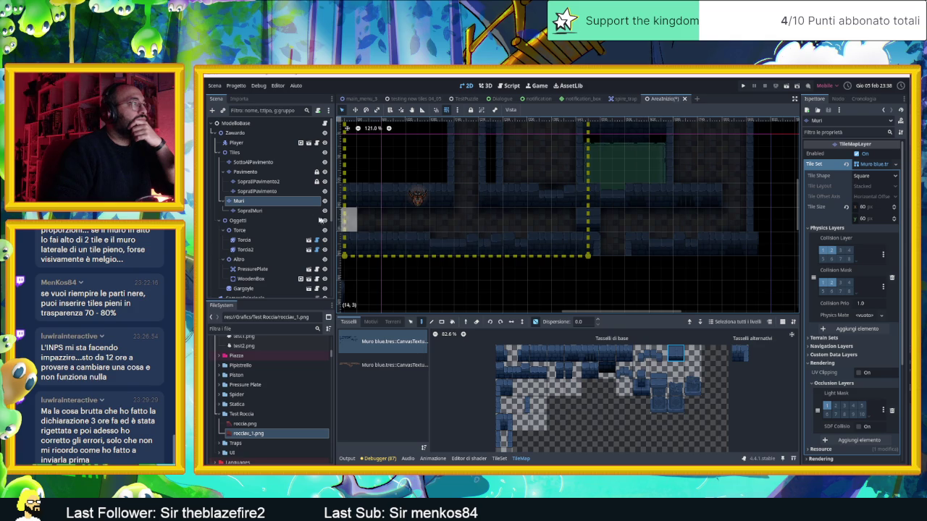
- Paint two wall tiles on the SopraMuri layer along the lower corridor, then save and run
click(250, 211)
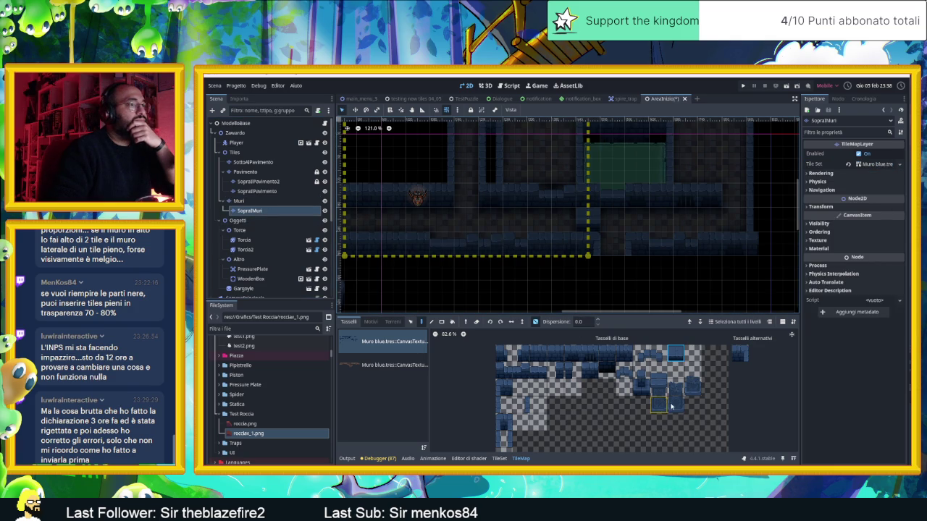
click(641, 377)
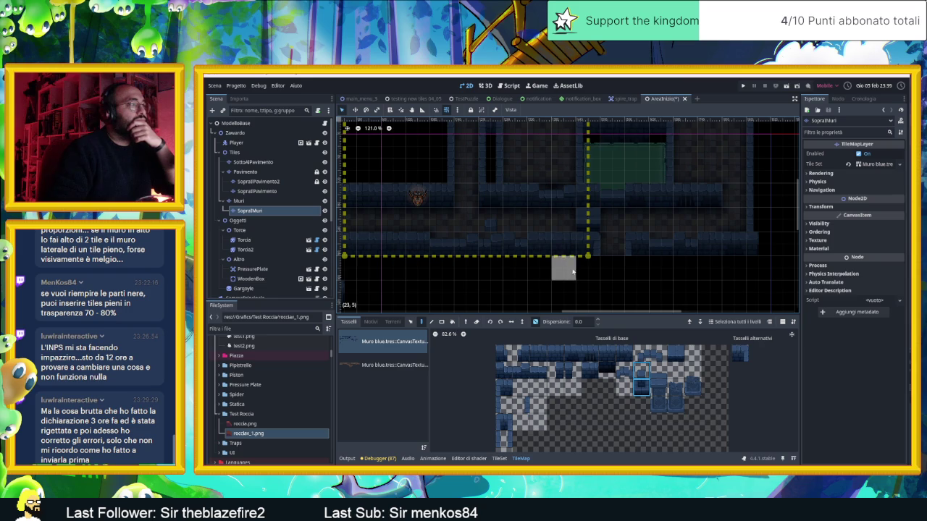
click(490, 209)
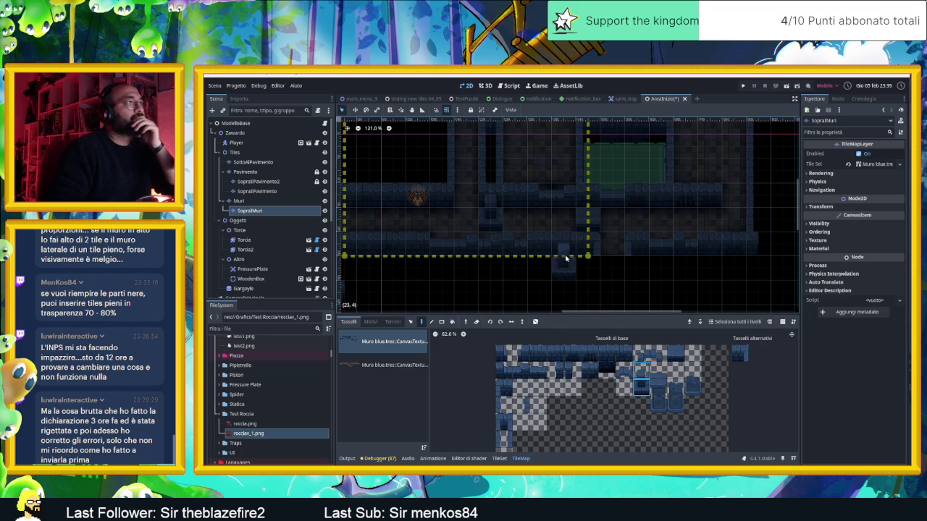
scroll(550, 259, up, 2)
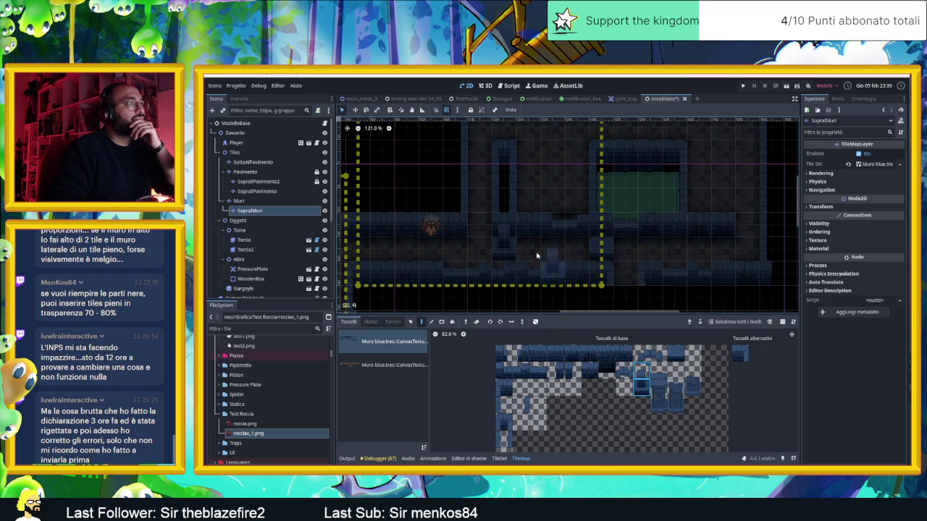
click(534, 252)
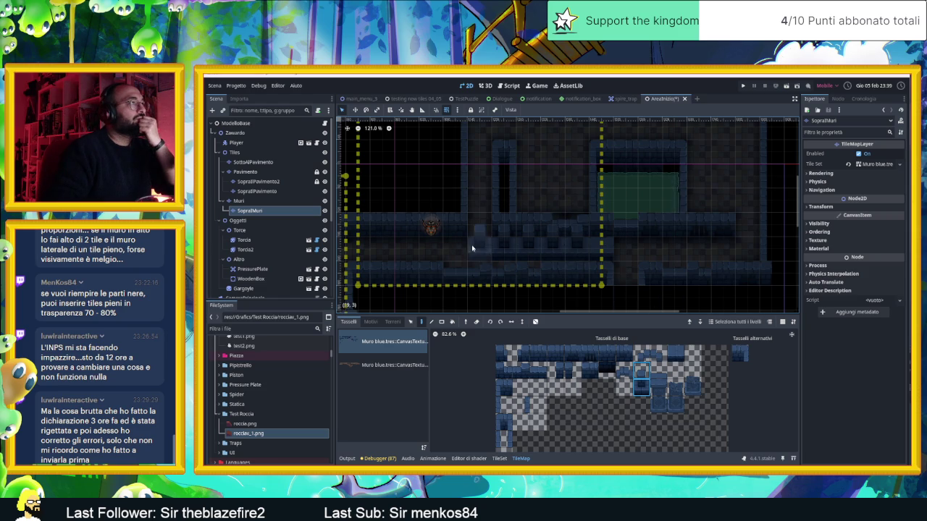
scroll(548, 217, up, 3)
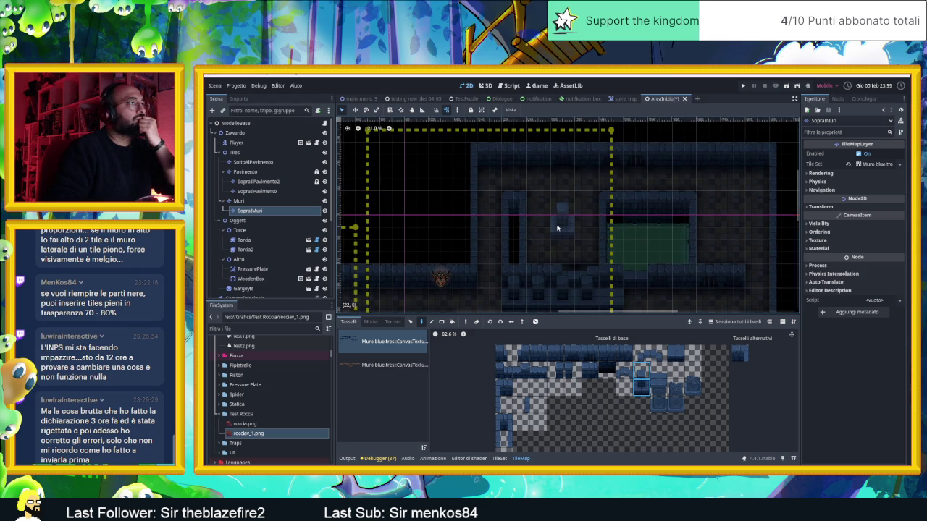
click(786, 85)
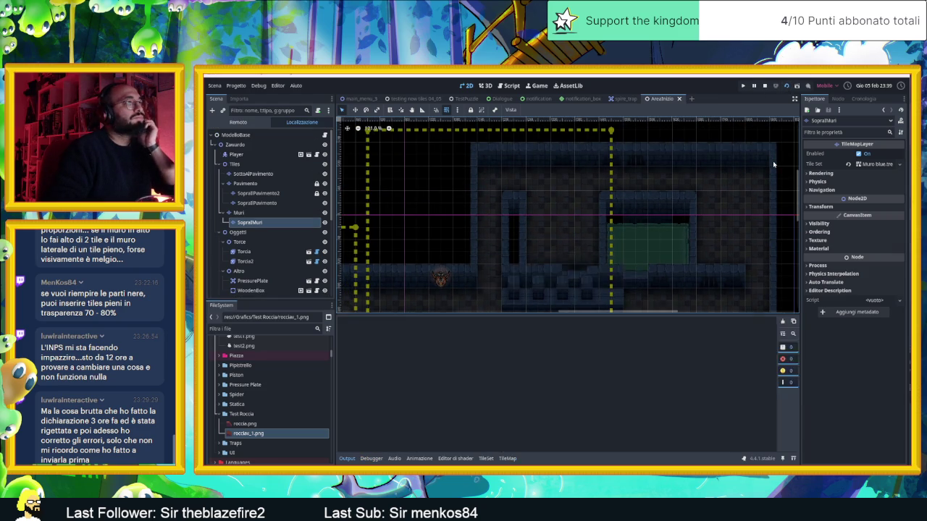
drag(674, 115, 502, 106)
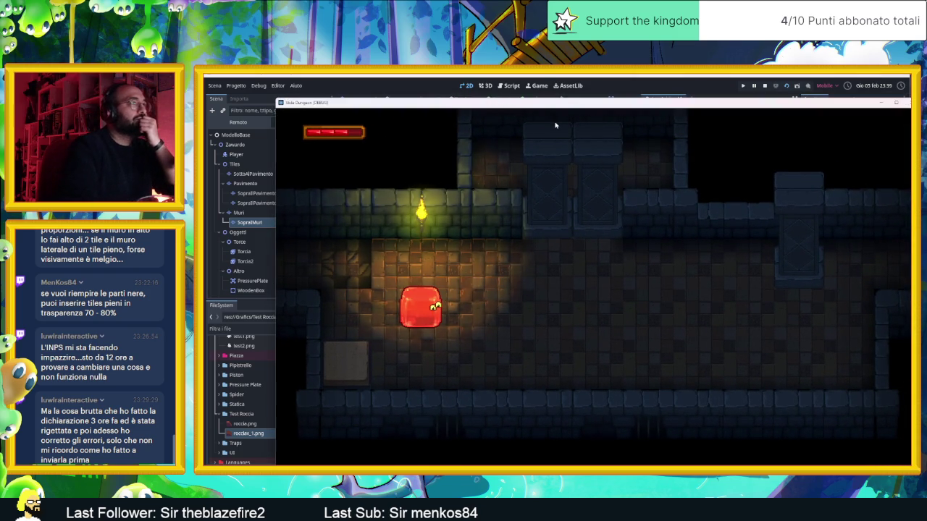
key(Right)
key(Down)
key(Up)
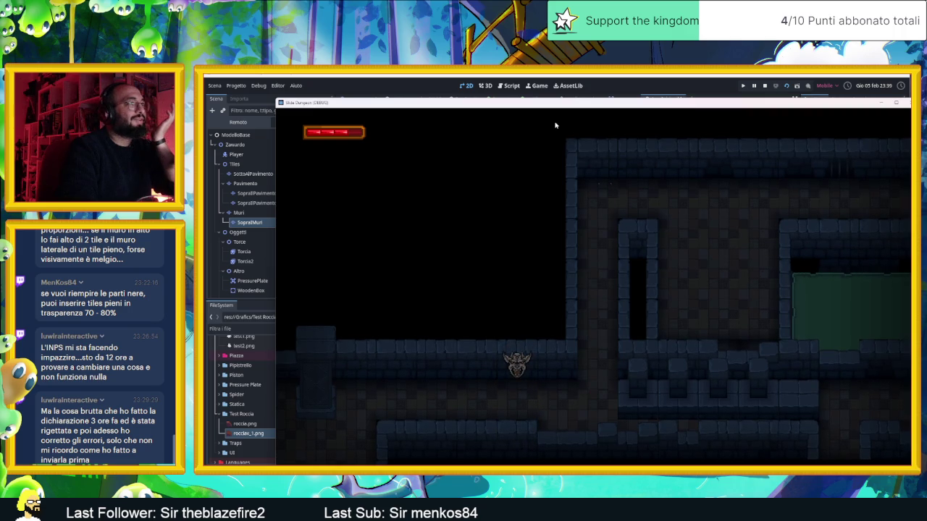
key(Down)
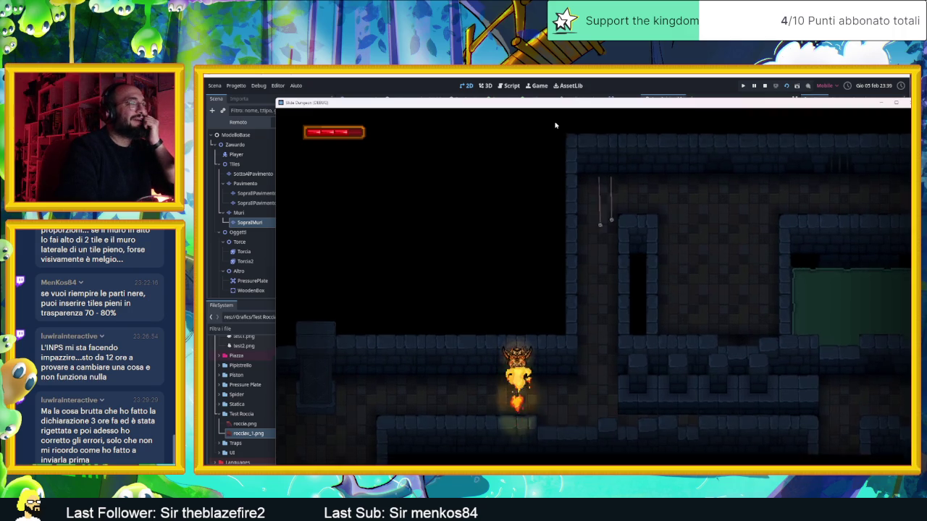
key(Down)
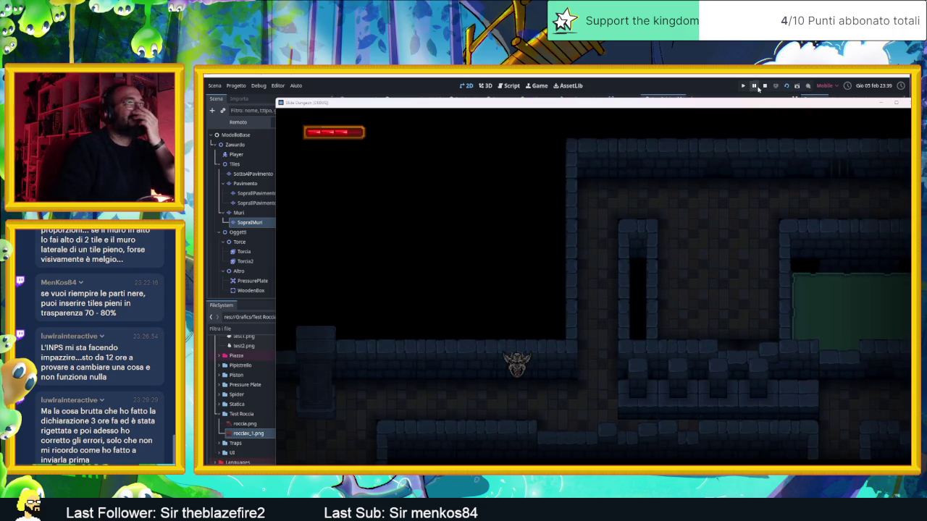
click(764, 85)
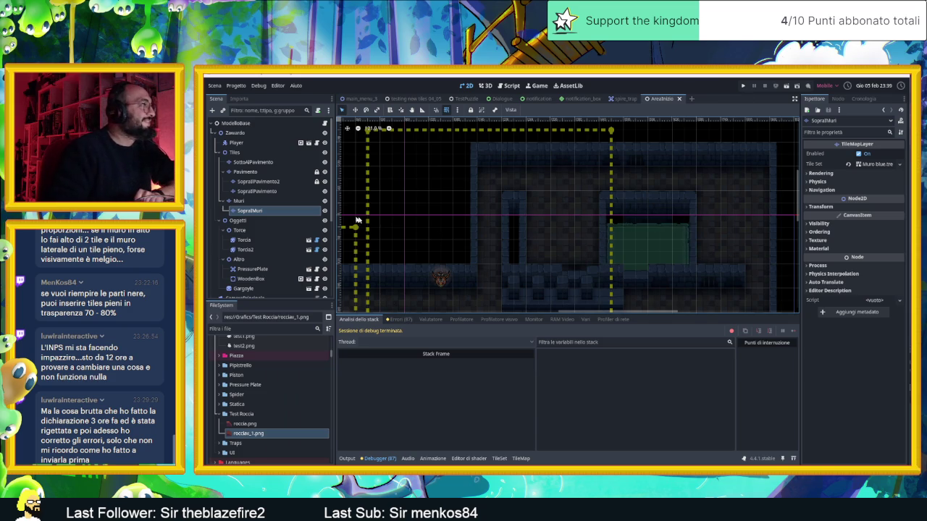
- Look through the level's tile layers, hide the Pavimento floor layer, then save and run the scene
click(269, 201)
drag(730, 199, 573, 192)
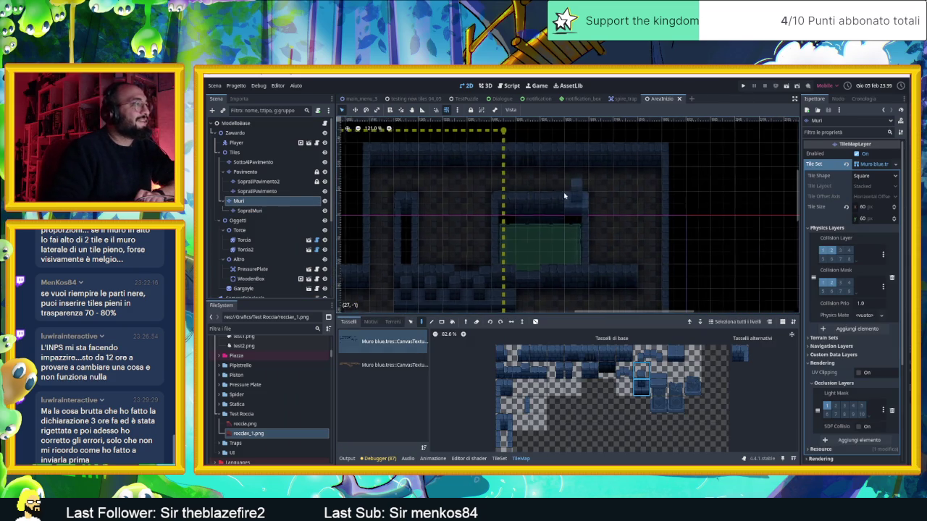
scroll(434, 172, down, 3)
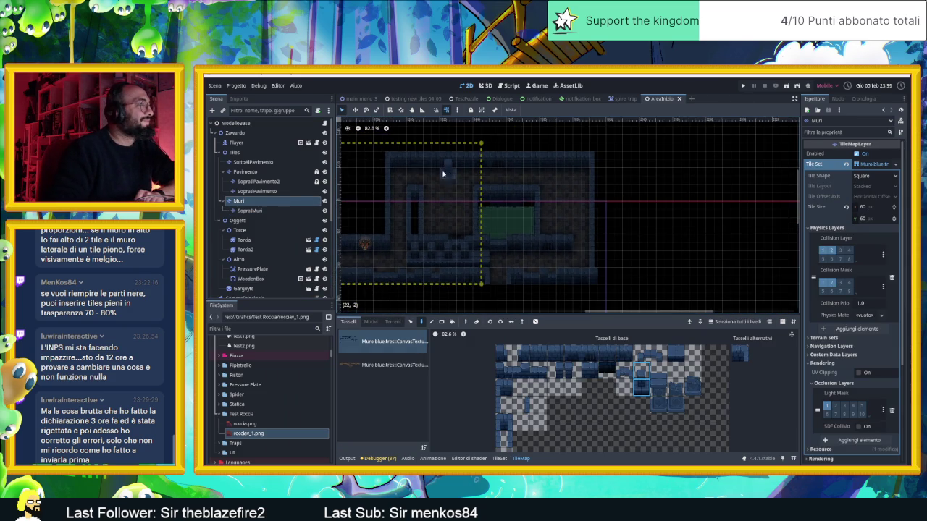
click(236, 133)
drag(440, 213, 544, 237)
click(246, 200)
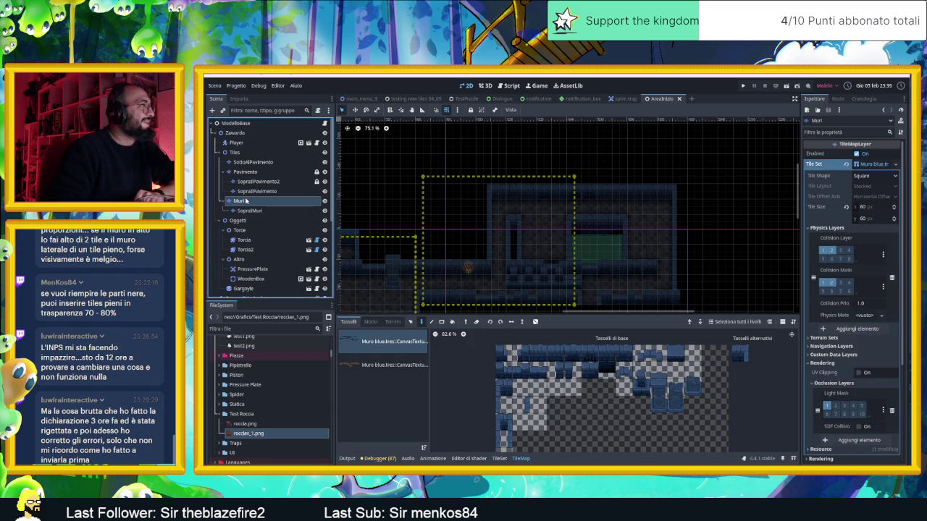
click(259, 192)
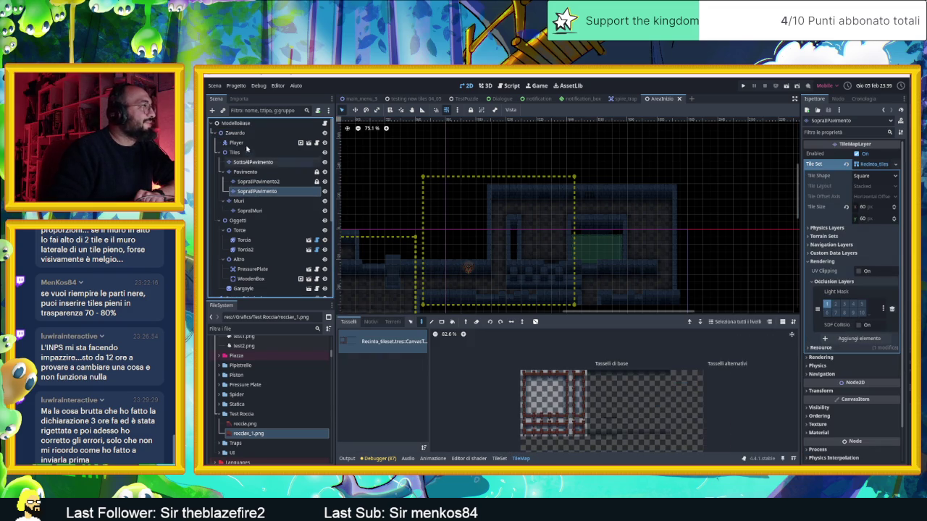
click(250, 144)
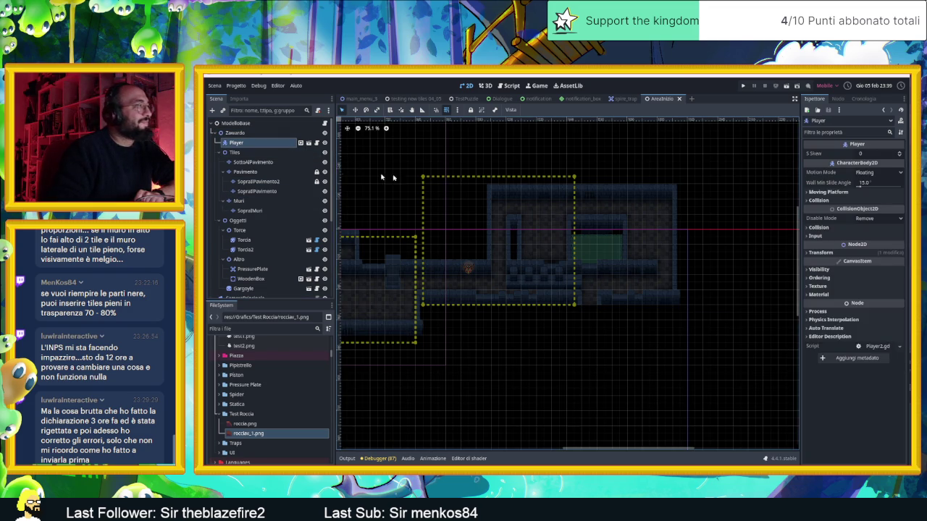
click(254, 162)
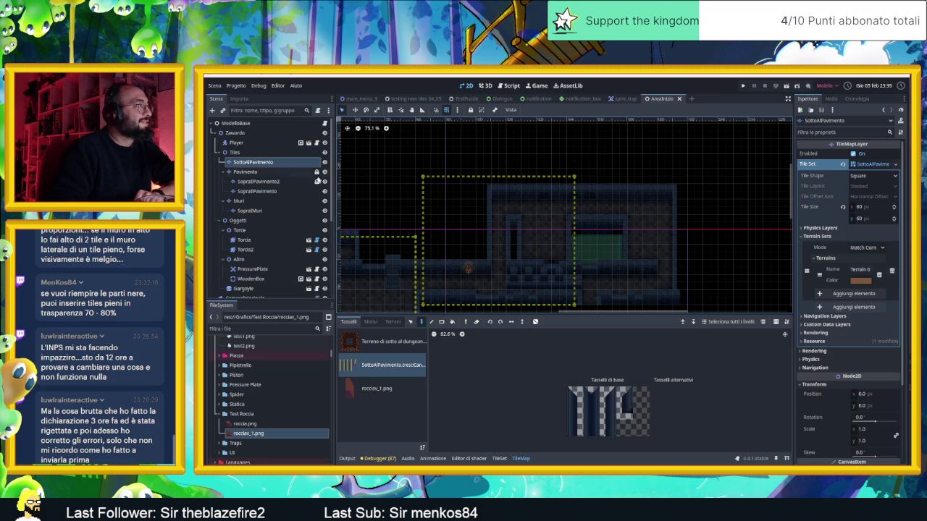
click(325, 172)
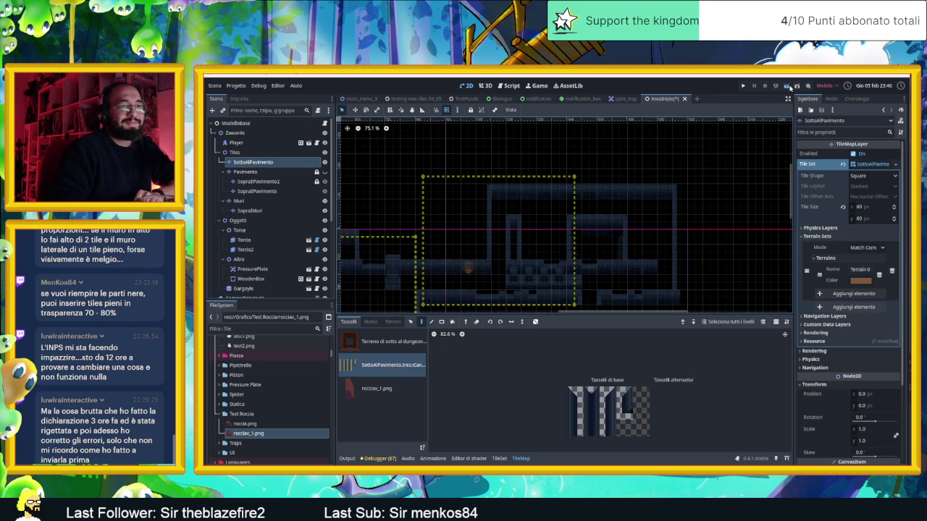
click(791, 87)
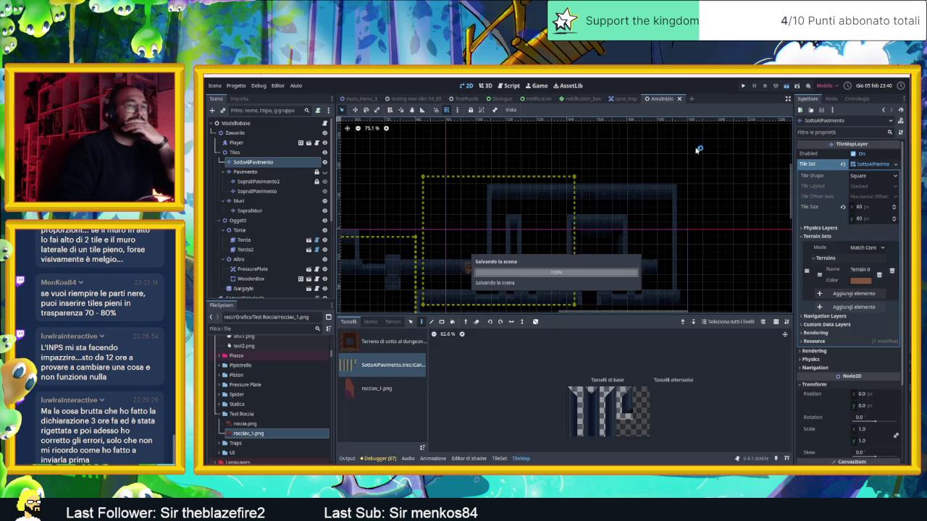
mouse_move(702, 114)
mouse_down()
mouse_move(471, 98)
mouse_move(487, 101)
mouse_up()
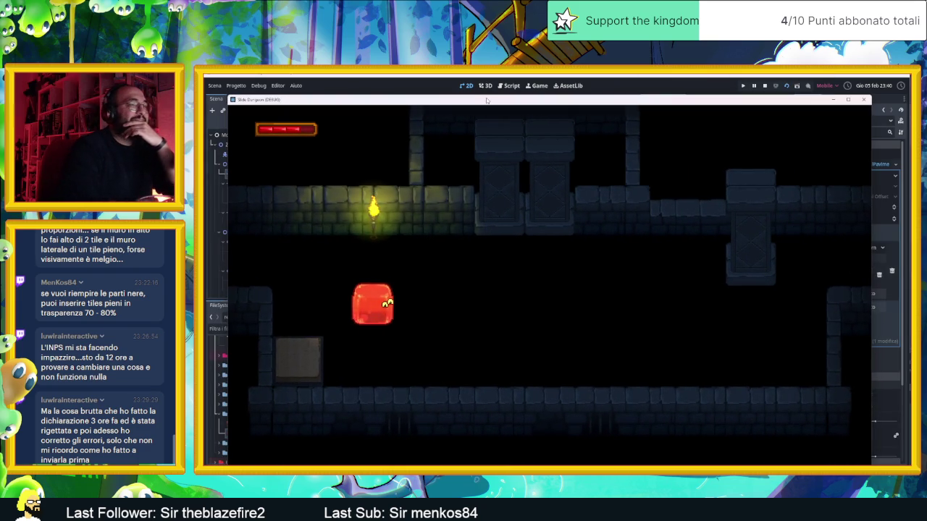
key(Right)
key(Up)
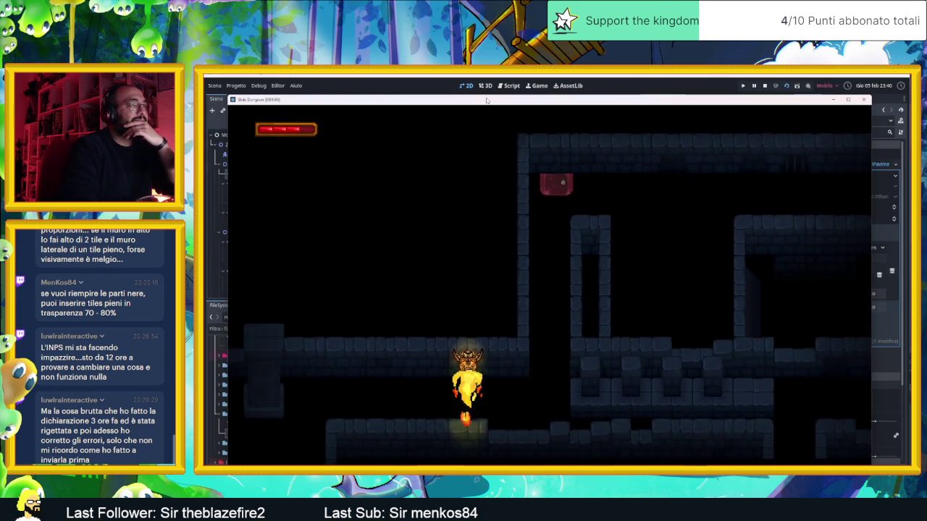
key(Right)
key(Left)
key(Down)
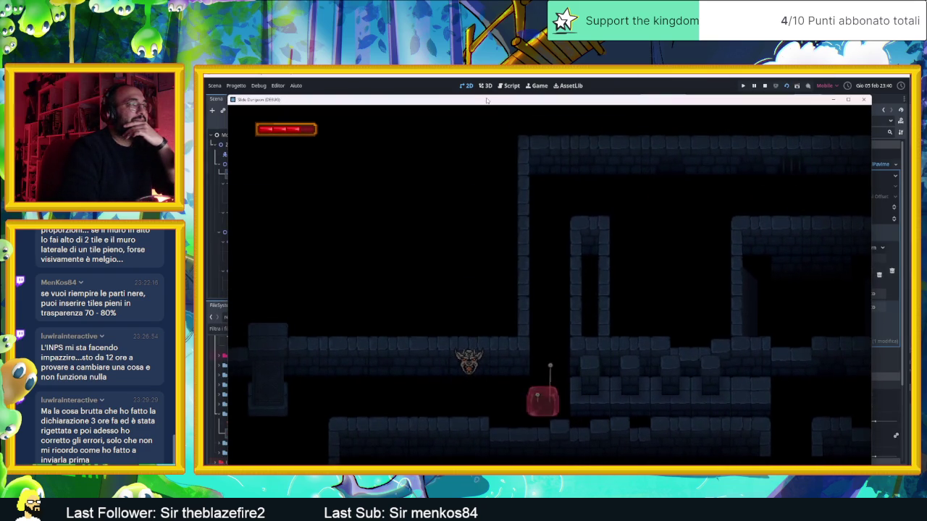
key(Up)
key(Right)
key(Down)
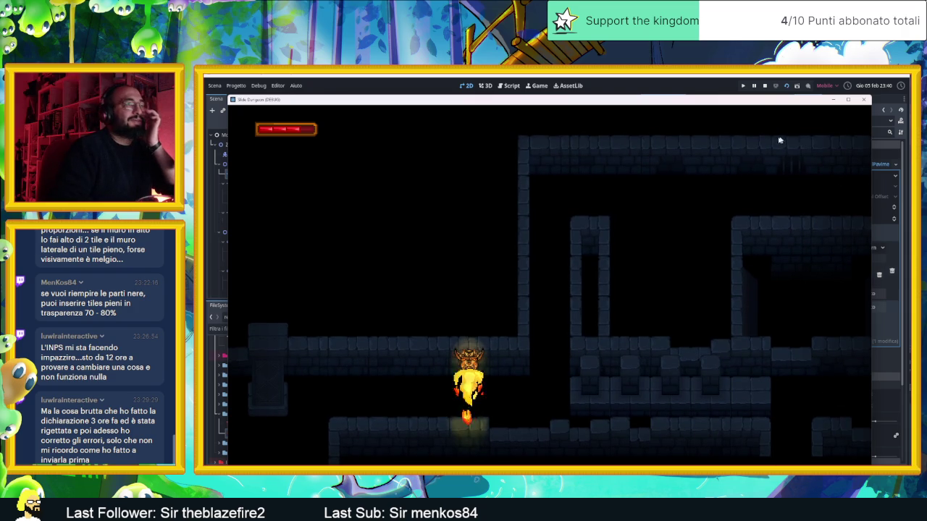
click(764, 86)
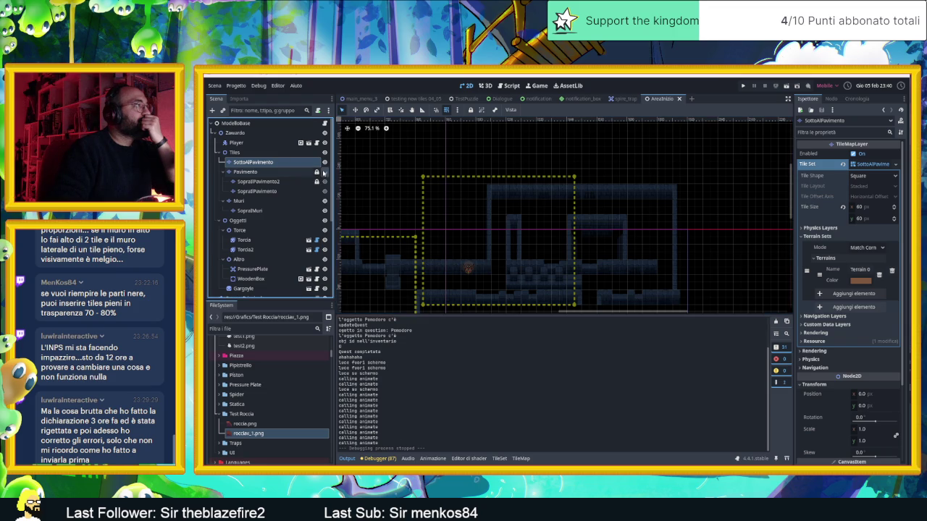
- Make Pavimento visible again and open the TileSet editor on the Pavimento matonelle source
click(275, 172)
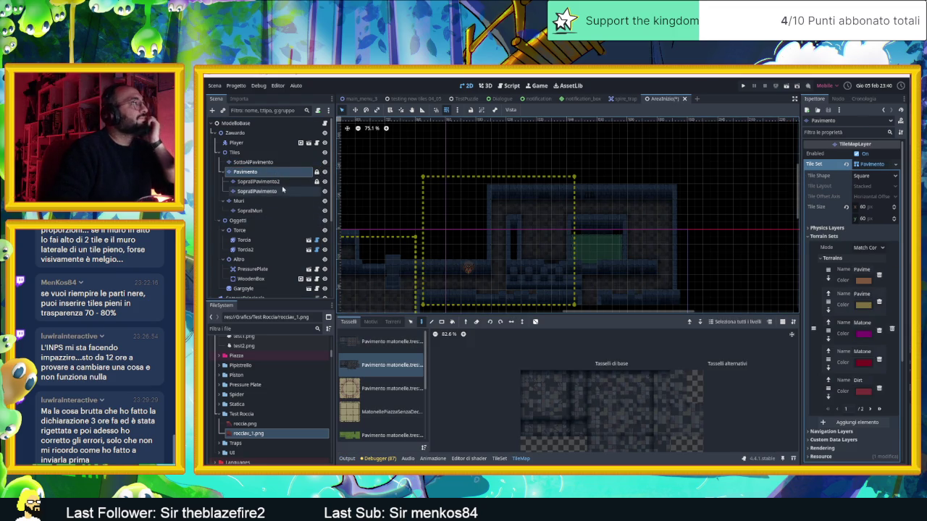
click(325, 173)
click(325, 172)
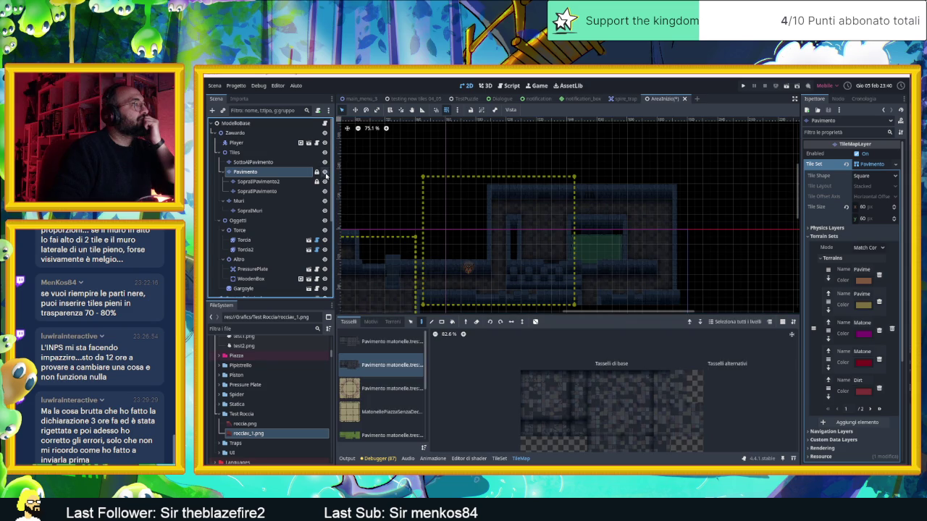
scroll(579, 229, up, 2)
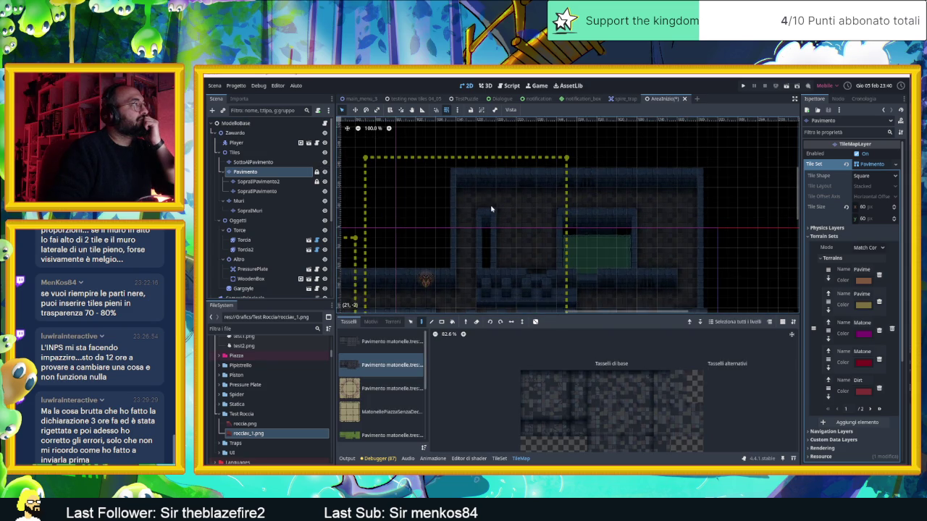
scroll(495, 209, up, 1)
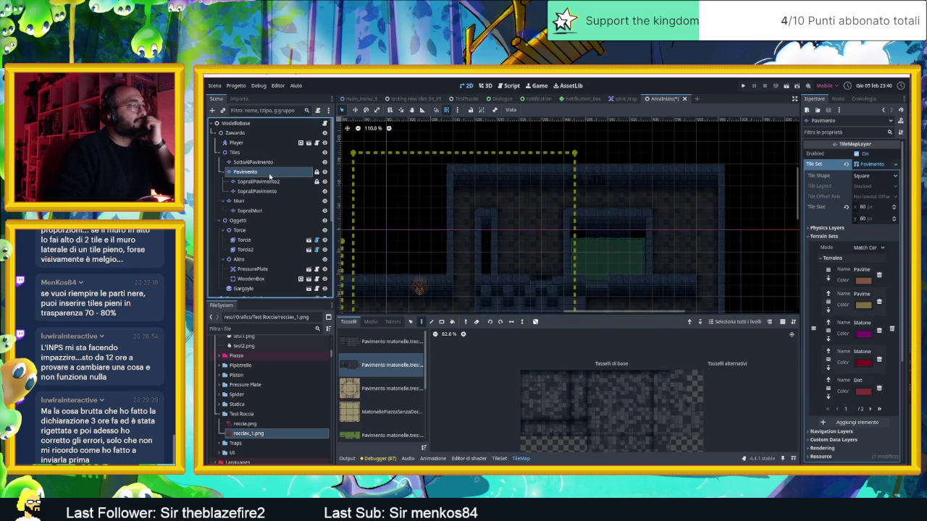
click(385, 346)
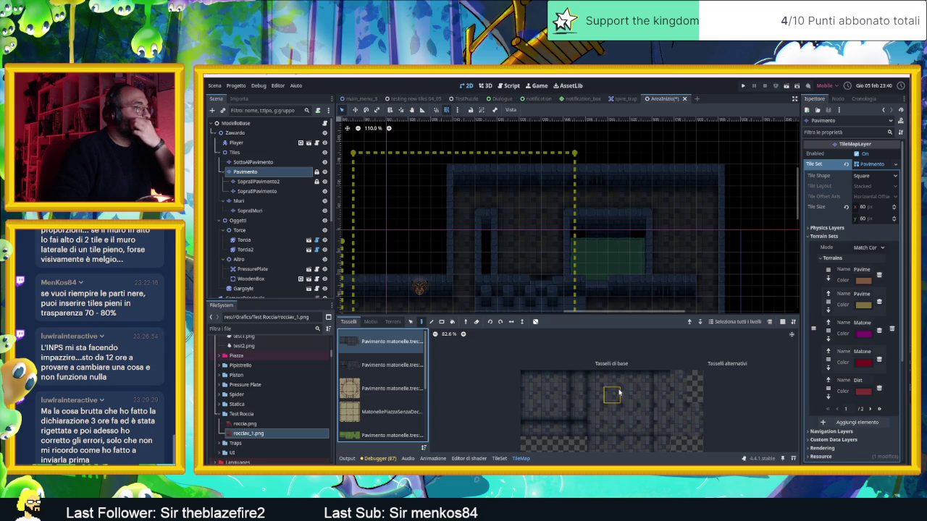
click(499, 459)
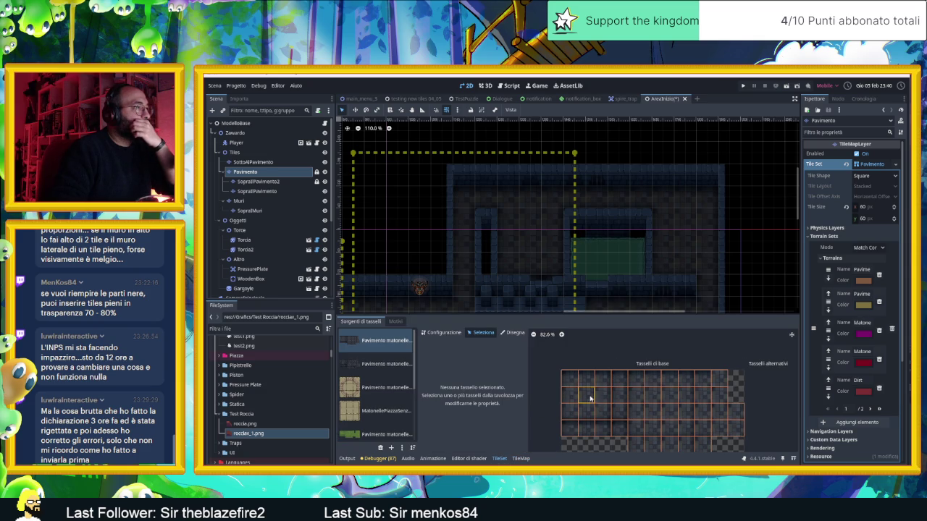
- Select five floor tiles in the atlas bottom row, then save and run the game
drag(572, 382, 713, 430)
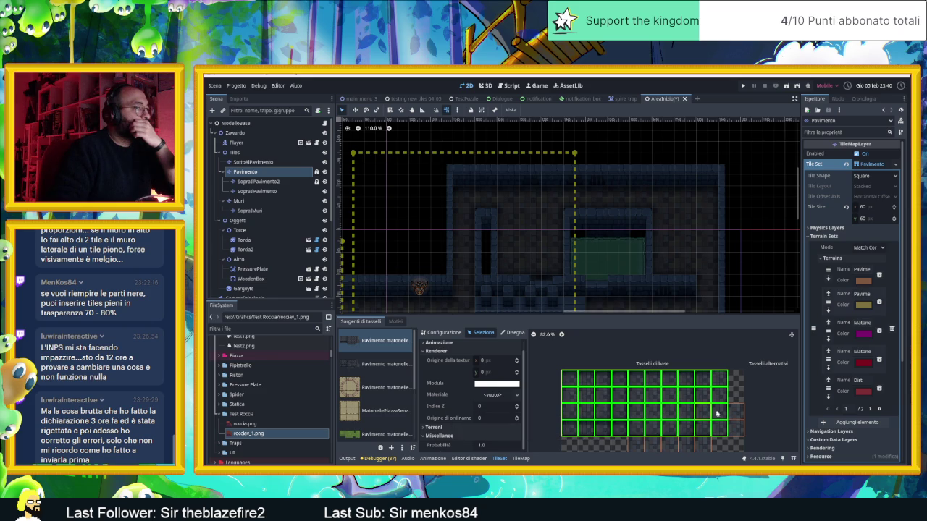
drag(736, 425, 736, 427)
drag(644, 444, 635, 445)
scroll(651, 439, down, 2)
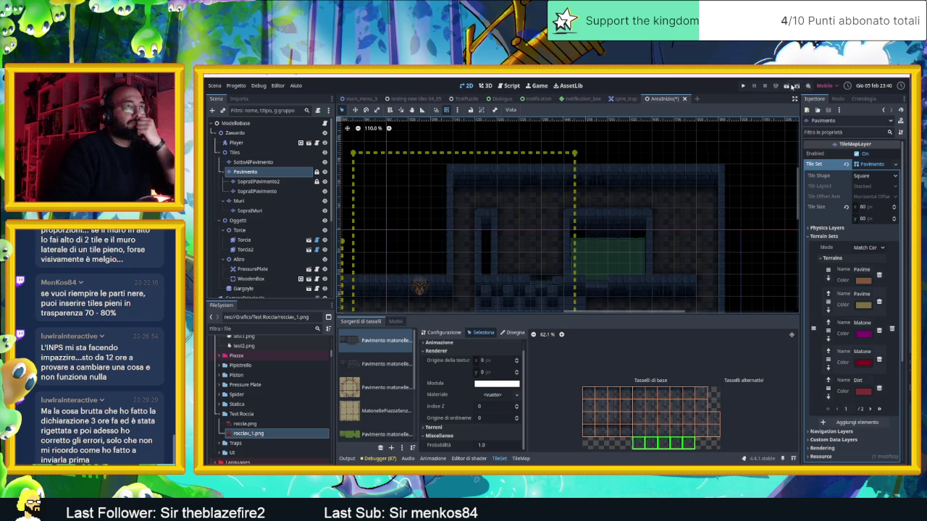
click(794, 85)
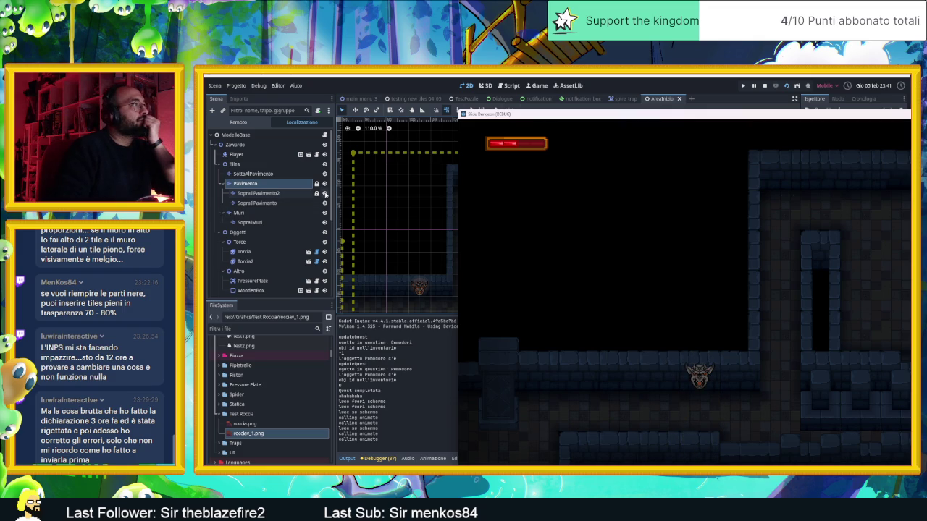
- Enable embedded play in the Game view, rerun the project with F5 and enlarge the game view
click(764, 85)
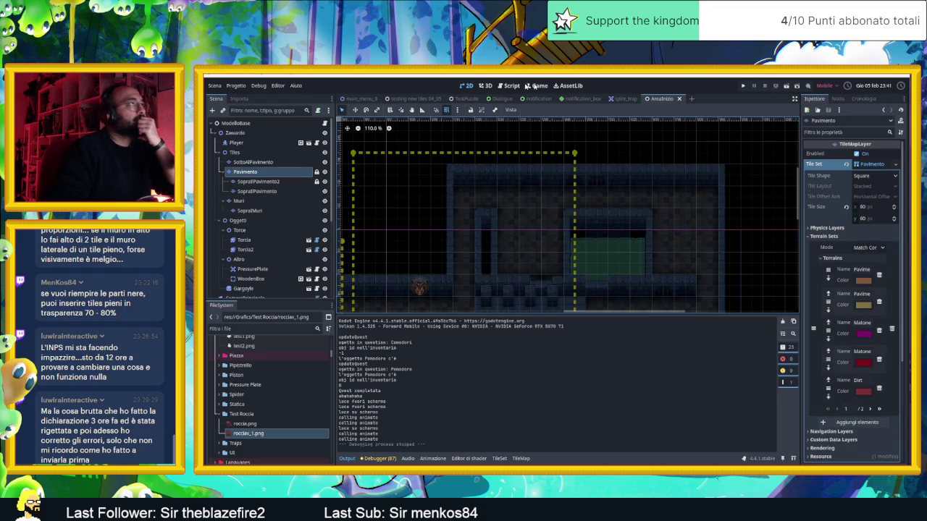
click(537, 86)
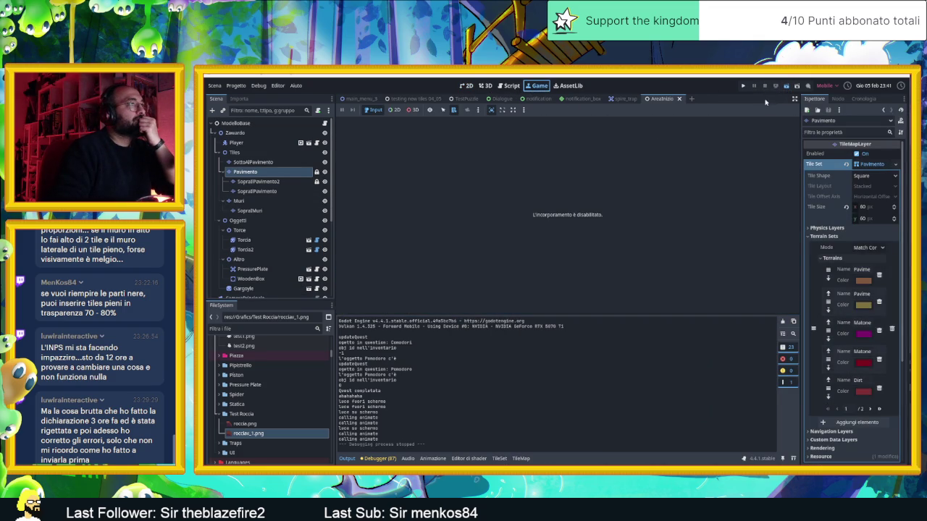
key(F5)
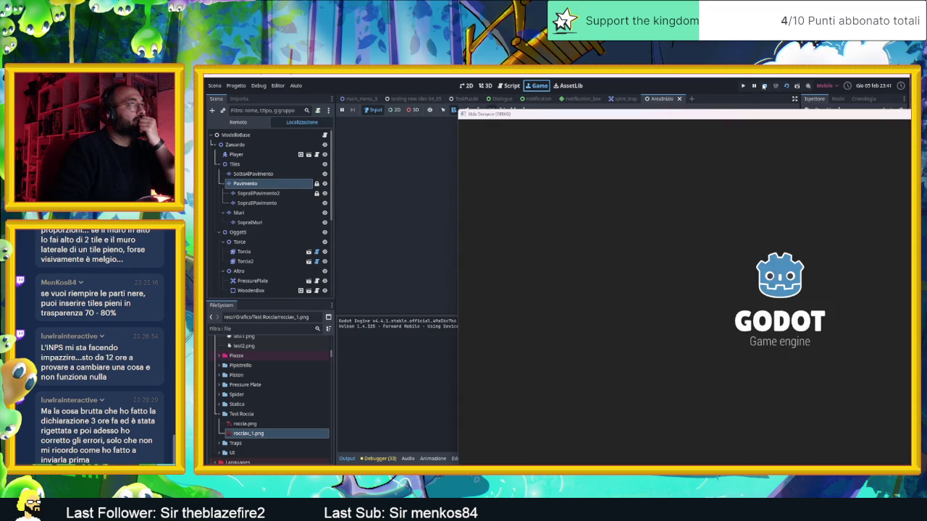
click(524, 109)
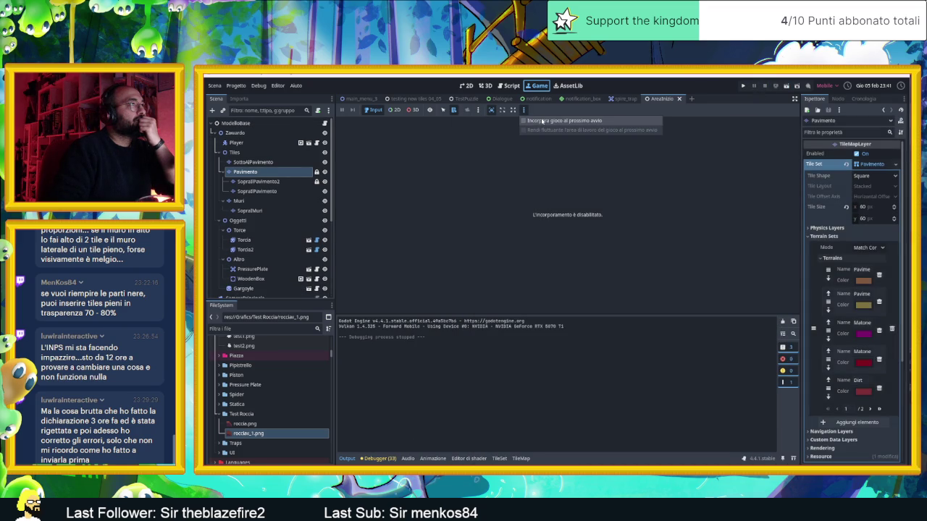
click(624, 121)
key(F5)
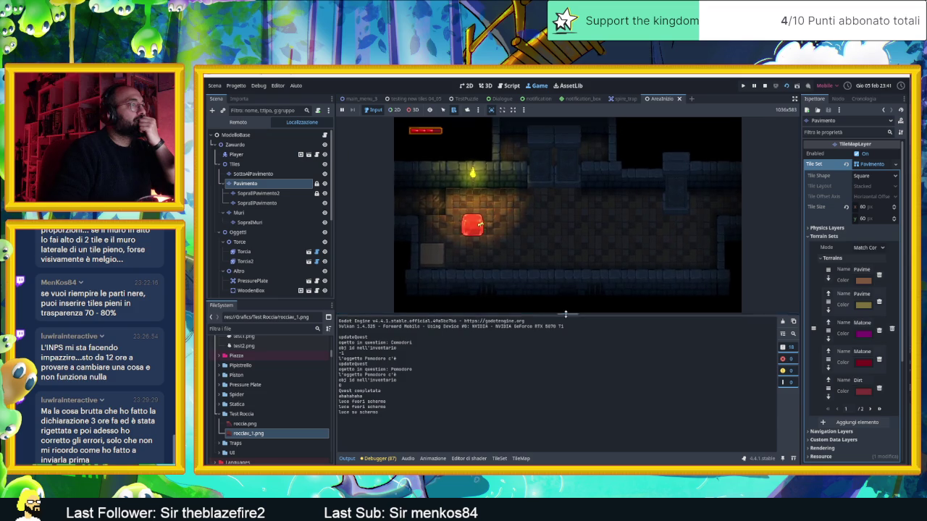
drag(565, 314, 567, 397)
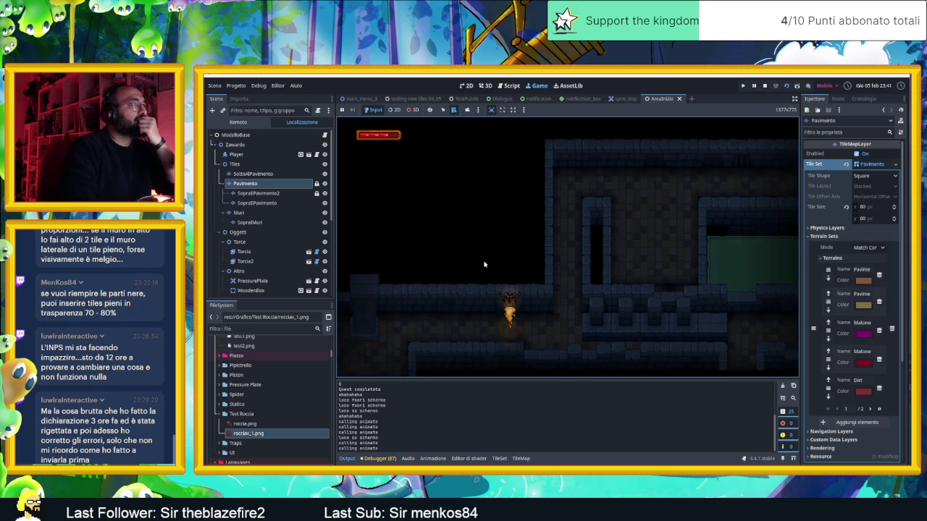
- Toggle the Pavimento layer's visibility repeatedly during play, then select SopraIlPavimento2
click(325, 184)
click(325, 184)
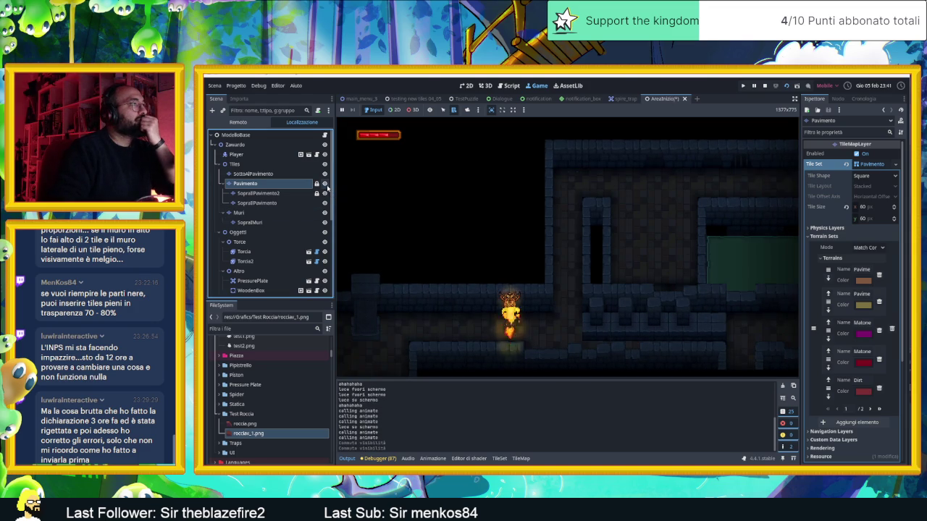
click(325, 184)
click(325, 185)
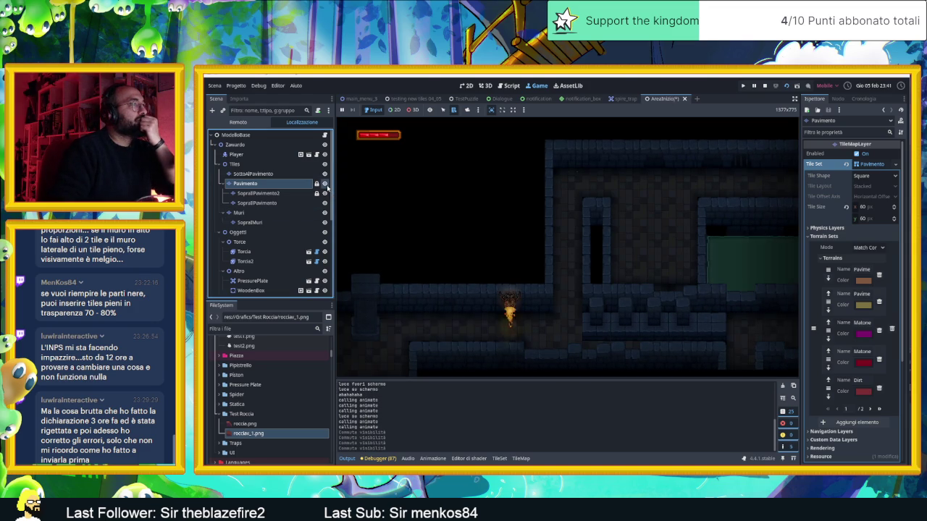
click(325, 185)
click(325, 185)
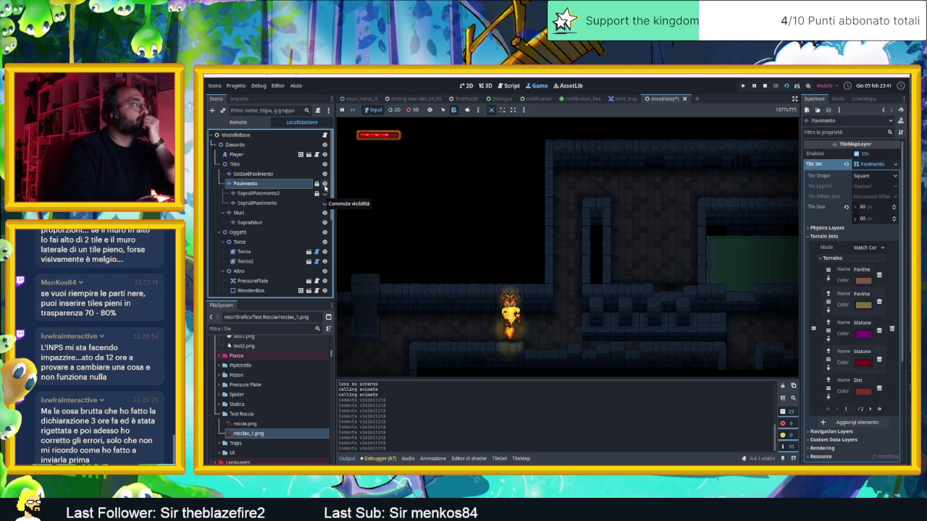
key(Down)
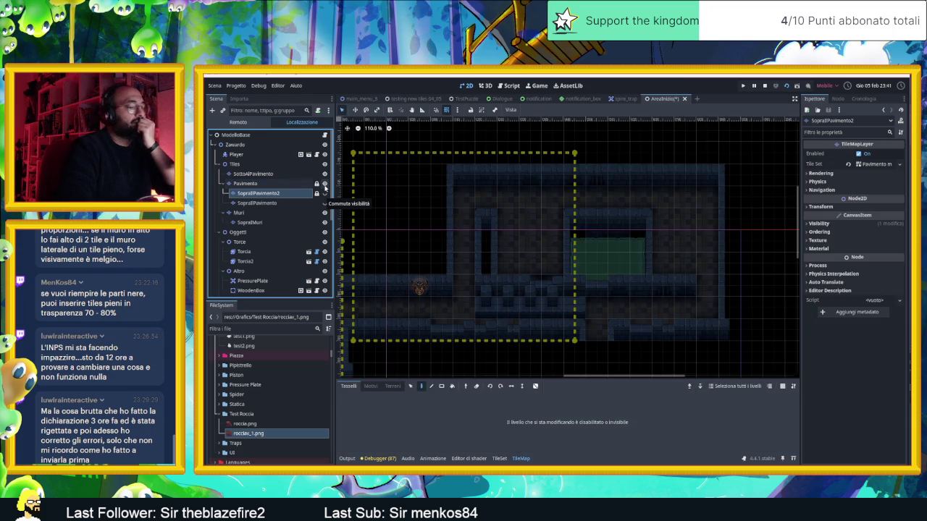
- Hide SopraIlPavimento2, toggle the tile layers off and on in the running game, then stop it with F8
click(324, 187)
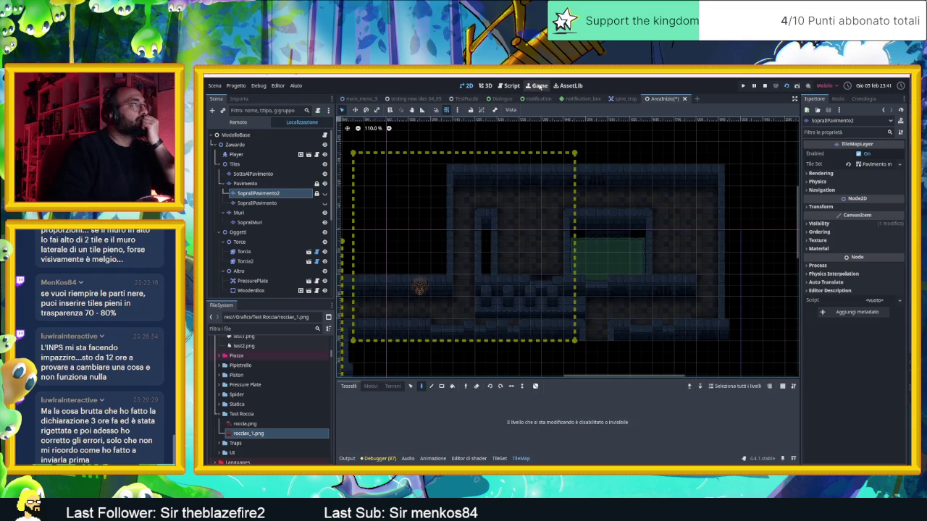
click(538, 85)
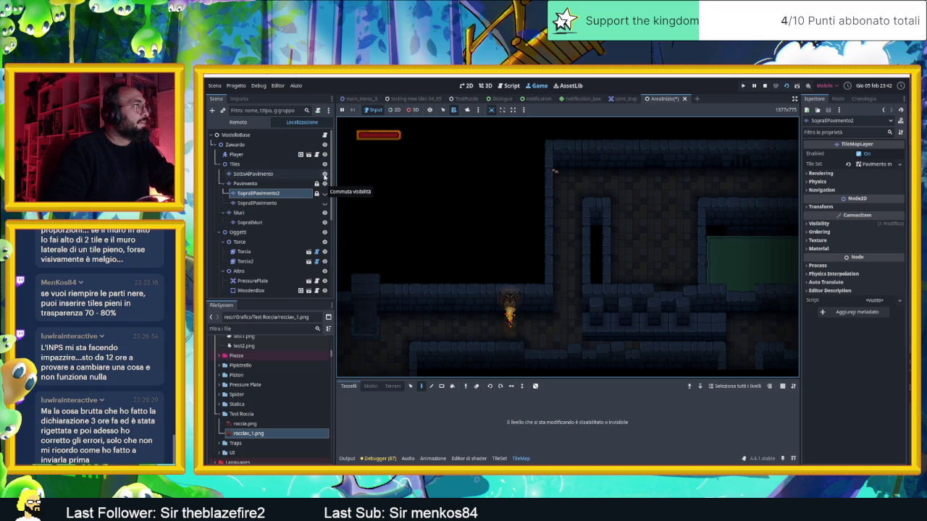
click(325, 175)
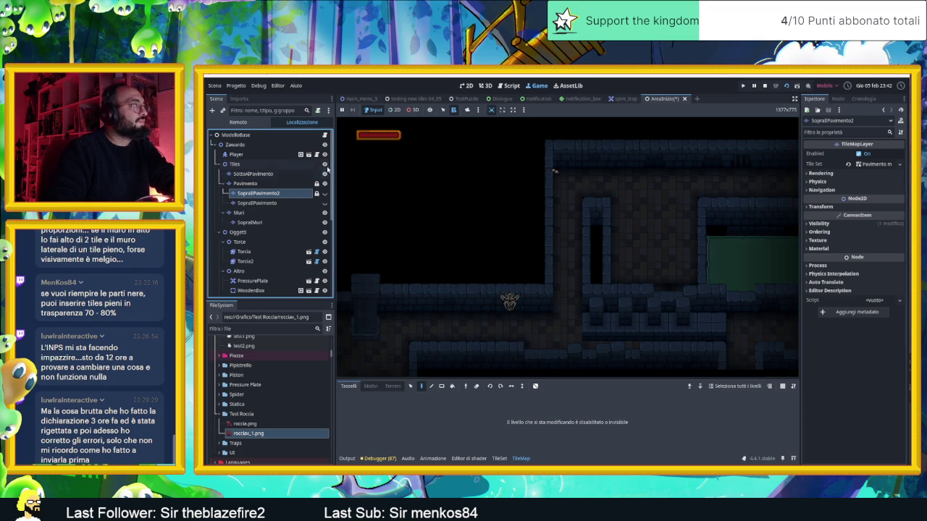
click(325, 165)
click(325, 165)
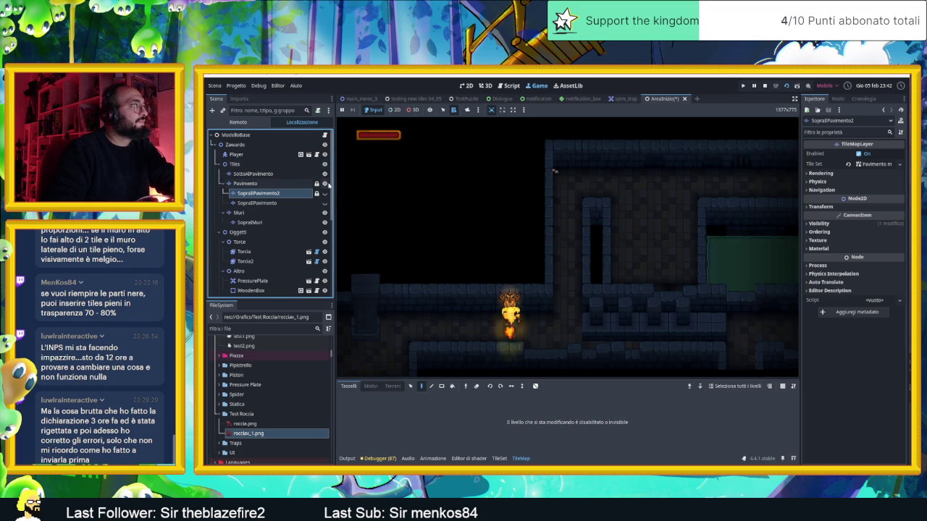
key(F8)
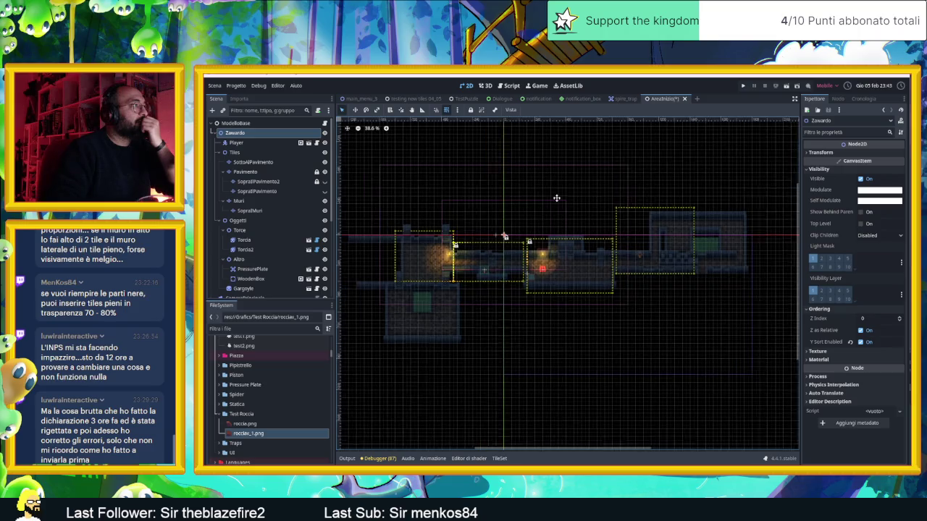
drag(537, 199, 591, 195)
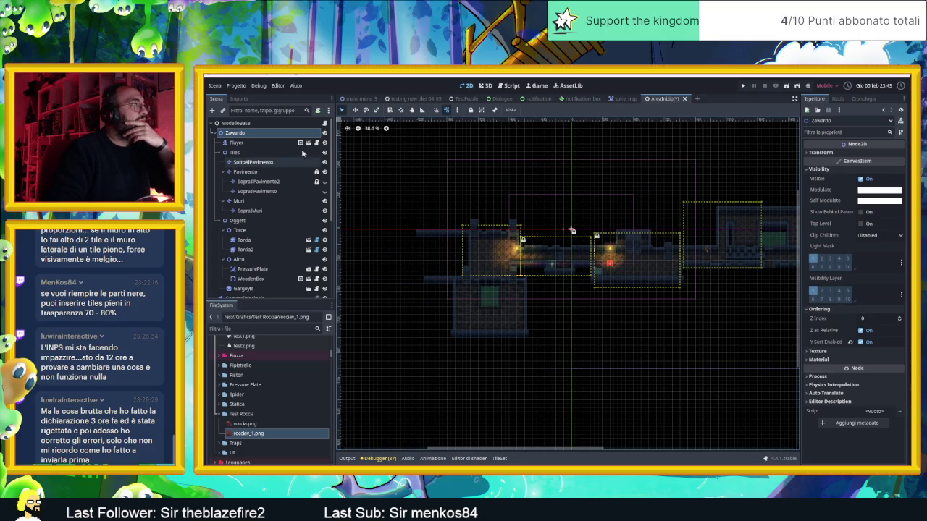
drag(687, 210, 566, 217)
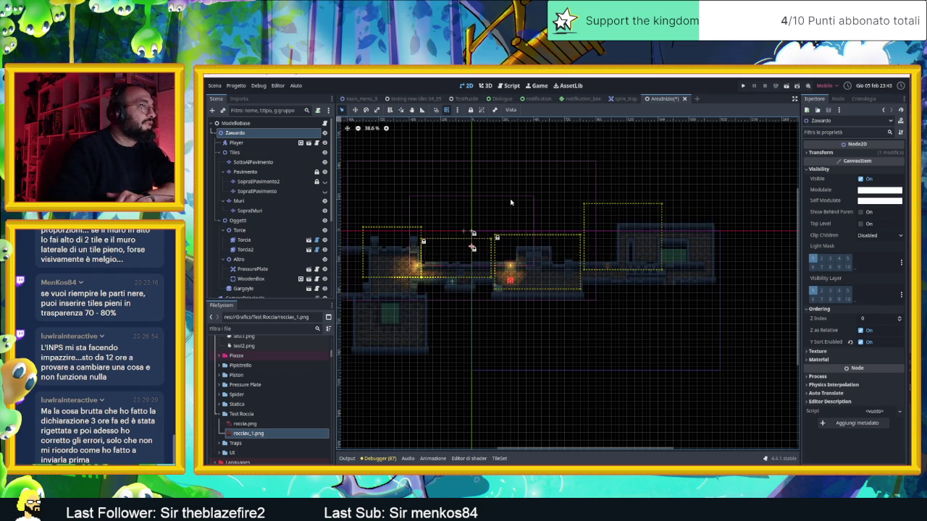
scroll(472, 247, up, 5)
mouse_move(469, 251)
mouse_down()
mouse_move(467, 271)
mouse_move(469, 210)
mouse_up()
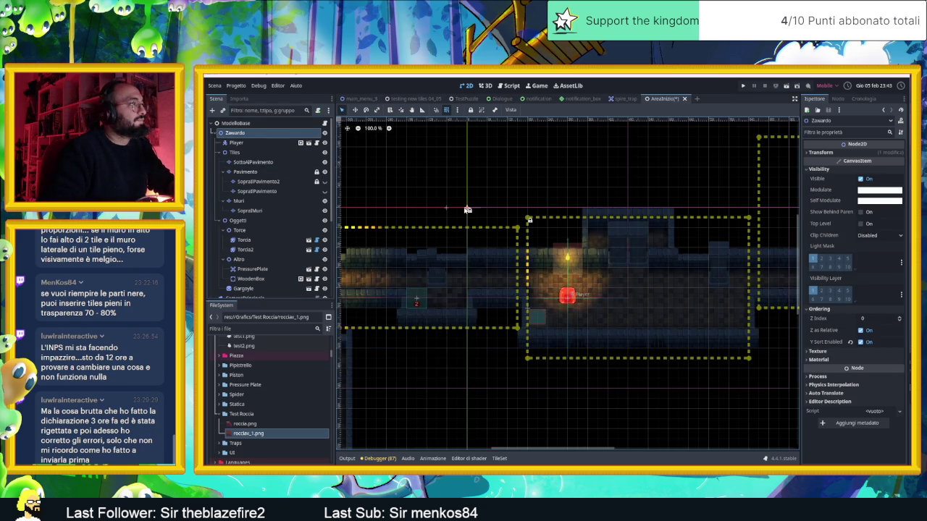
mouse_move(468, 209)
mouse_down()
mouse_move(466, 219)
mouse_move(468, 210)
mouse_up()
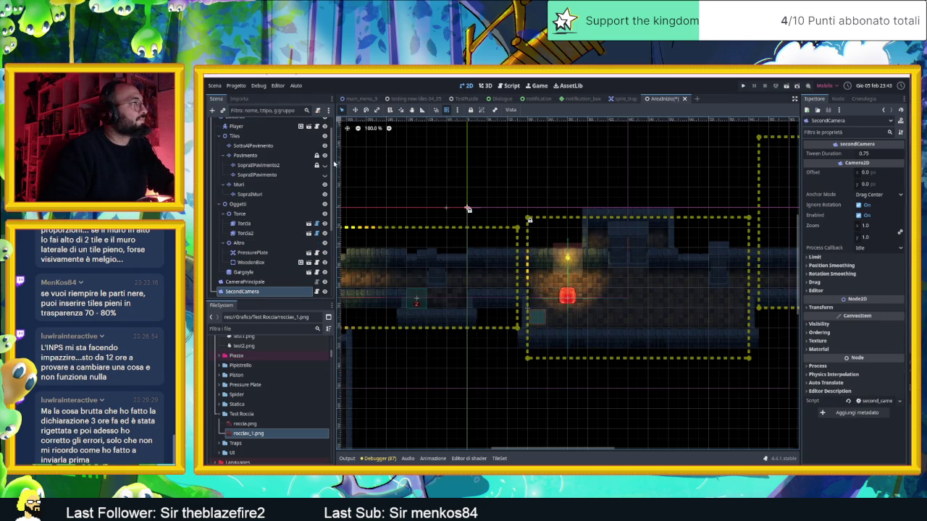
scroll(267, 144, up, 1)
click(234, 132)
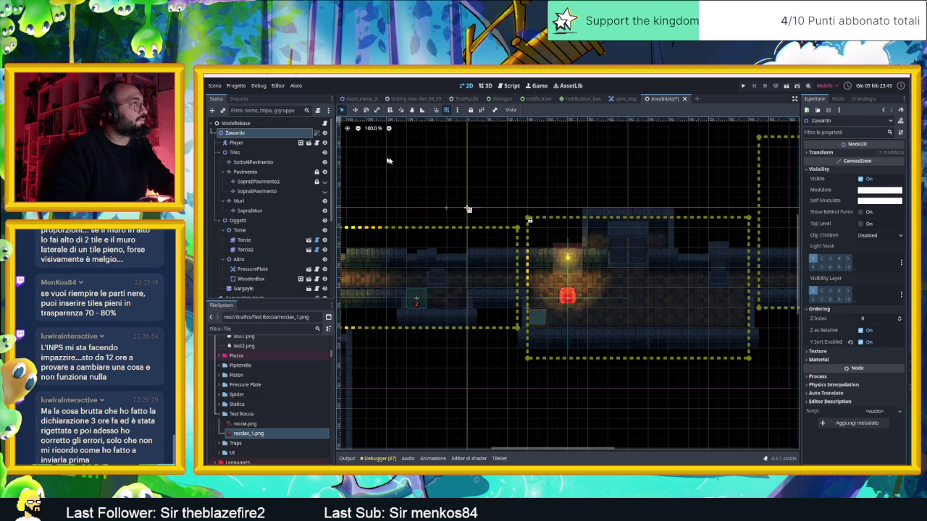
drag(467, 210, 464, 223)
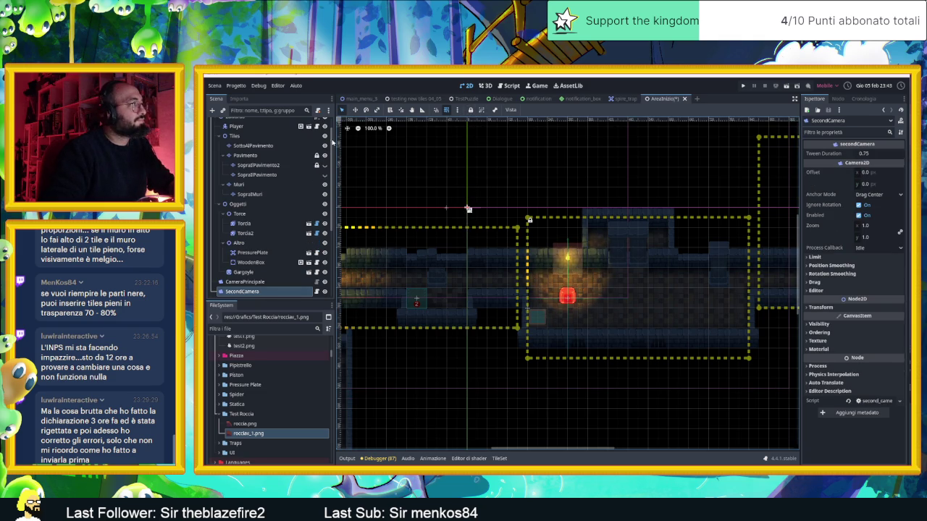
scroll(292, 145, up, 1)
click(292, 135)
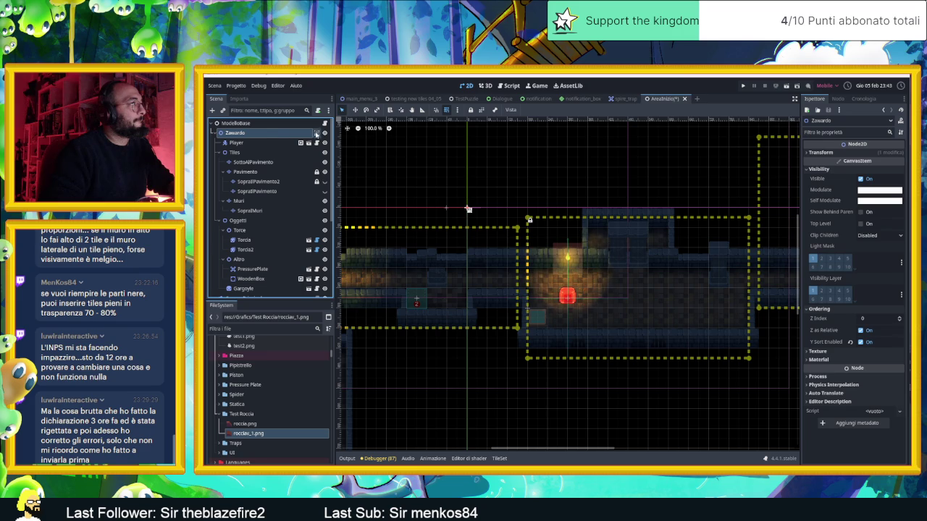
key(w)
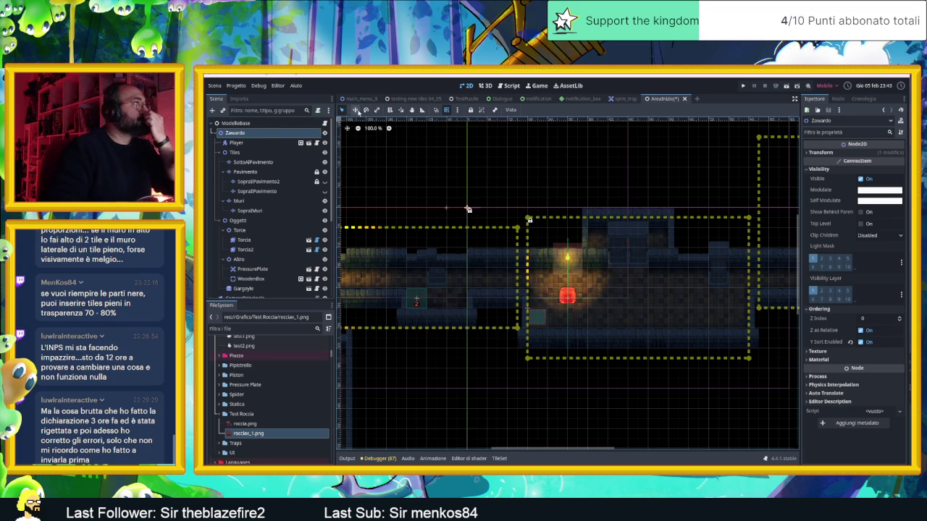
drag(468, 212, 467, 253)
scroll(534, 229, down, 8)
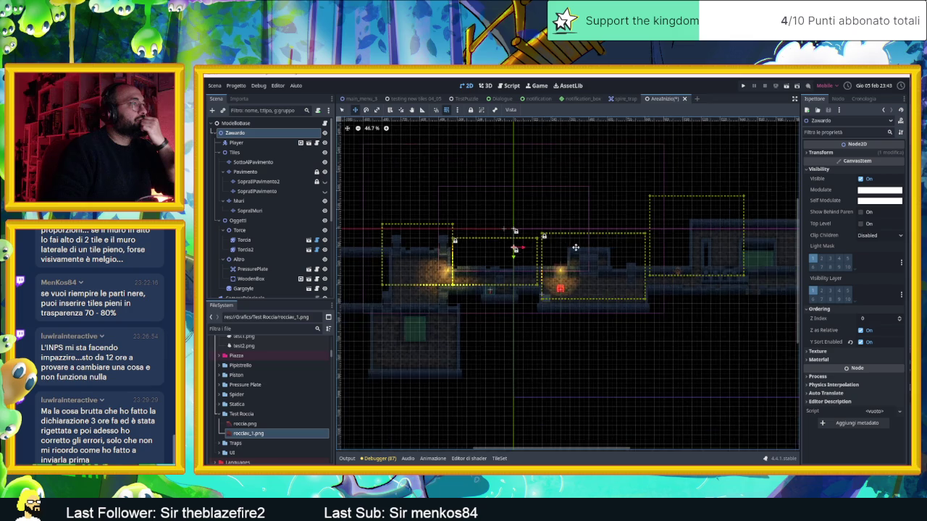
scroll(534, 230, down, 1)
drag(476, 236, 475, 320)
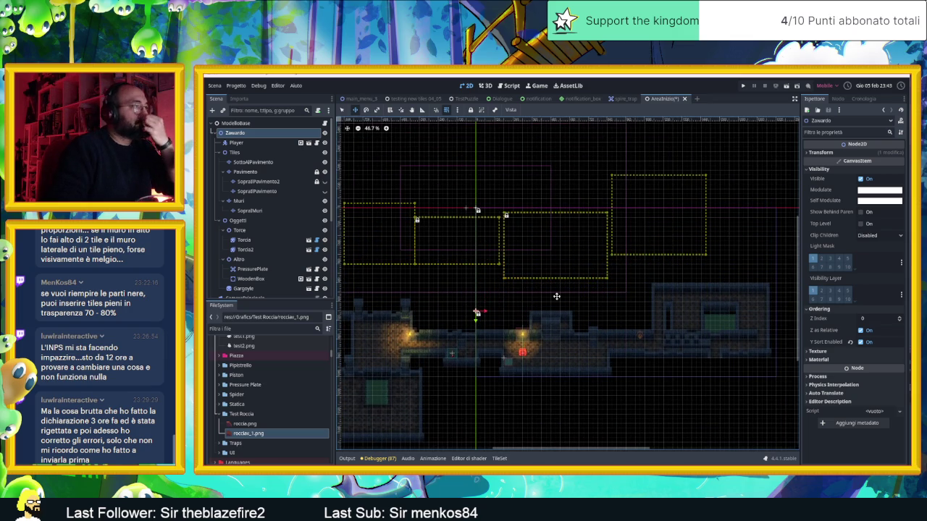
scroll(550, 294, right, 5)
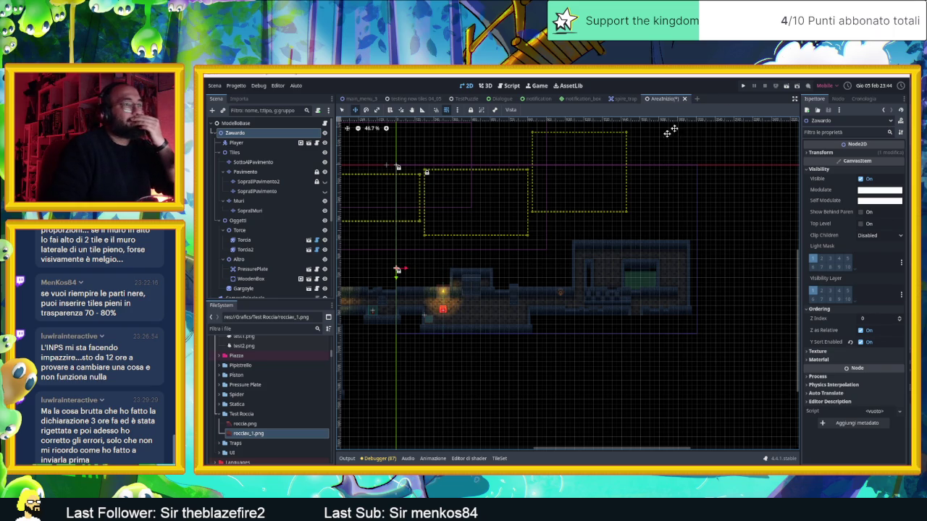
scroll(556, 180, down, 3)
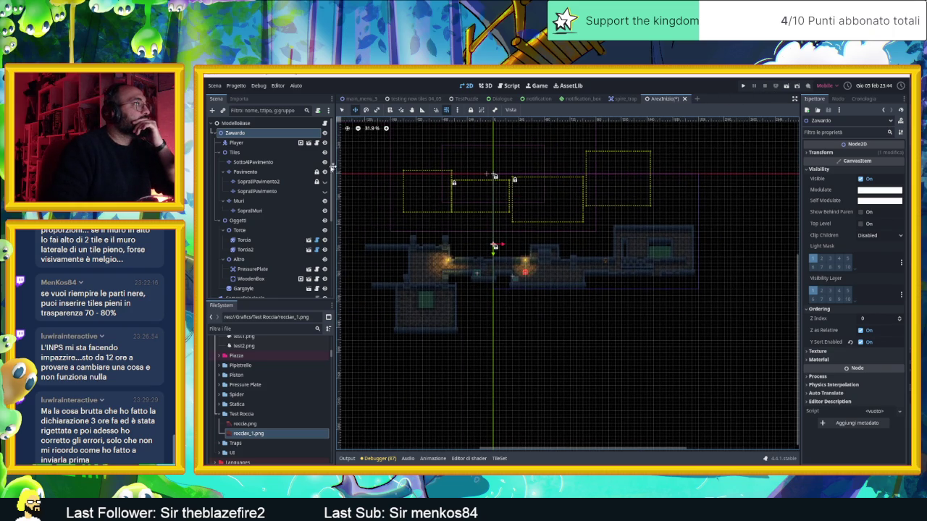
click(262, 137)
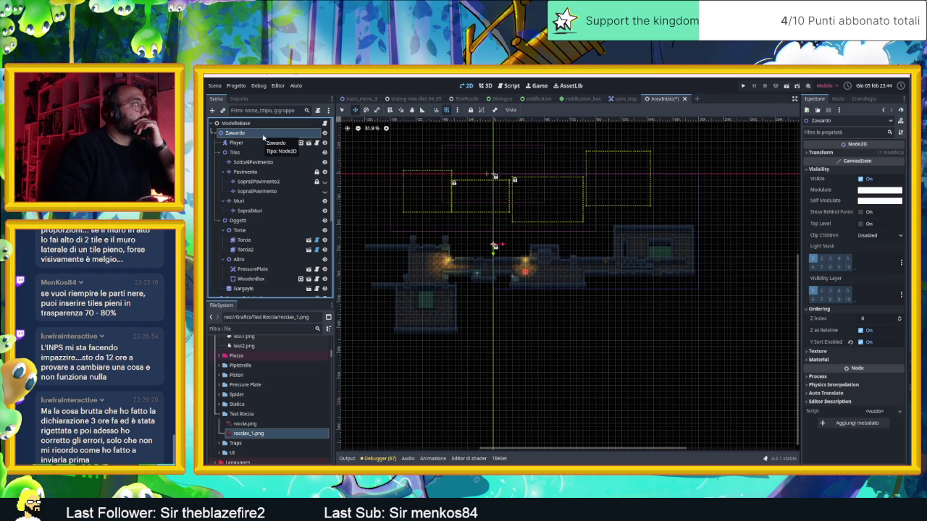
click(324, 133)
click(325, 133)
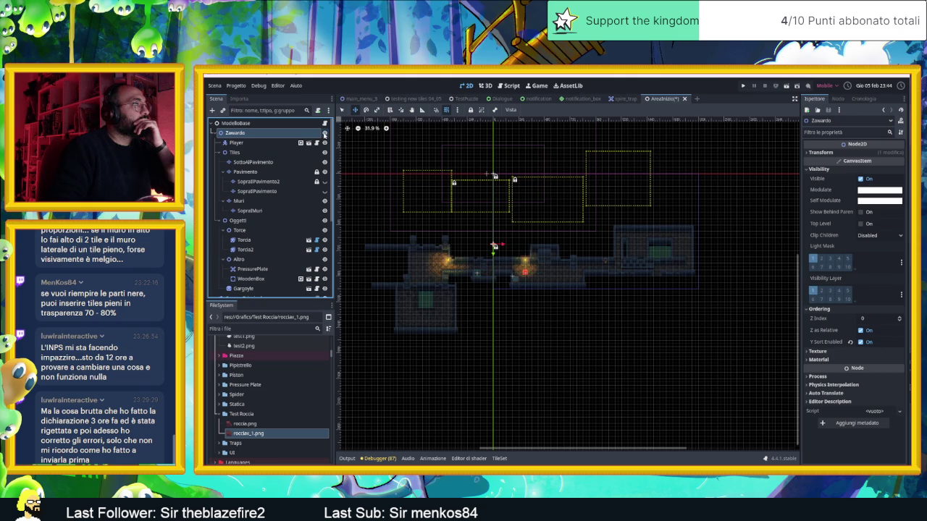
click(257, 143)
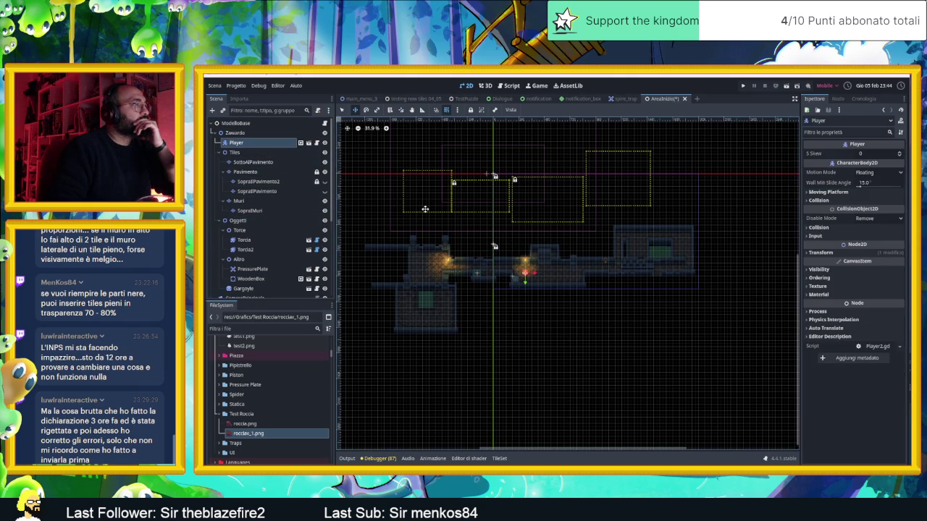
- Unlock CameraNodeContainer, drag it down about 510 px, then save and run the scene
scroll(425, 210, up, 1)
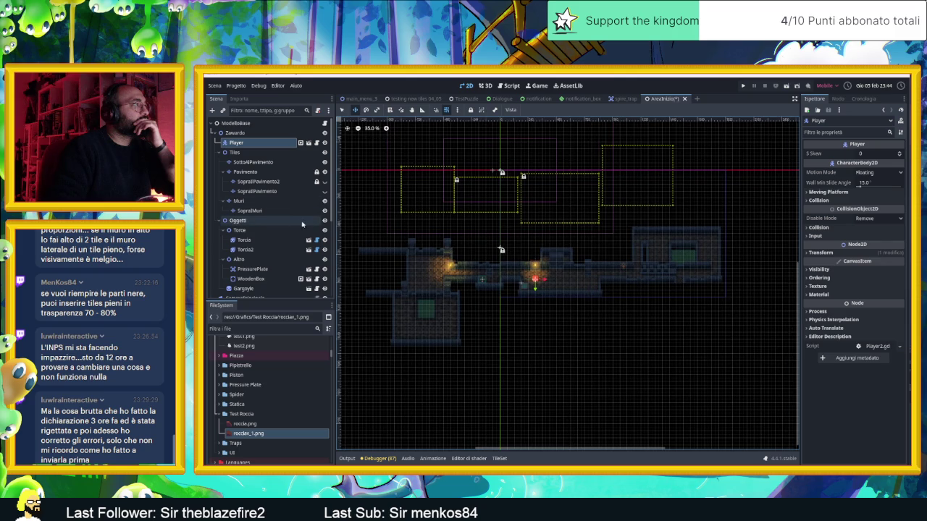
scroll(286, 263, down, 1)
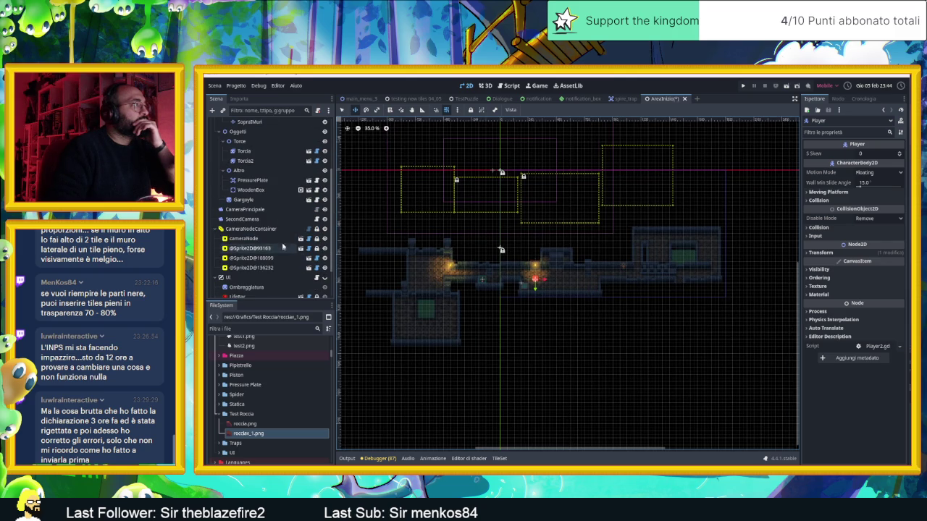
click(282, 229)
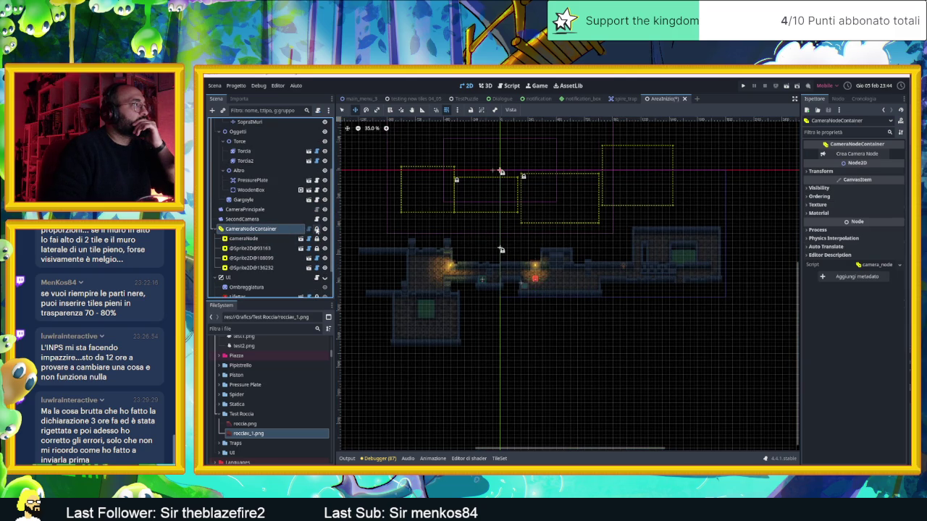
click(315, 230)
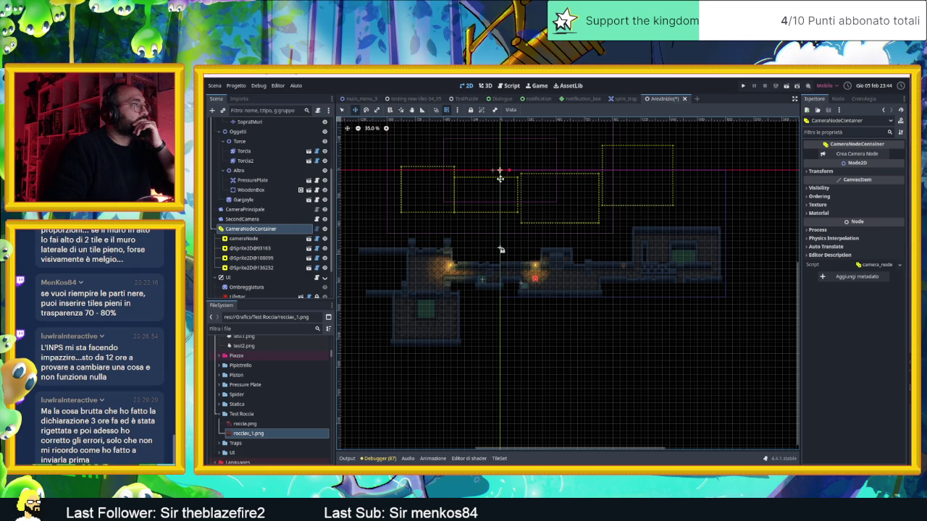
drag(499, 178, 503, 260)
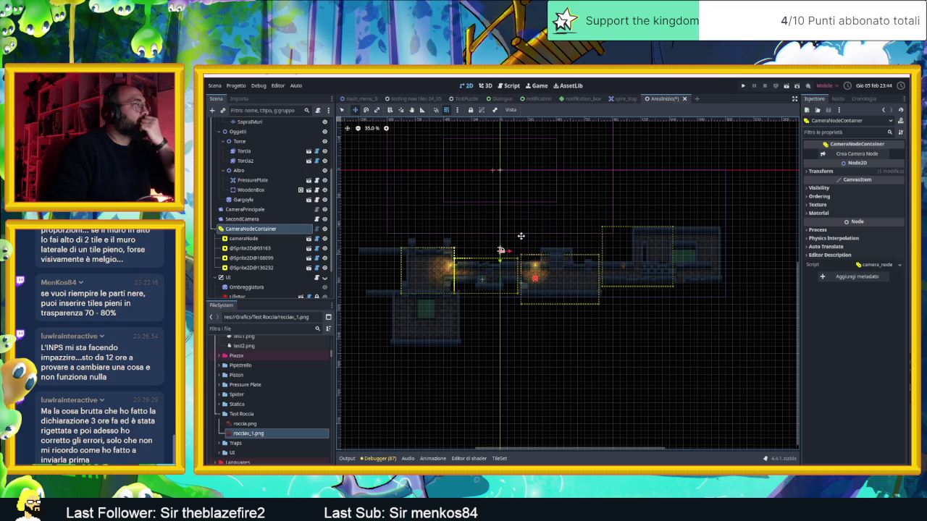
scroll(268, 210, down, 3)
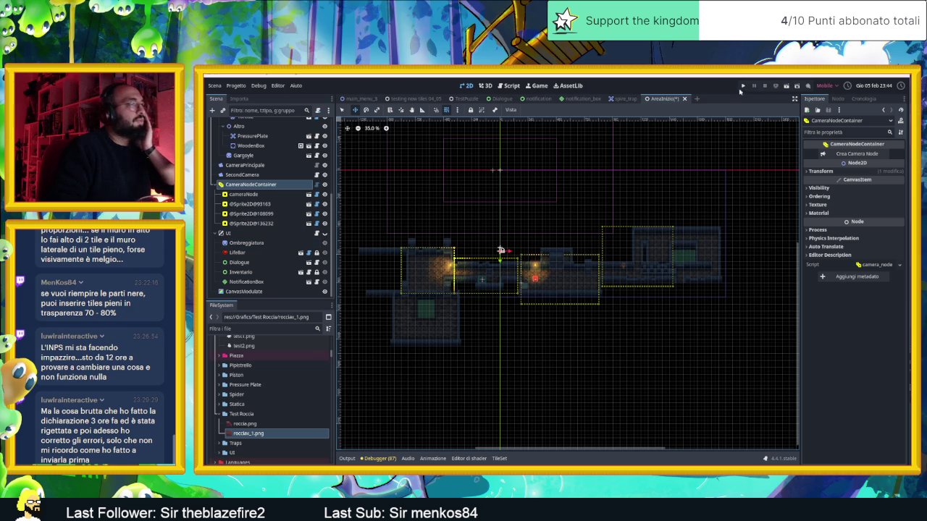
click(786, 85)
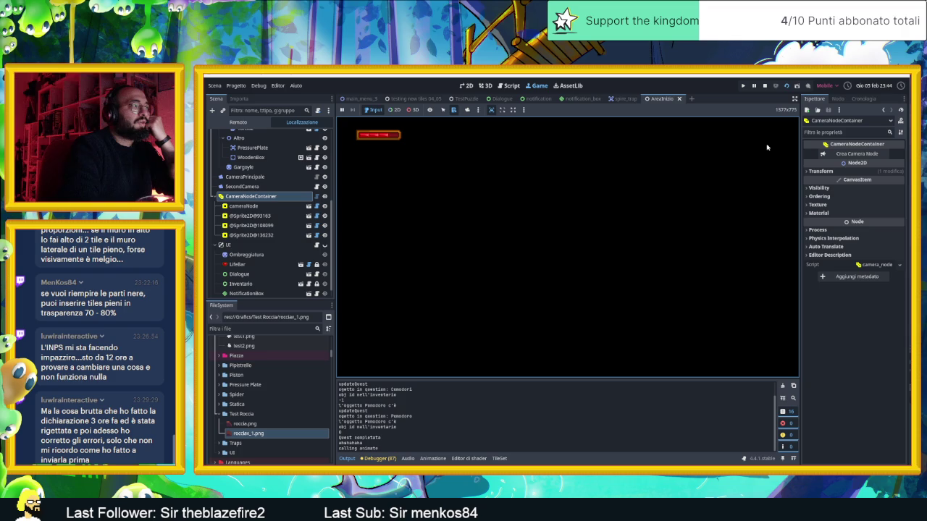
- Stop the running game and return to the AreaInizio level in the 2D editor
click(765, 85)
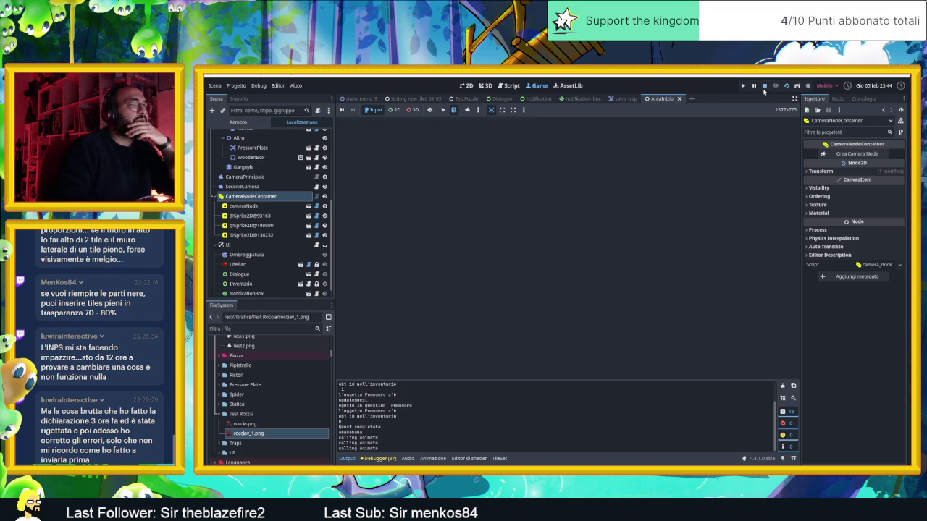
scroll(545, 250, up, 2)
scroll(554, 250, down, 2)
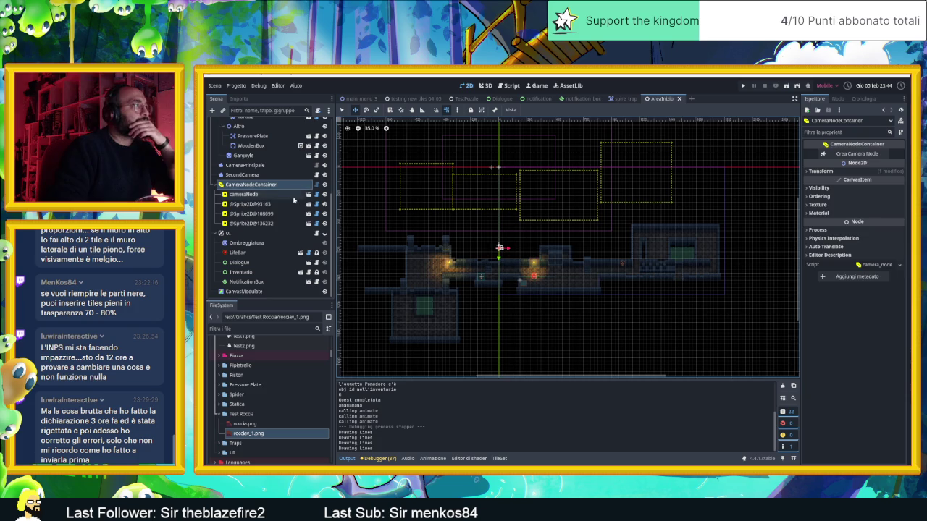
- Move cameraNode and its three camera sprites down 450 px
click(261, 194)
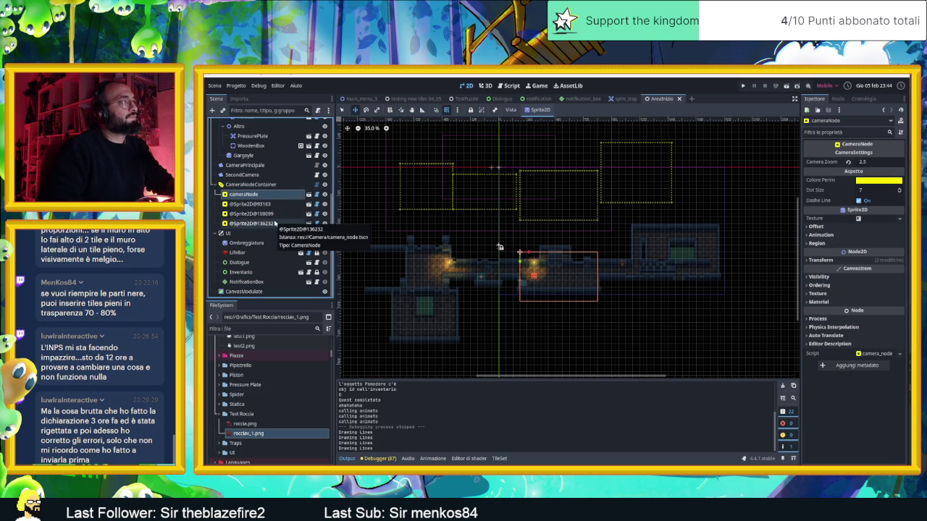
shift+click(274, 223)
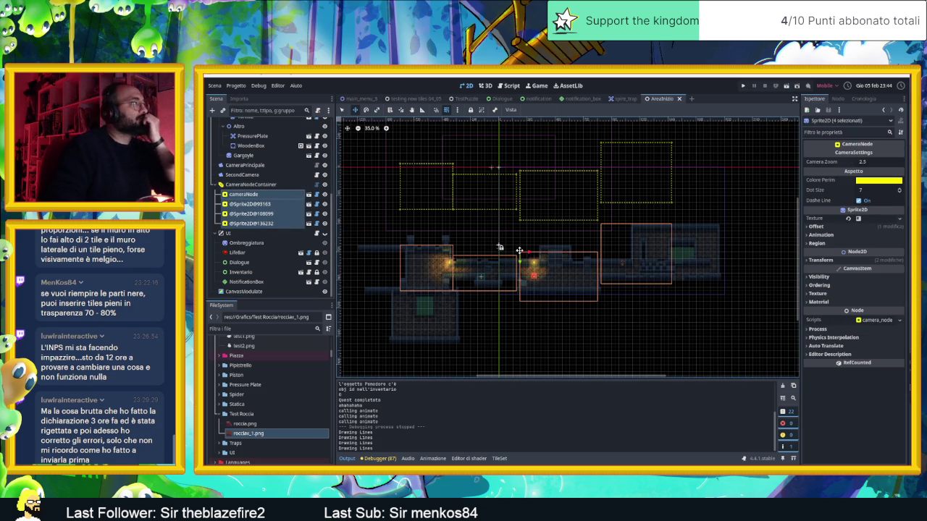
drag(524, 260, 519, 339)
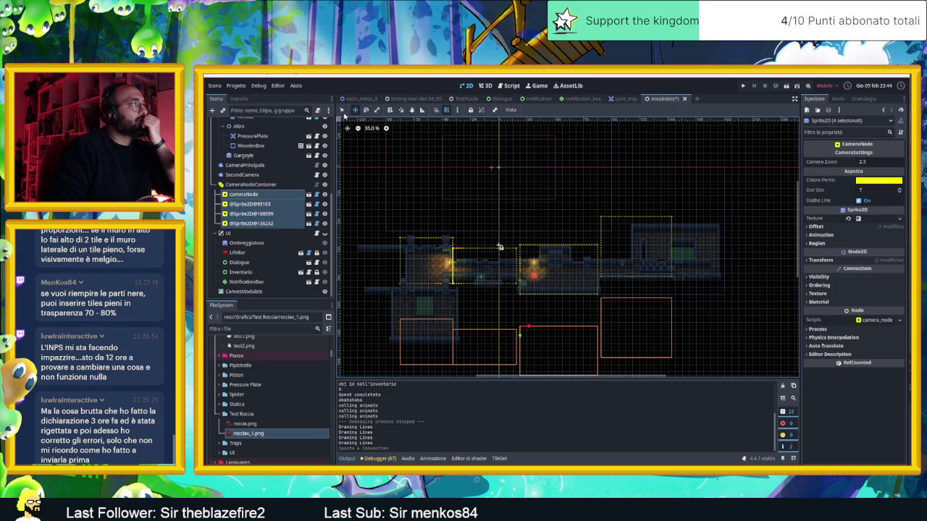
click(688, 178)
click(652, 220)
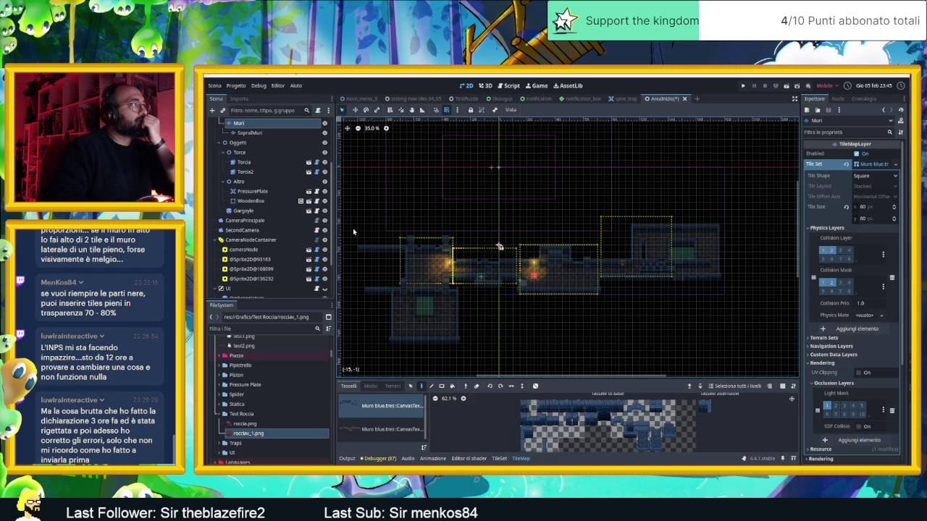
- Move cameraNode alone up 720 px over the red-marker room and test-run the scene
click(245, 249)
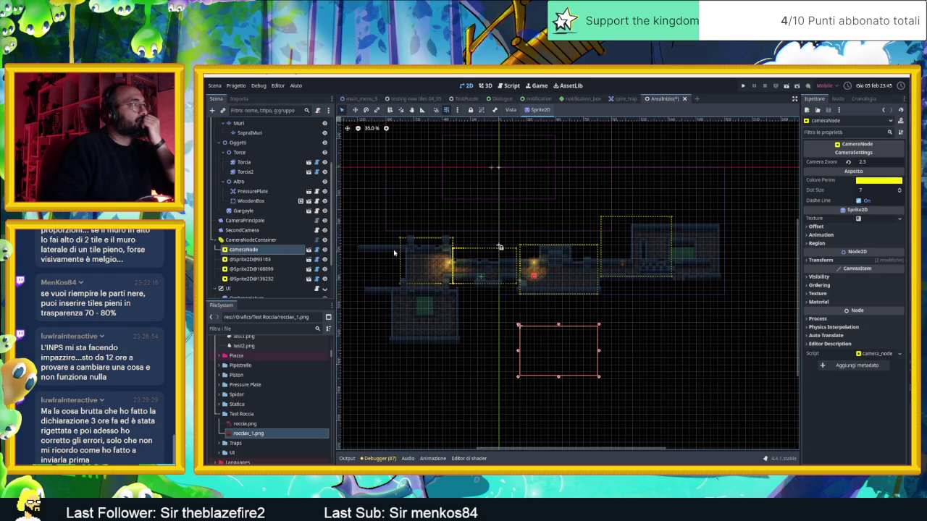
drag(546, 333, 549, 258)
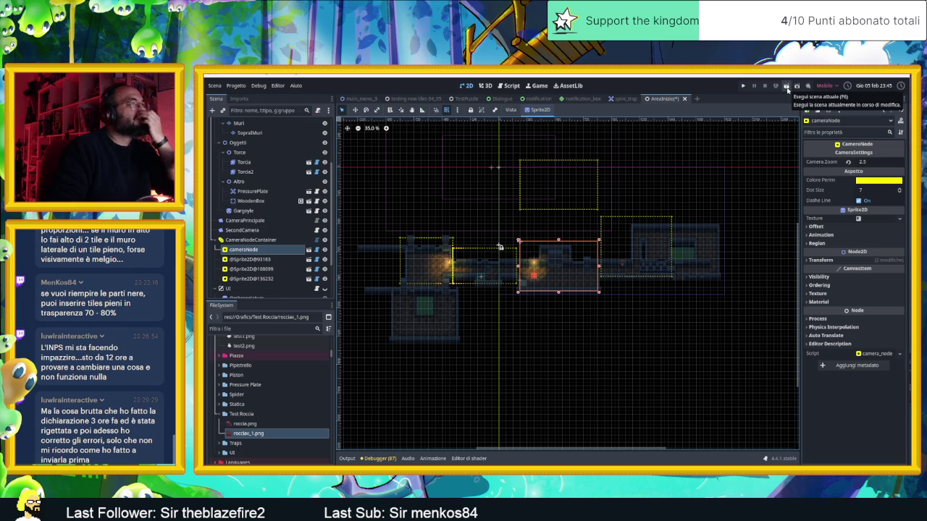
click(787, 86)
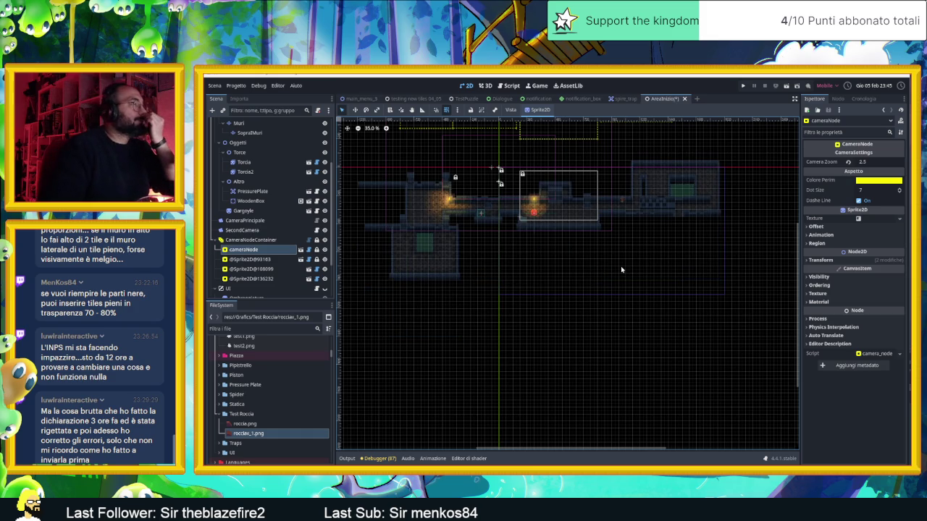
scroll(626, 260, up, 2)
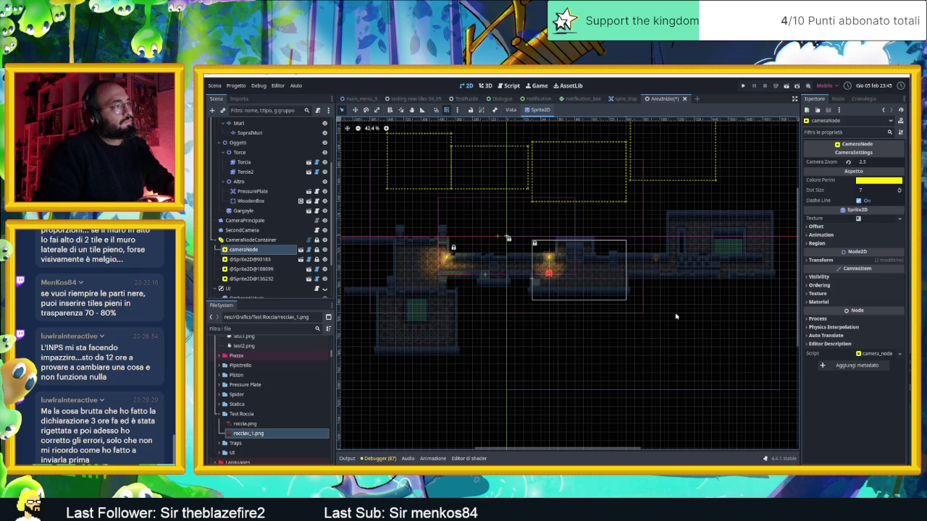
scroll(611, 257, up, 2)
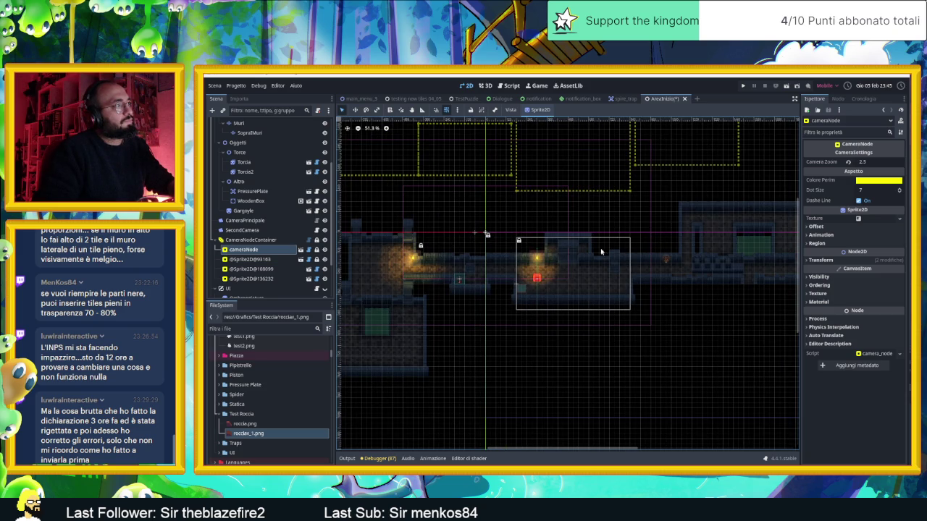
click(587, 186)
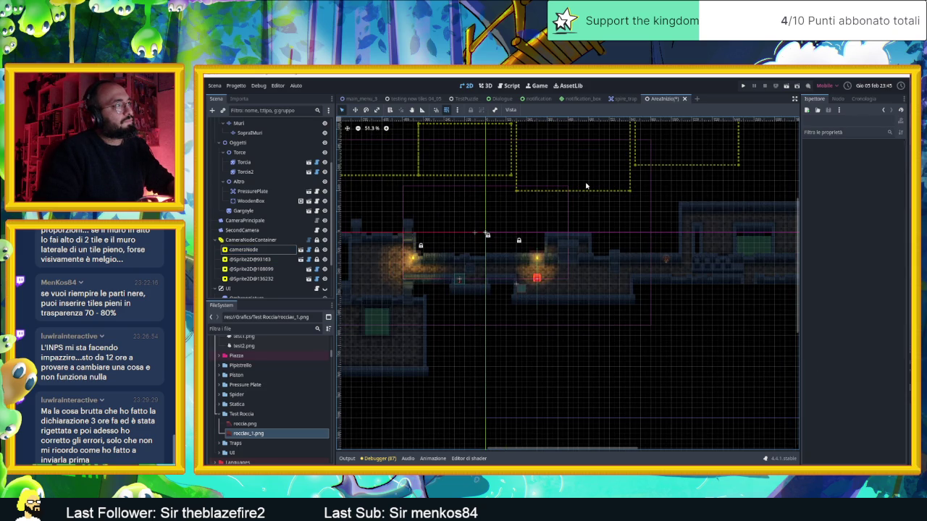
- Close AreaInizio with Non salvare, then reopen AreaInizio.tscn from the FileSystem dock filtered by 'area'
click(684, 99)
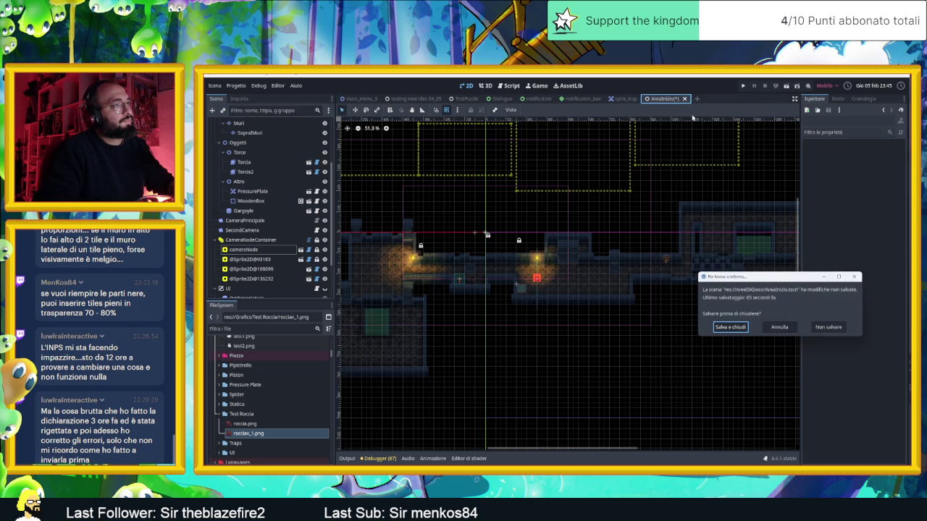
click(829, 327)
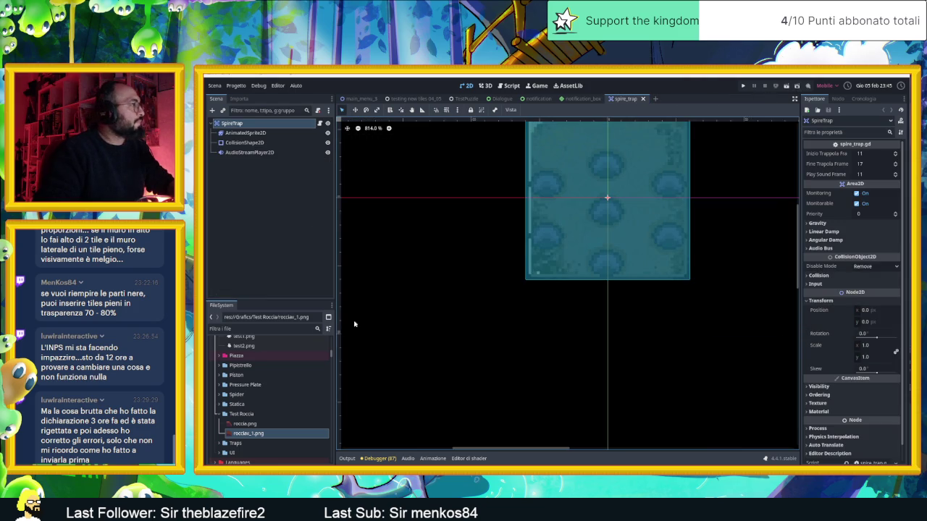
click(279, 329)
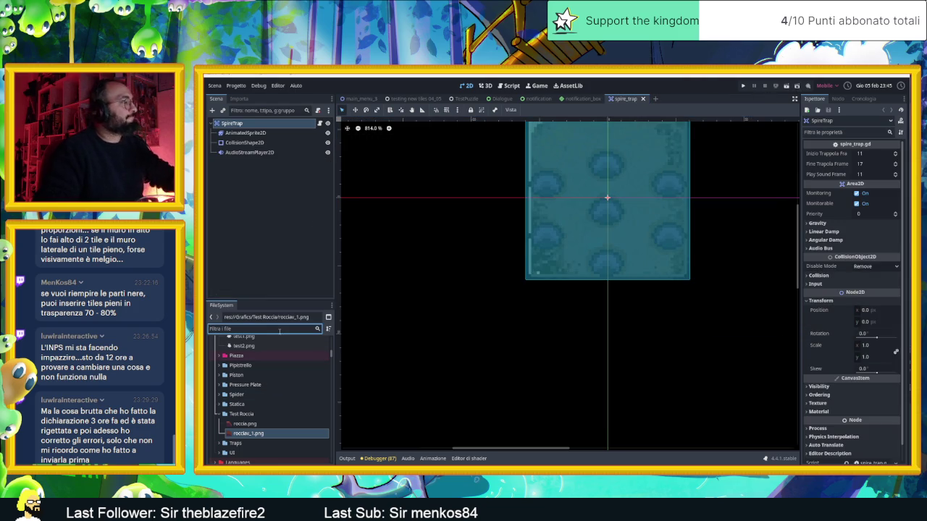
text(area)
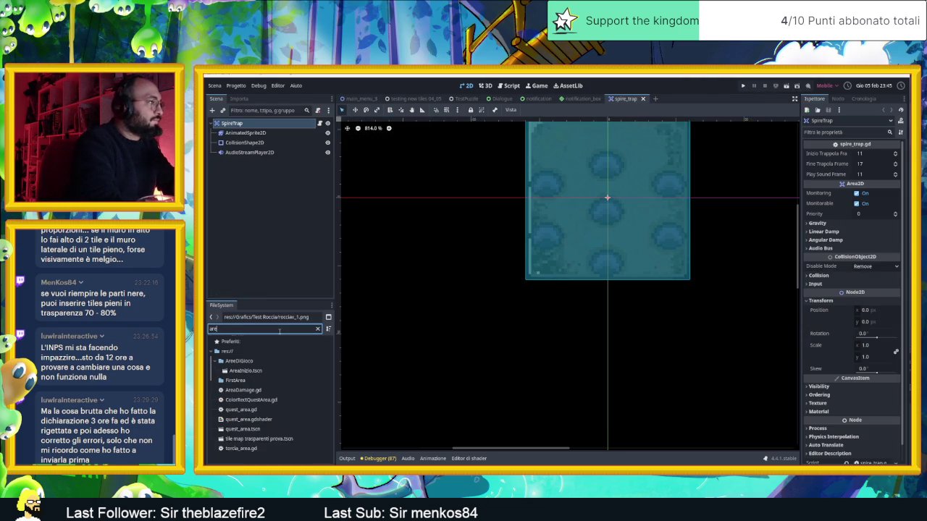
double_click(268, 372)
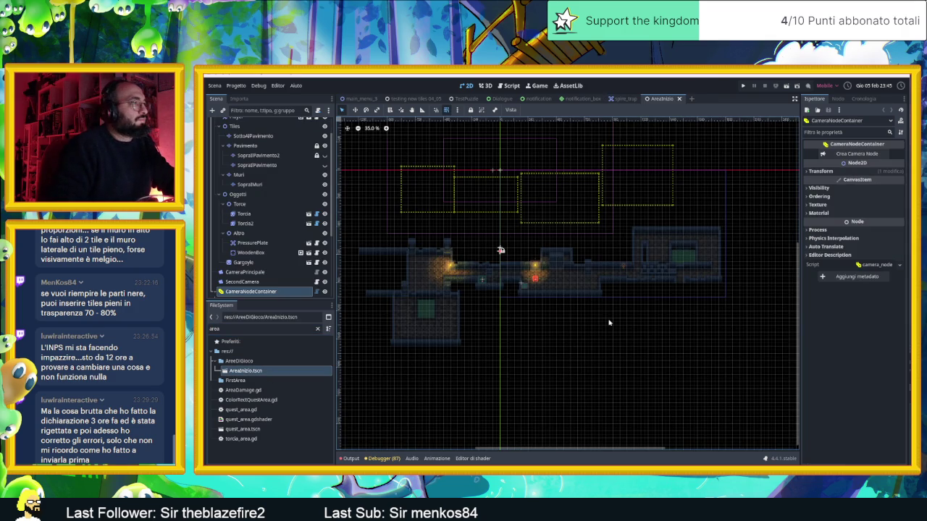
click(553, 205)
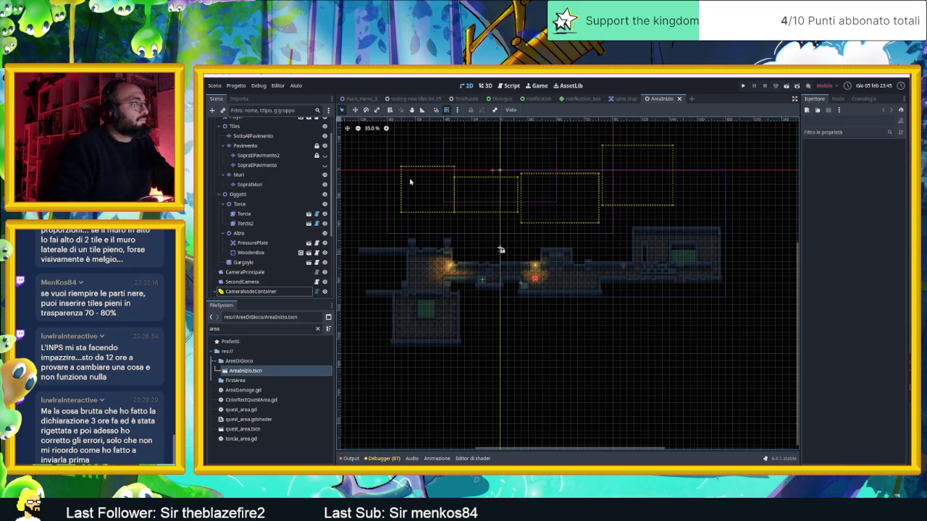
- Revert CameraNodeContainer's Position Y to 0 so it sits at the origin
click(273, 291)
scroll(275, 287, down, 2)
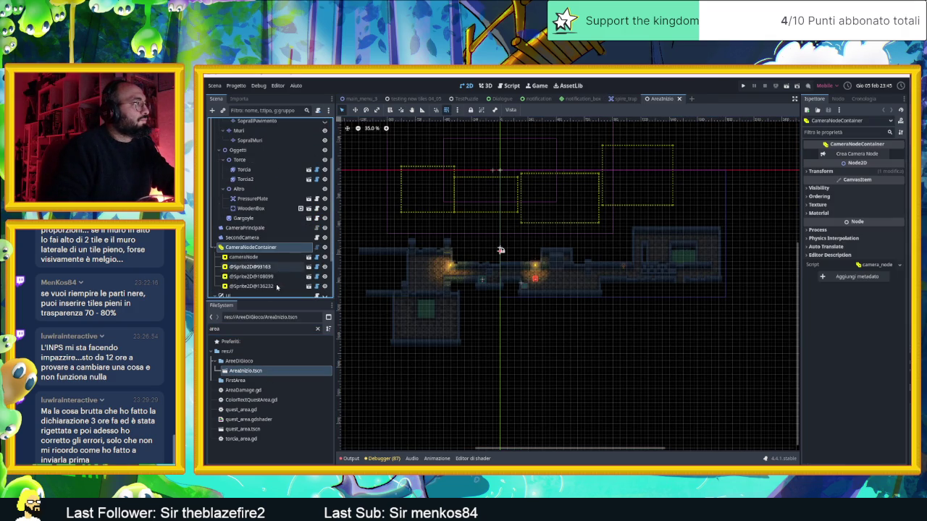
click(243, 257)
mouse_move(577, 275)
mouse_down()
mouse_move(573, 208)
mouse_move(571, 224)
mouse_up()
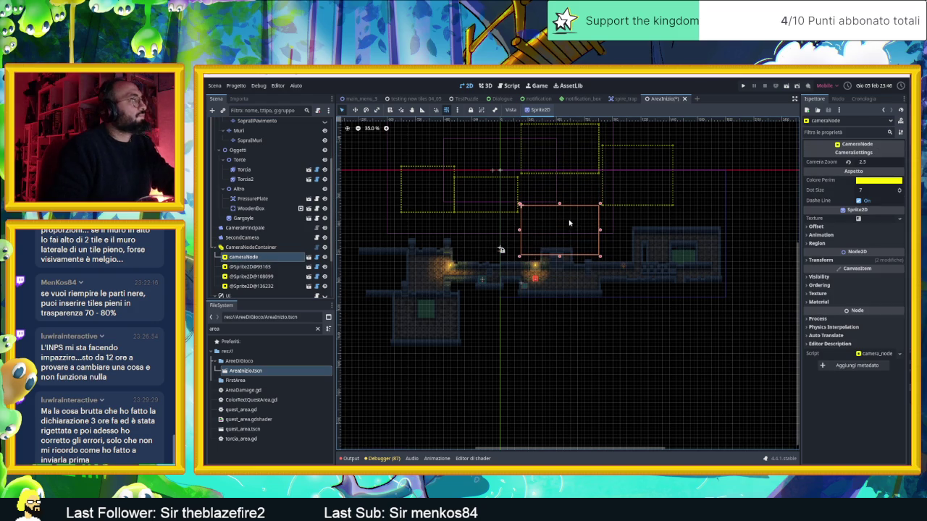
scroll(461, 268, up, 3)
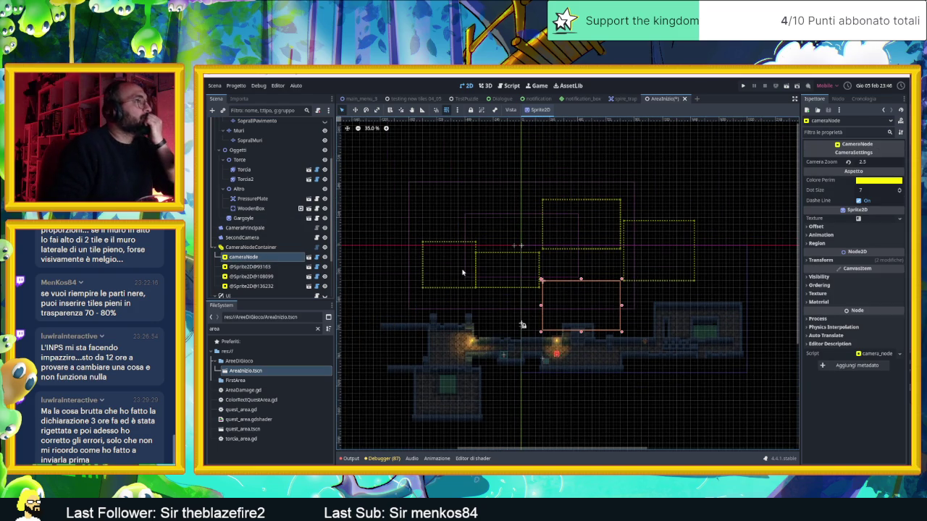
click(249, 247)
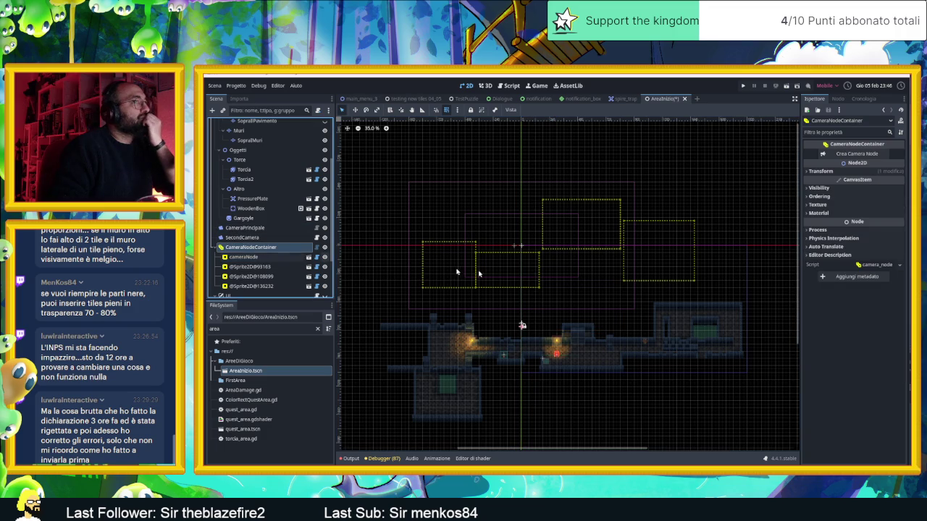
click(821, 170)
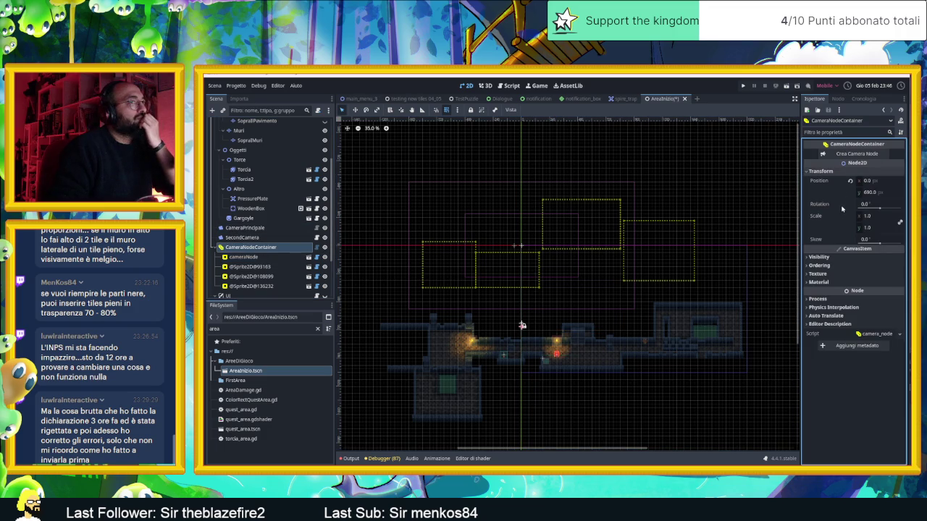
click(850, 181)
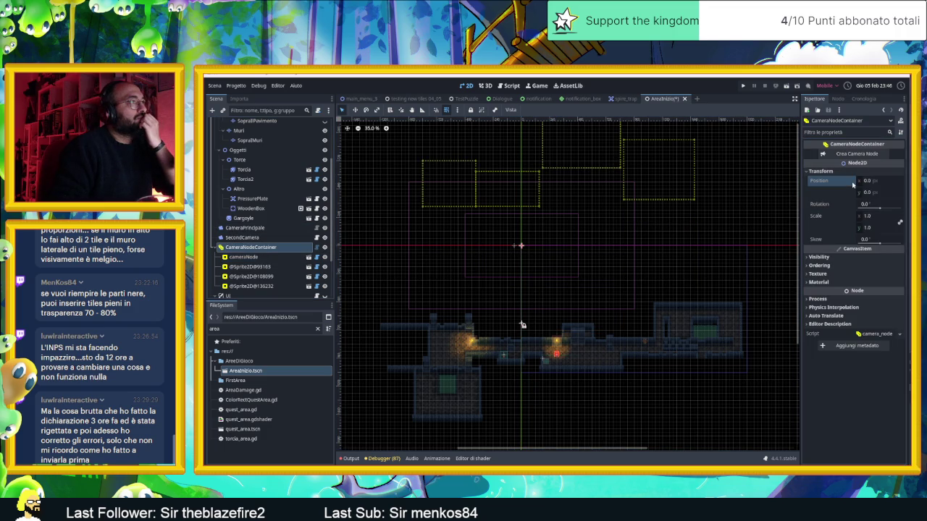
click(745, 193)
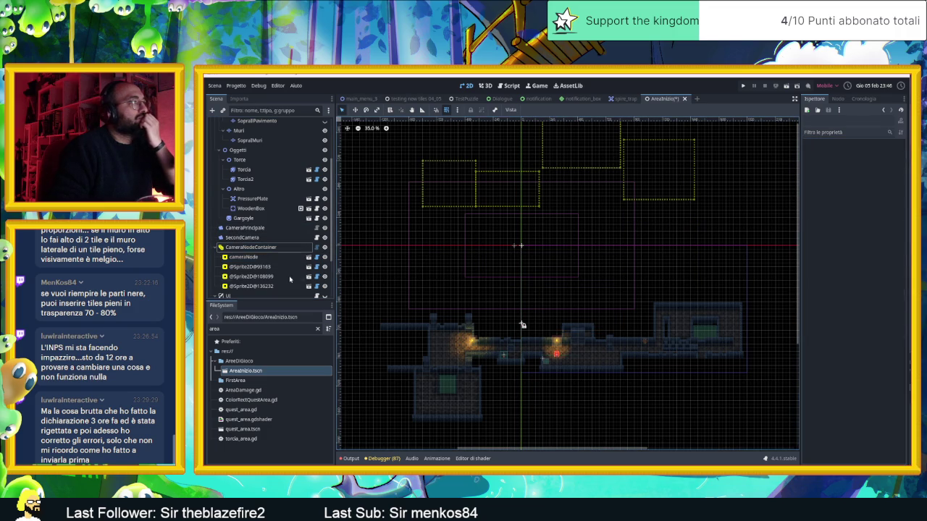
- Revert cameraNode's position, then drag it onto the lit room at 180, 690
click(246, 257)
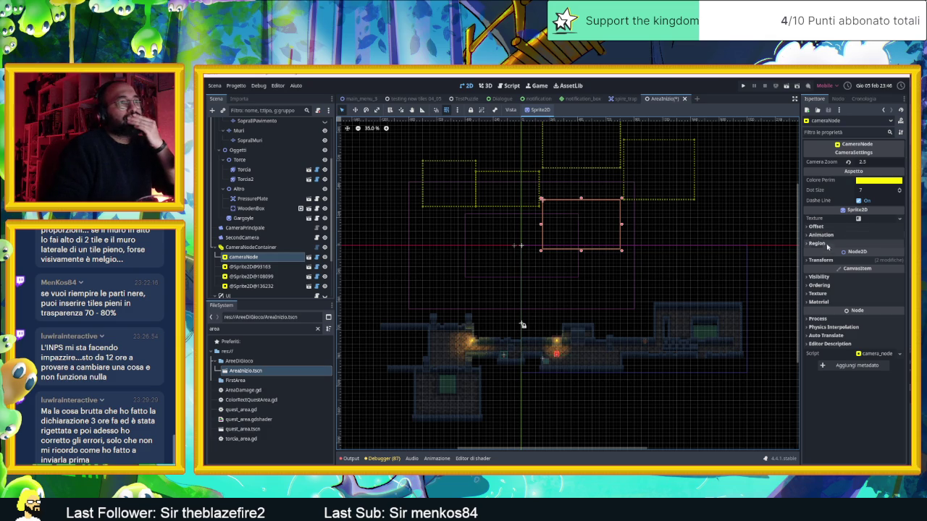
click(832, 261)
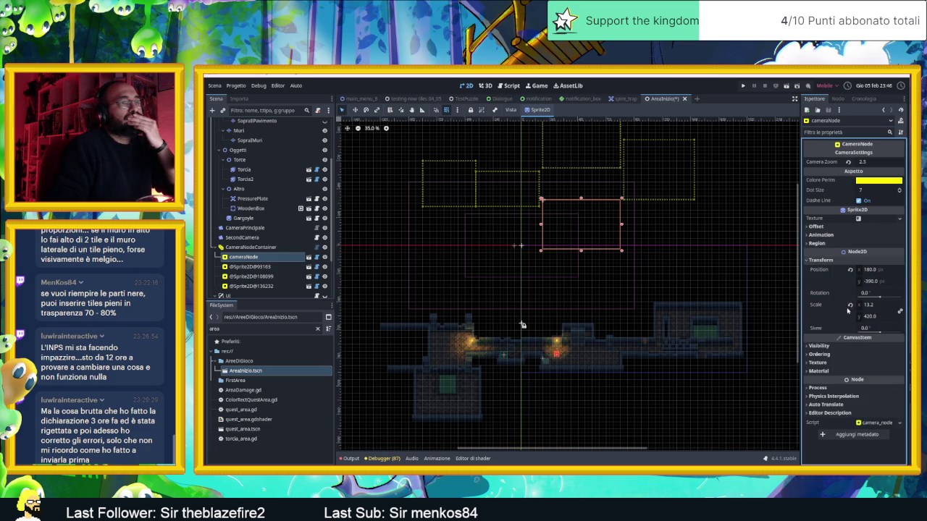
click(850, 270)
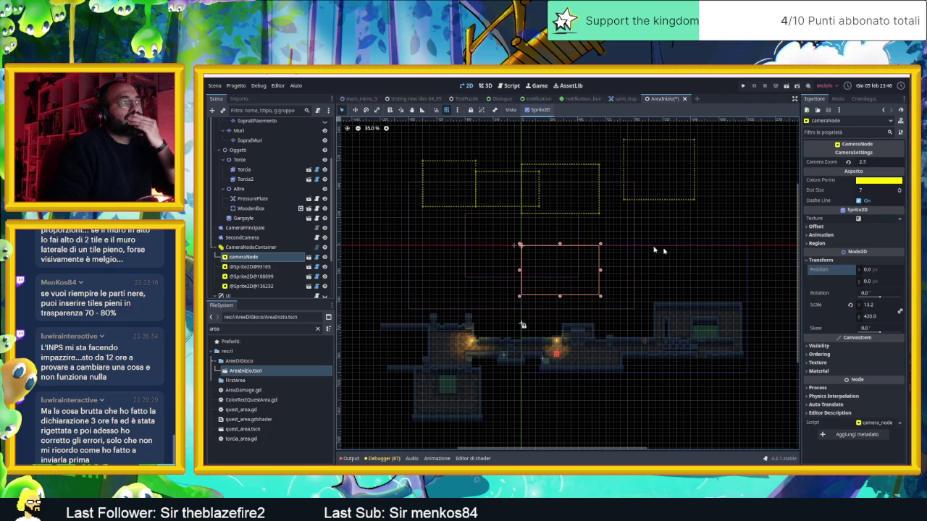
mouse_move(599, 243)
mouse_down()
mouse_move(578, 270)
mouse_move(578, 335)
mouse_move(598, 343)
mouse_up()
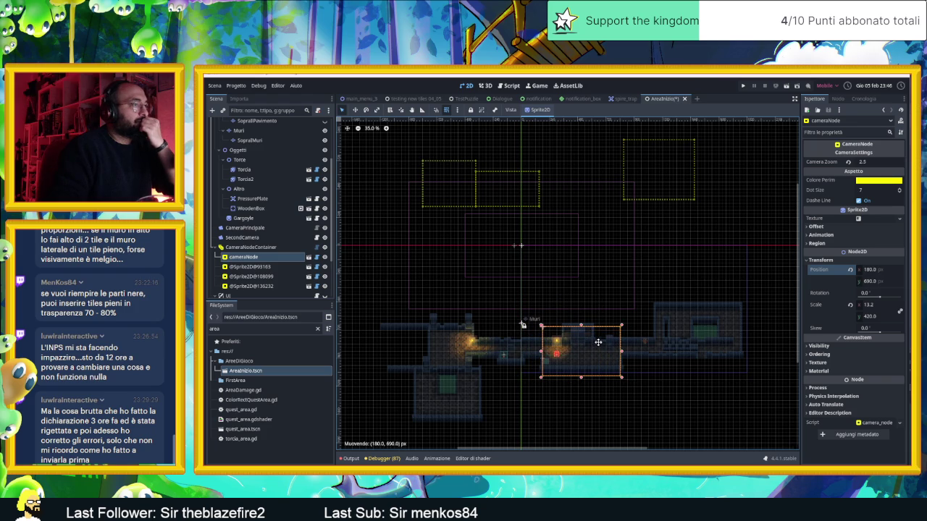
click(529, 180)
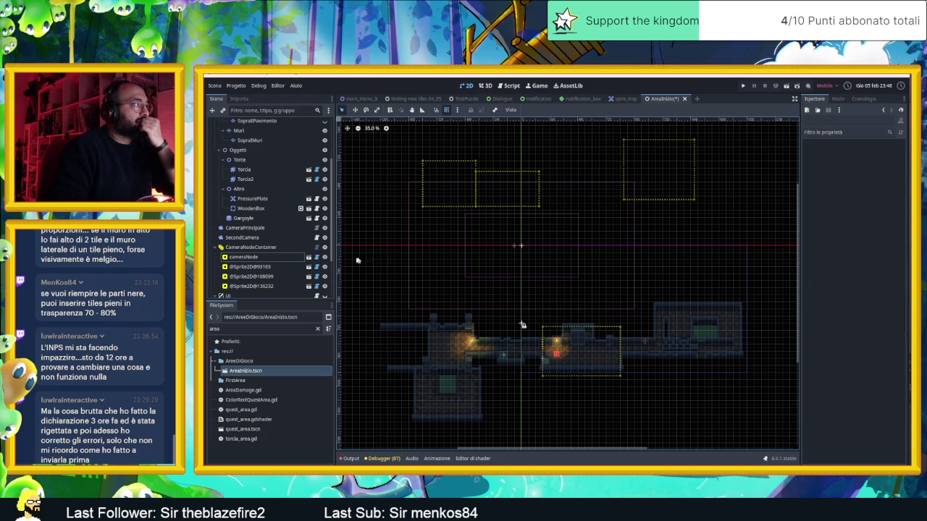
- Drag the three Sprite2D camera zones down onto the corridor, leftmost and right-hand rooms
click(244, 257)
click(250, 266)
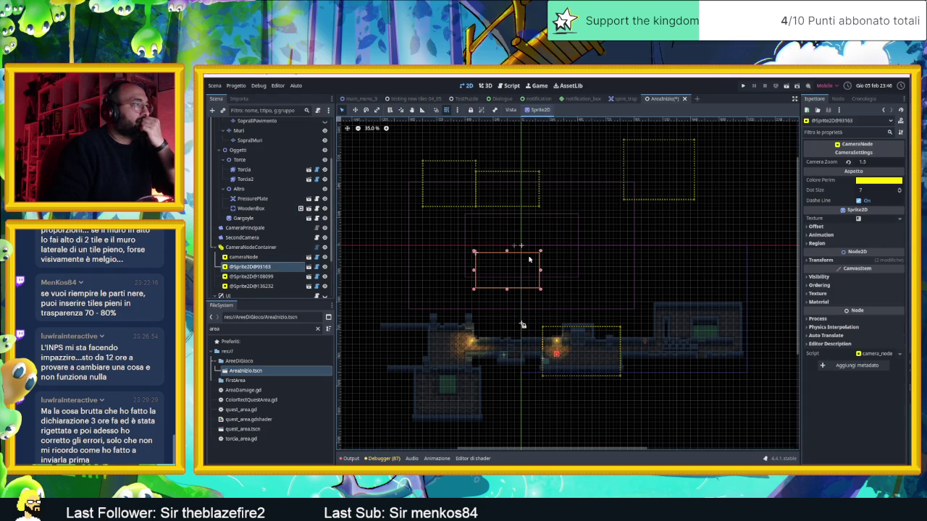
drag(516, 269, 517, 346)
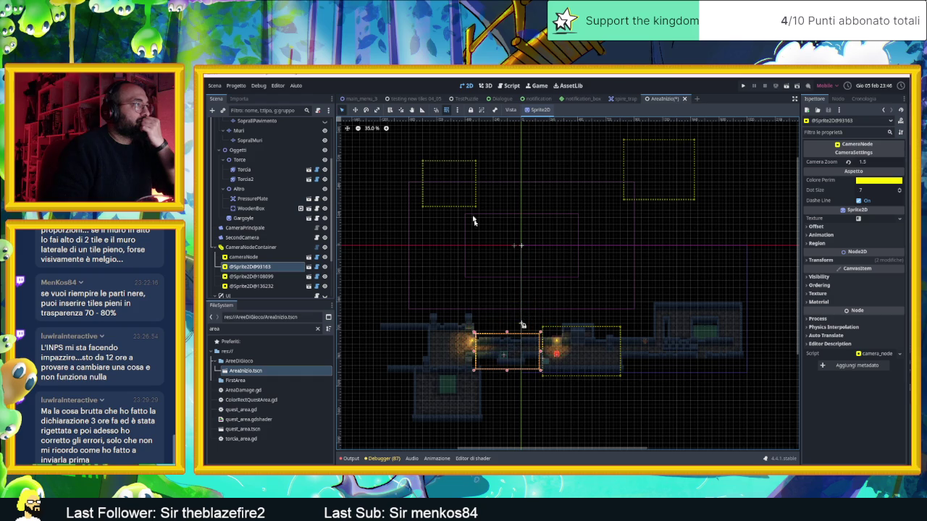
click(472, 189)
click(444, 258)
mouse_move(448, 261)
mouse_down()
mouse_move(453, 318)
mouse_move(468, 316)
mouse_move(456, 341)
mouse_up()
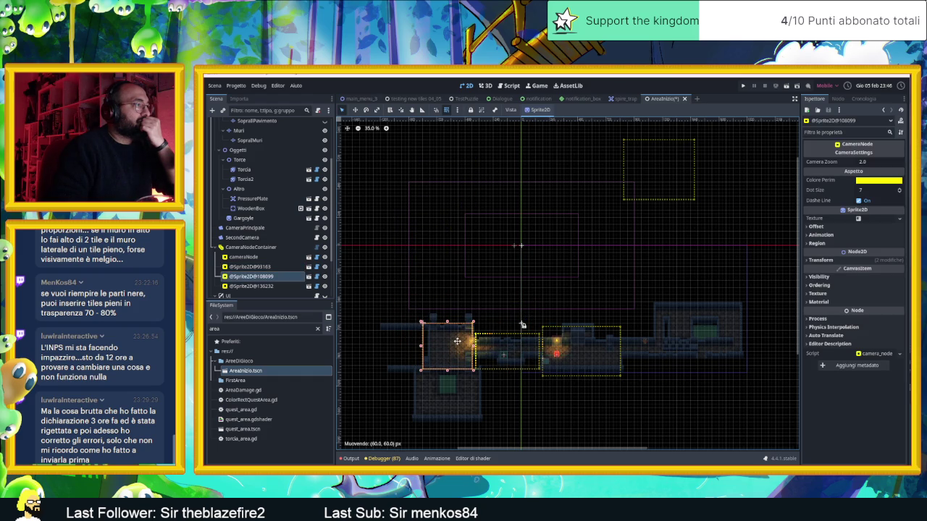
click(666, 171)
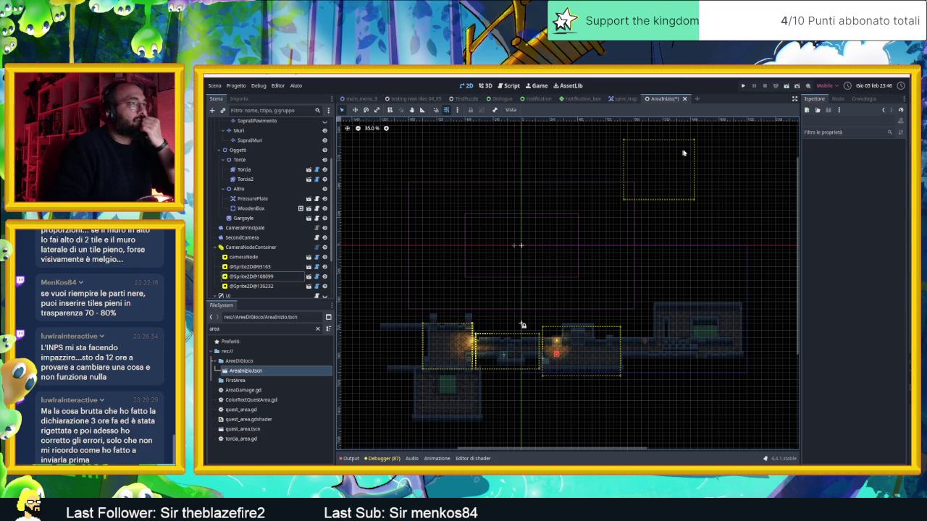
click(660, 234)
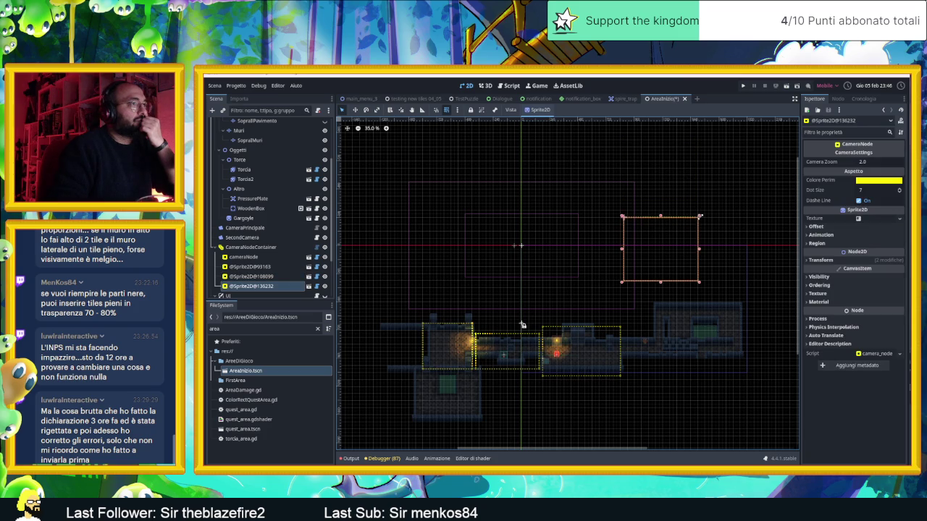
drag(669, 245, 686, 321)
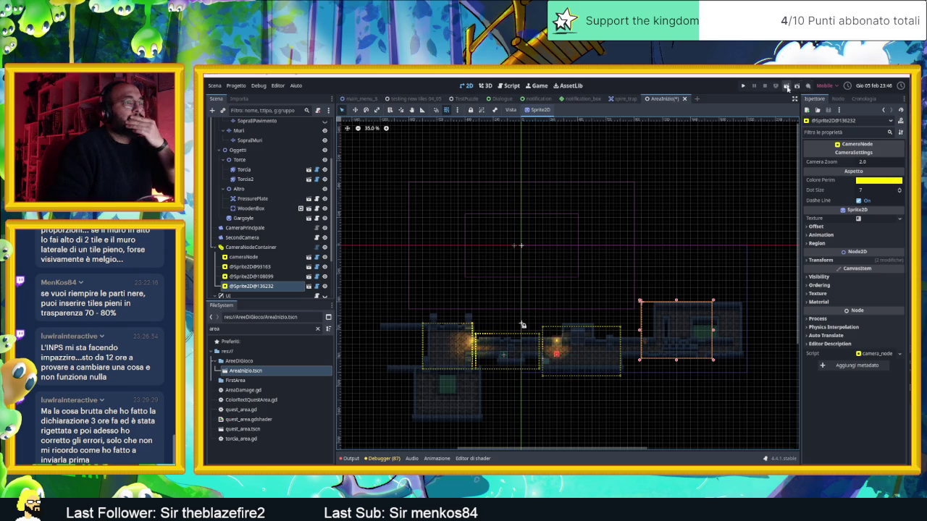
- Save the scene, let the playtest run, then stop the game
key(ctrl+s)
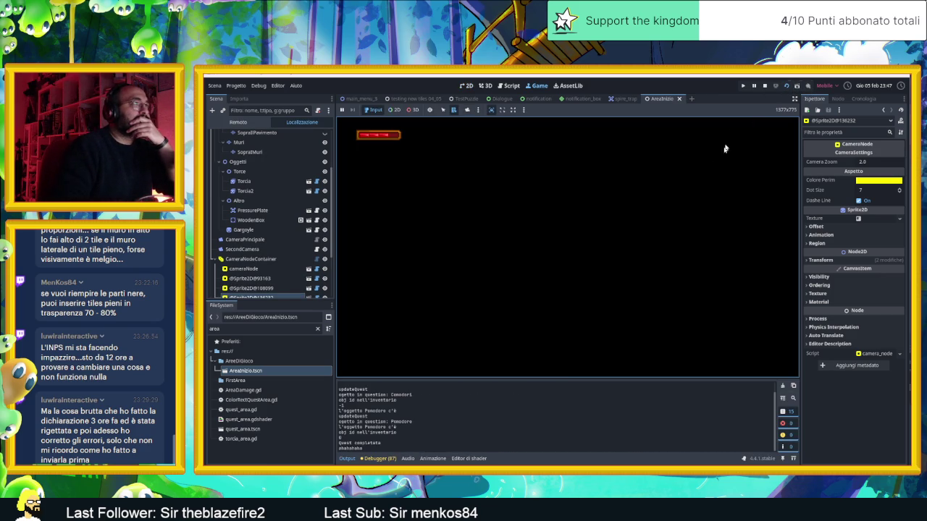
click(766, 86)
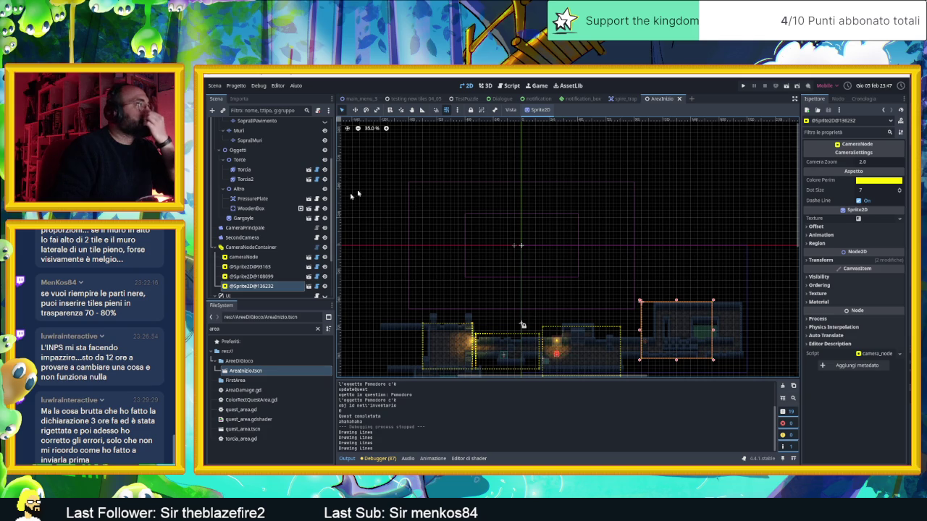
scroll(513, 310, down, 3)
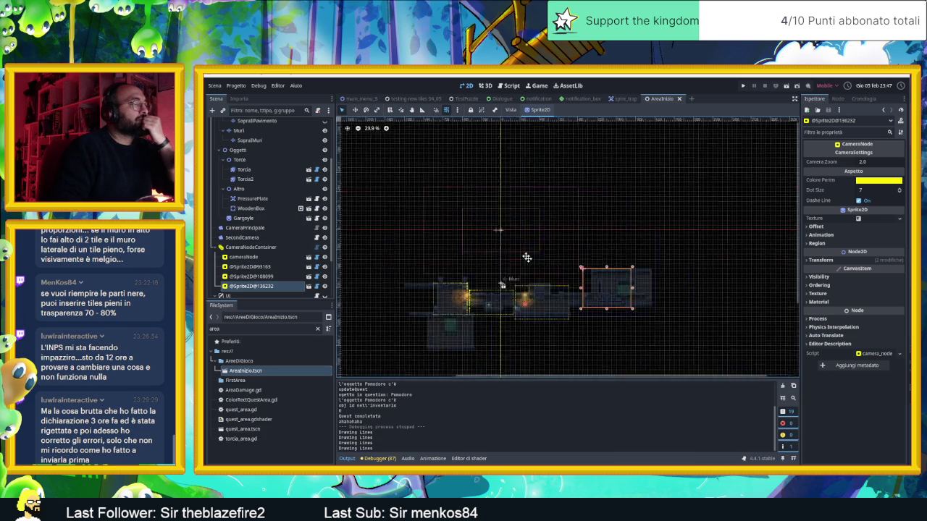
scroll(455, 229, up, 8)
- Inspect cameraNode, the camera container and the Zawardo node in turn
click(417, 212)
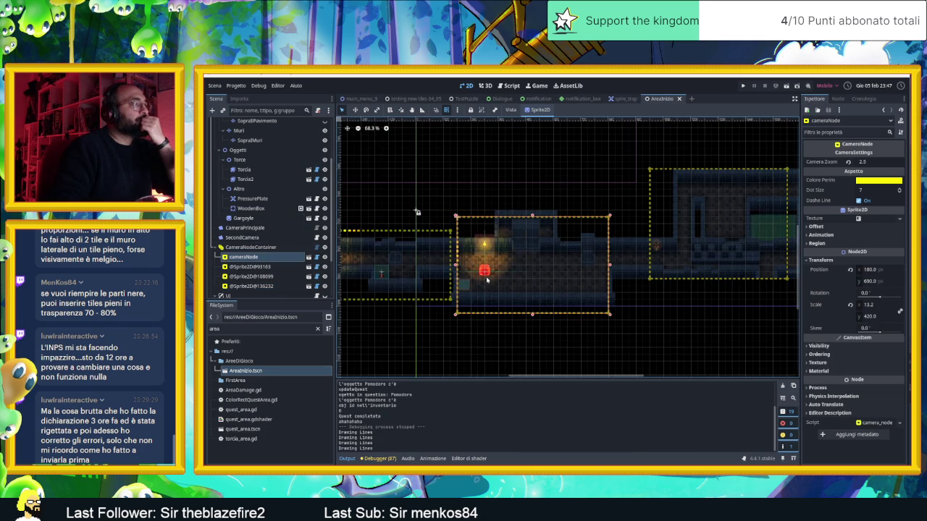
scroll(441, 228, down, 4)
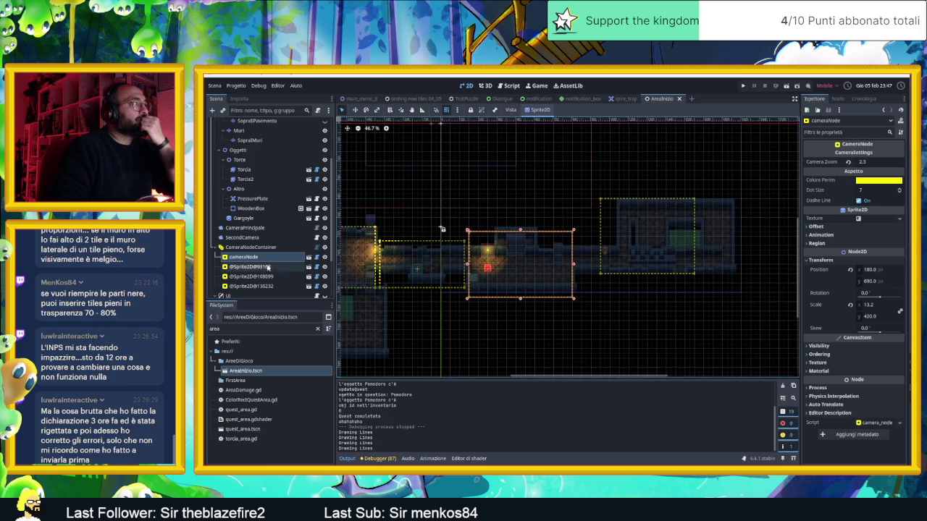
click(441, 229)
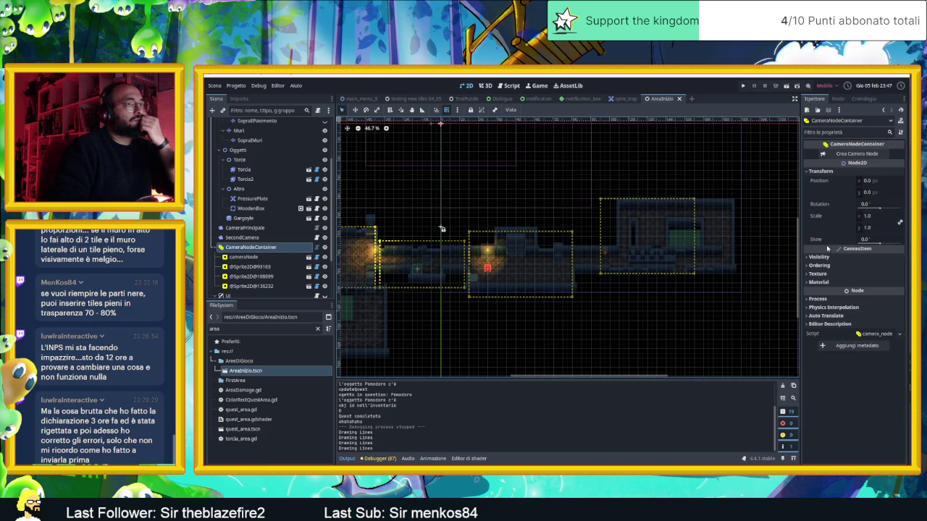
scroll(441, 230, down, 5)
scroll(244, 141, up, 3)
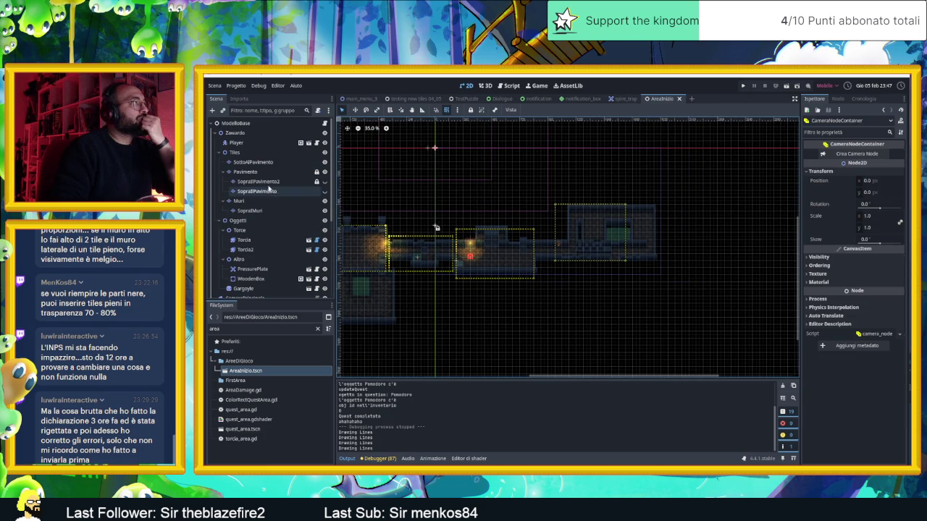
click(236, 133)
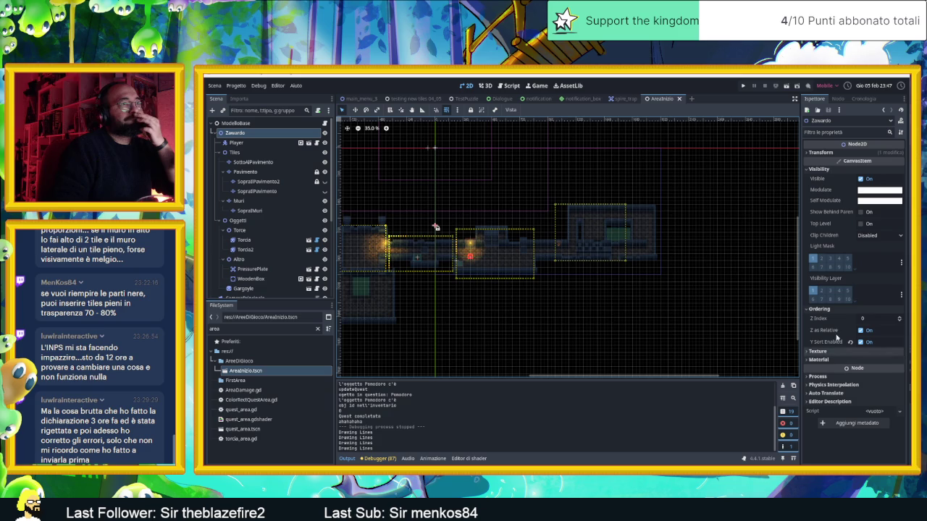
- Reset Zawardo's position to the origin and recentre the dungeon in the view
click(822, 152)
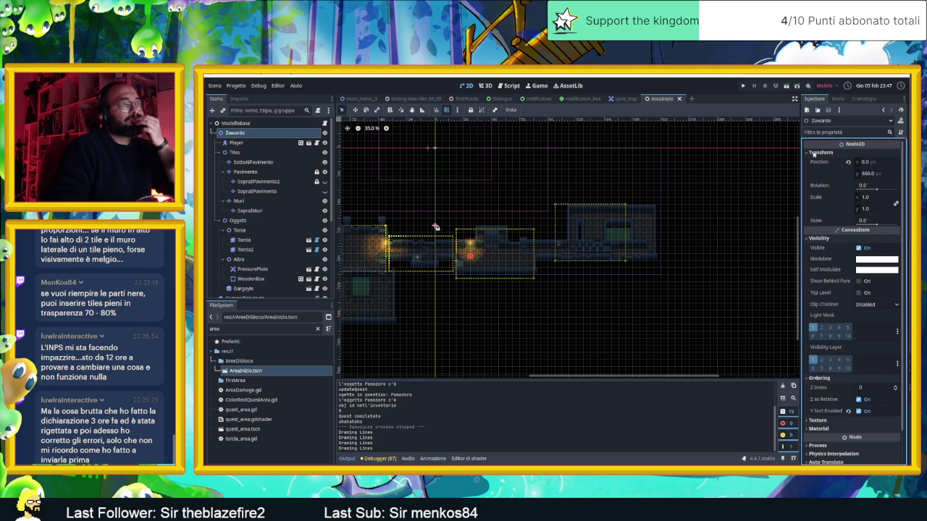
click(848, 163)
drag(521, 217, 577, 252)
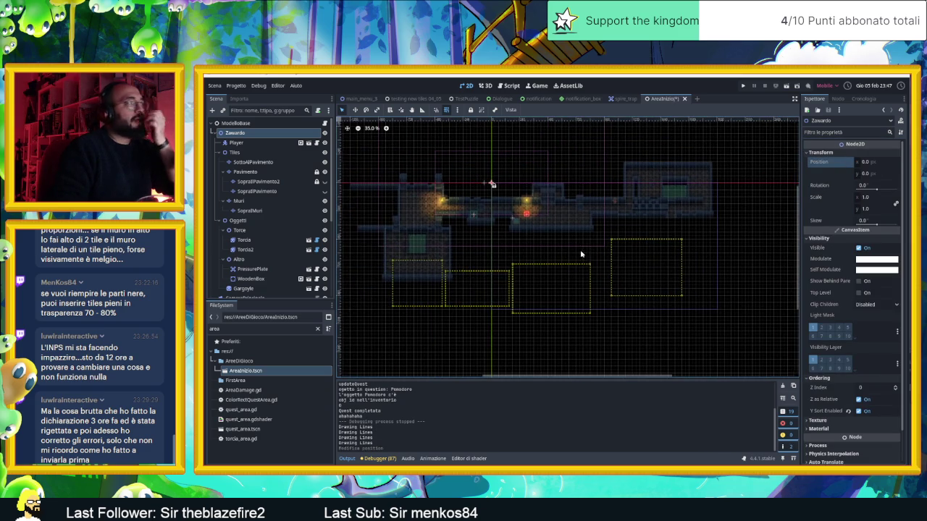
- Select the six tile layers together, from SottoAlPavimento through SopraIMuri
click(259, 143)
click(255, 163)
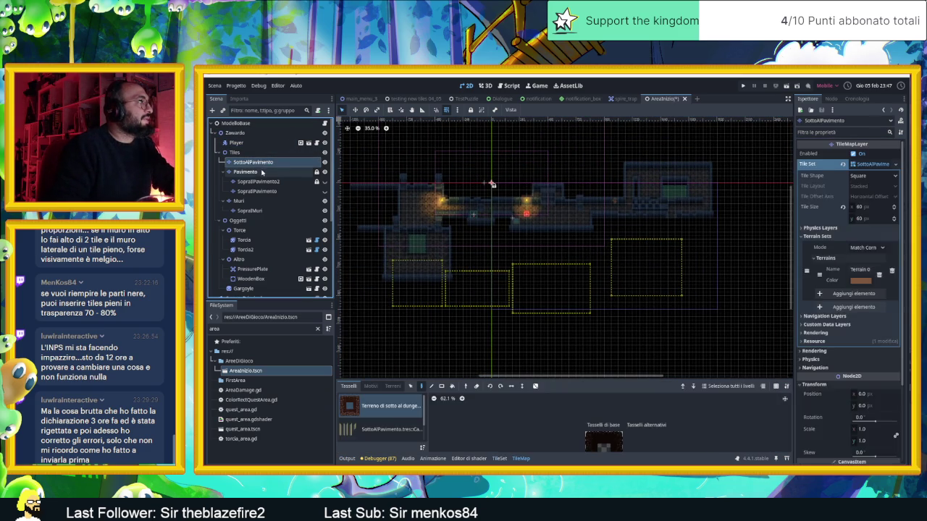
ctrl+click(262, 172)
shift+click(257, 202)
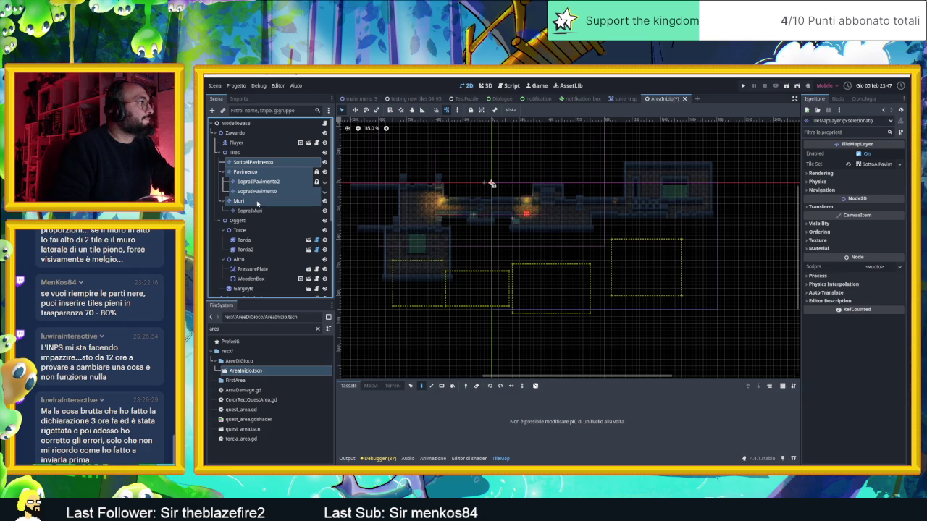
shift+click(259, 210)
shift+click(239, 143)
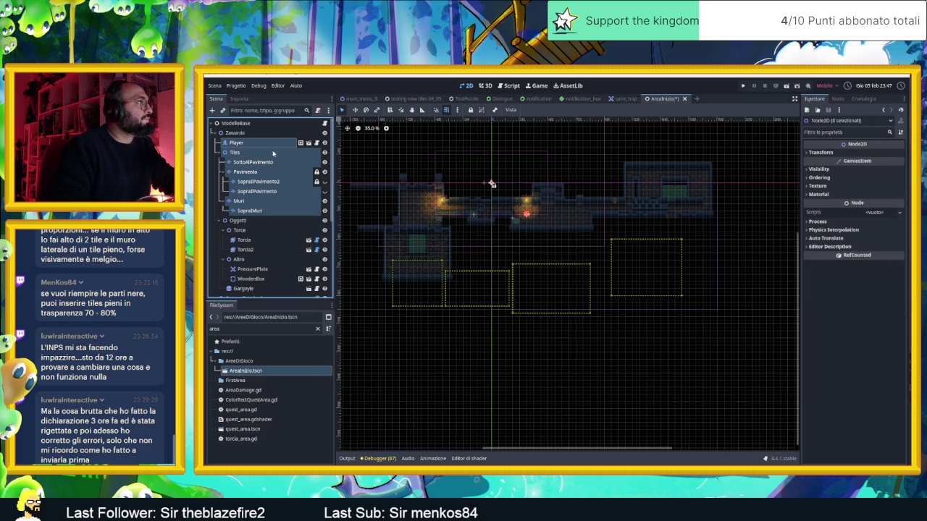
click(239, 163)
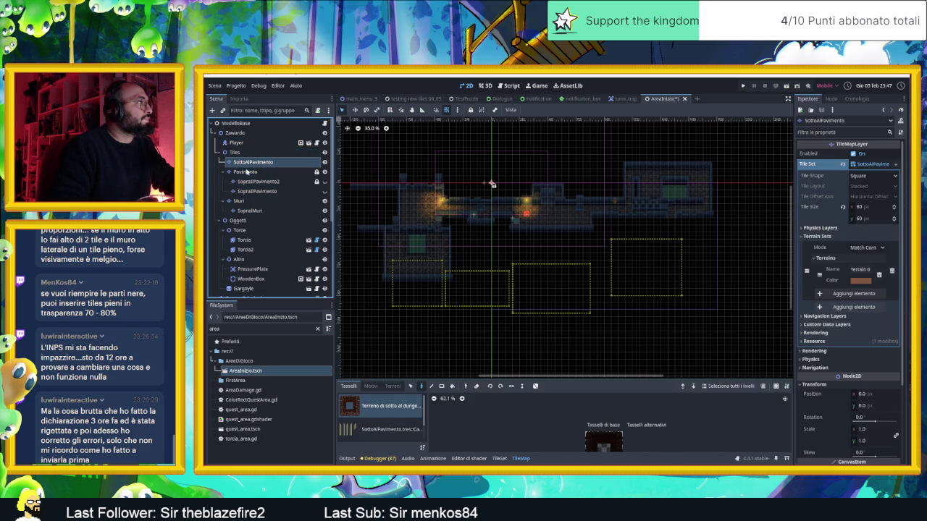
shift+click(253, 203)
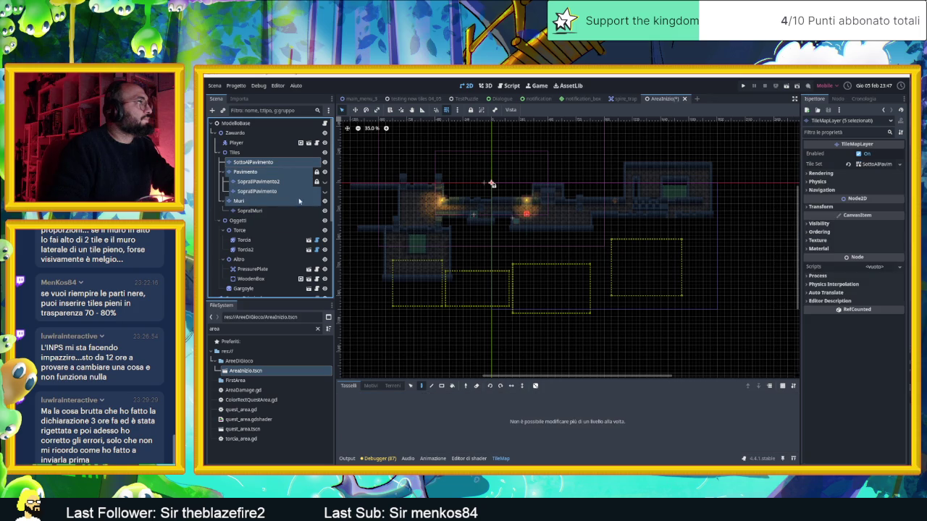
click(244, 239)
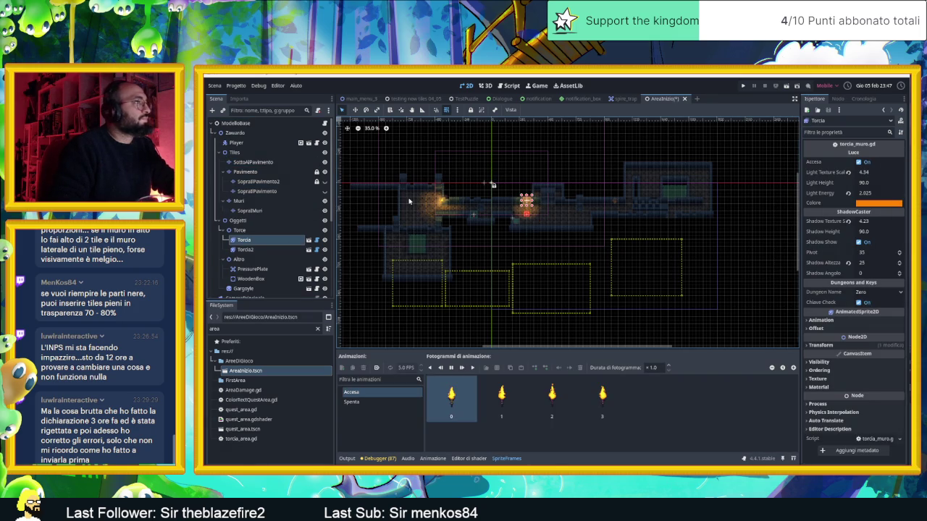
click(253, 162)
shift+click(239, 200)
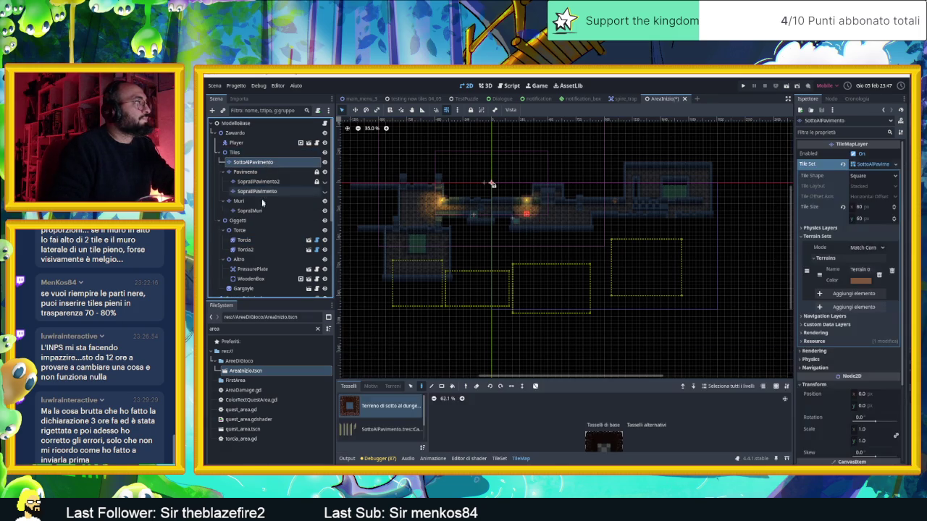
shift+click(250, 210)
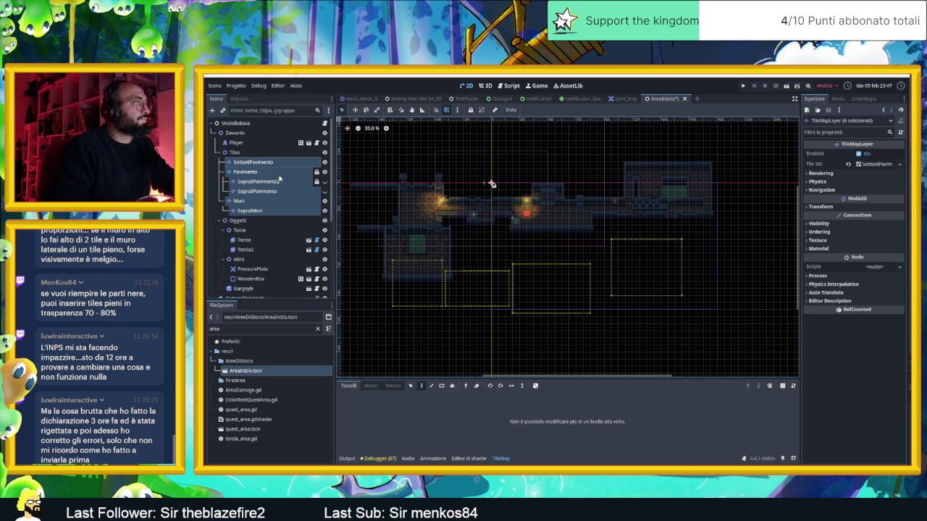
click(253, 162)
click(245, 172)
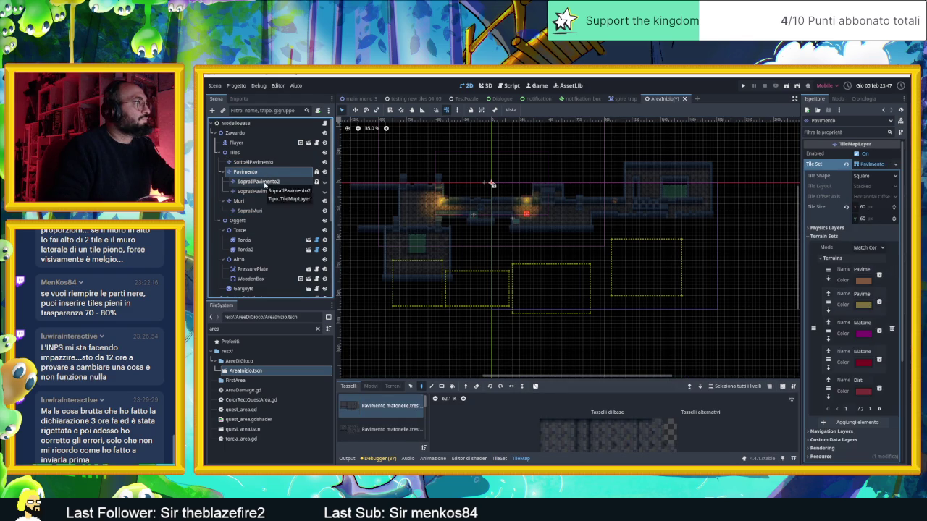
click(258, 181)
click(257, 191)
click(253, 162)
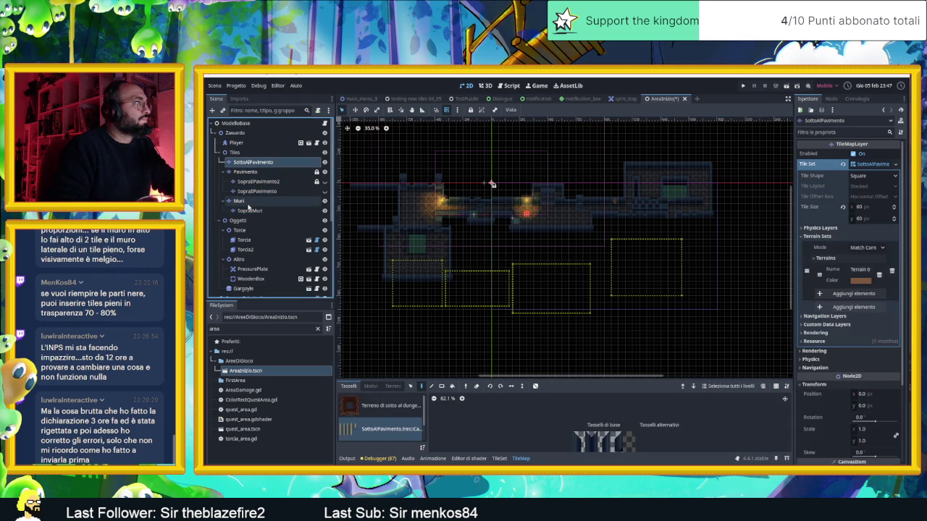
shift+click(248, 210)
- Drag the selected tile layers down with the Move tool under the camera zones
click(355, 110)
drag(492, 182, 492, 300)
scroll(534, 249, down, 1)
scroll(534, 249, down, 2)
- Nudge the tile layers slightly lower, select Pavimento and toggle the SopraIlPavimento layers' visibility
drag(512, 234, 511, 244)
scroll(559, 242, up, 2)
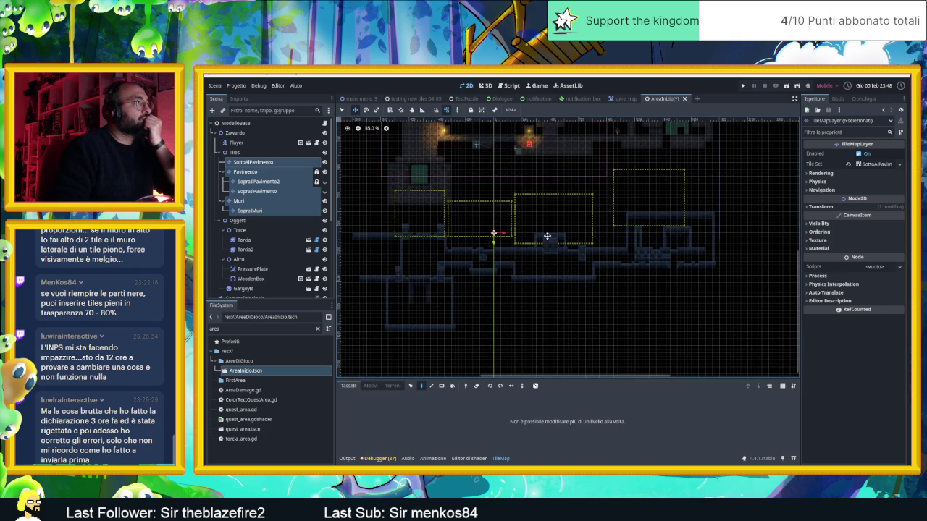
click(246, 171)
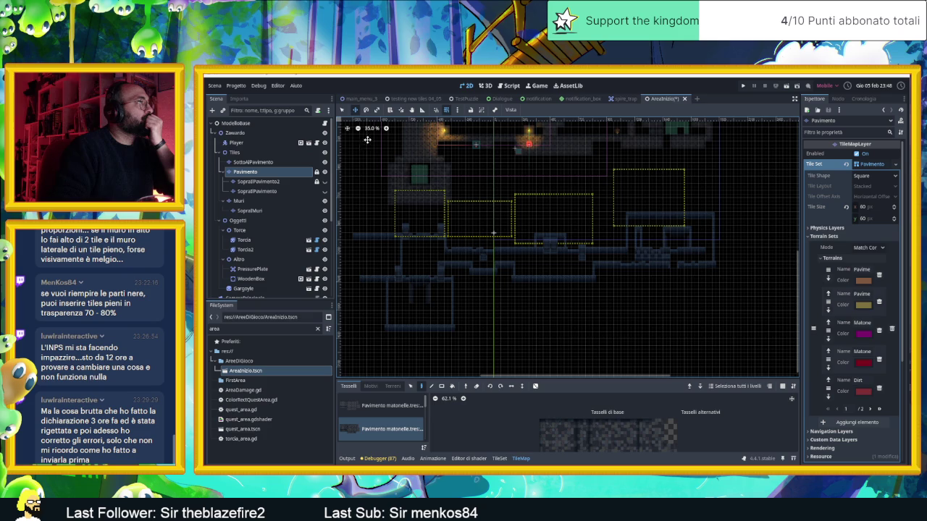
click(317, 172)
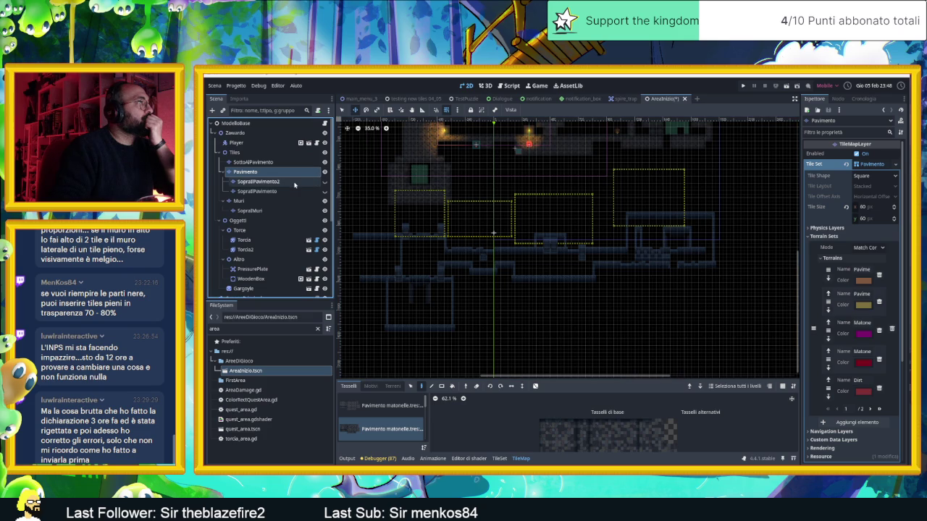
click(324, 182)
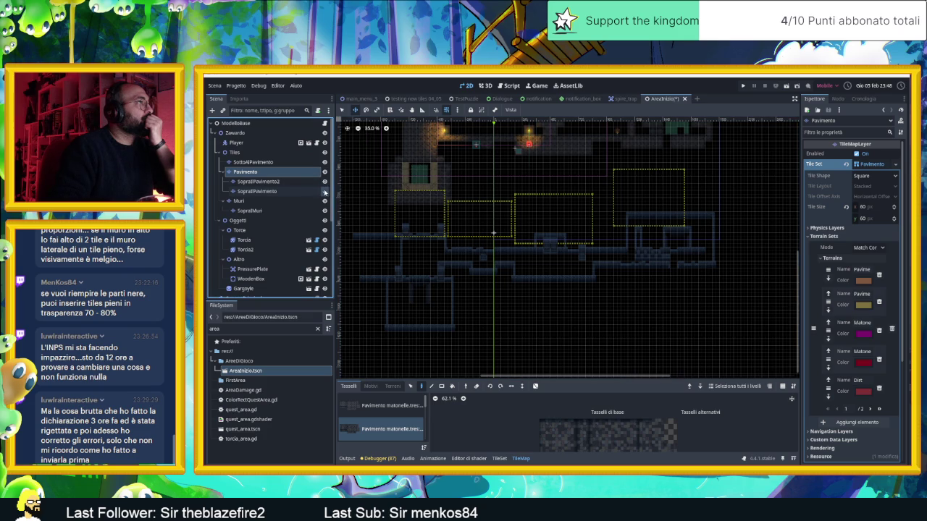
click(324, 191)
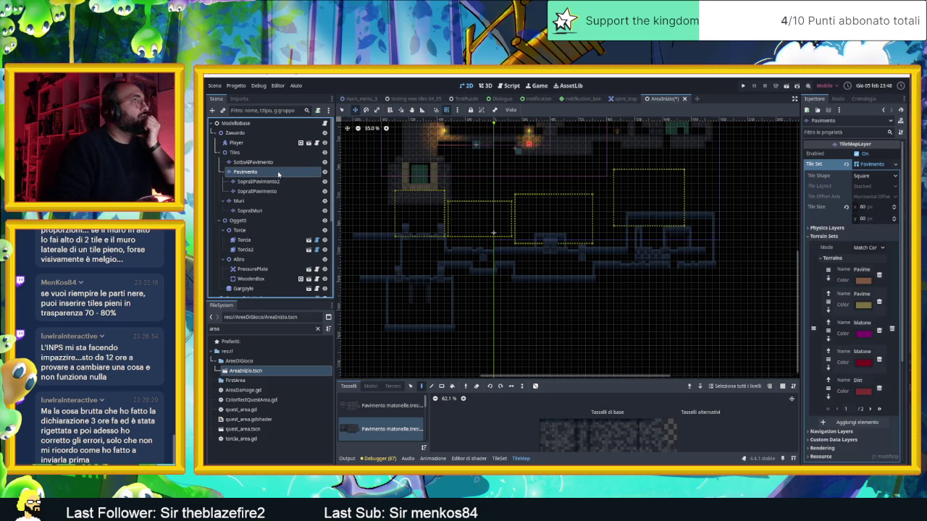
- Drag the Pavimento floor layer down about 950 px to match the other layers
drag(445, 166, 447, 287)
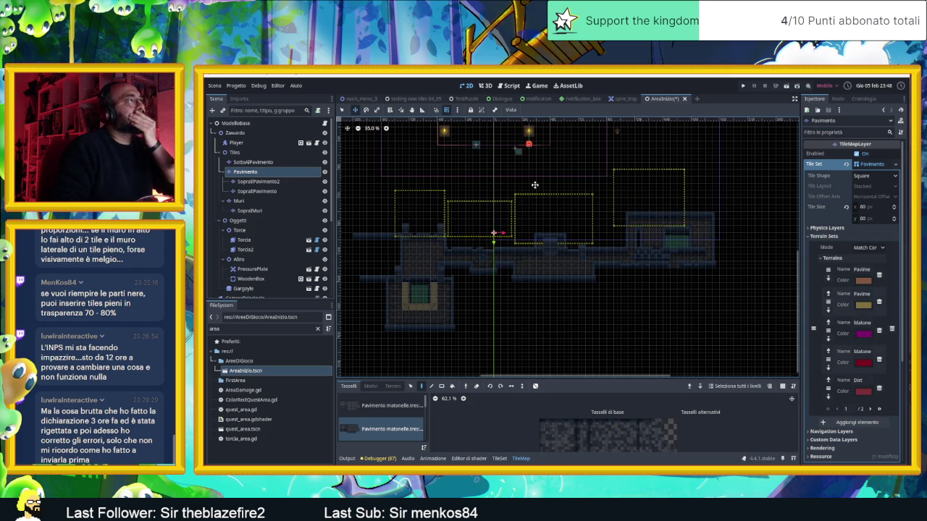
scroll(525, 206, up, 1)
click(243, 240)
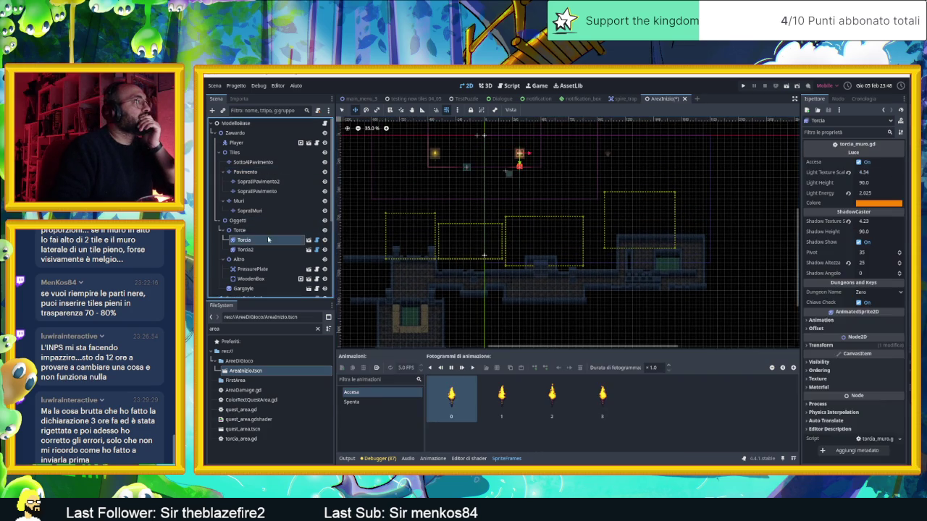
- Drag Torcia and Torcia2 down onto the lowered dungeon floor
drag(521, 158, 524, 274)
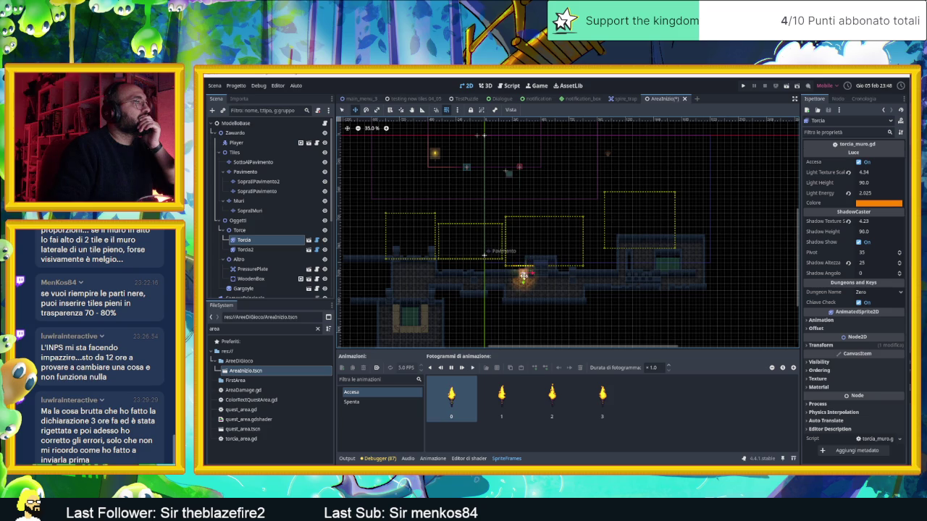
drag(436, 154, 444, 270)
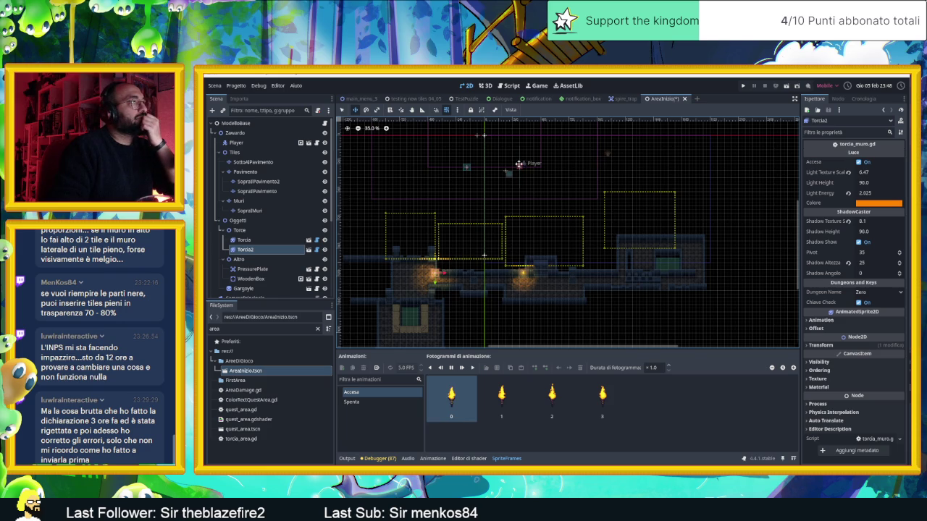
click(236, 142)
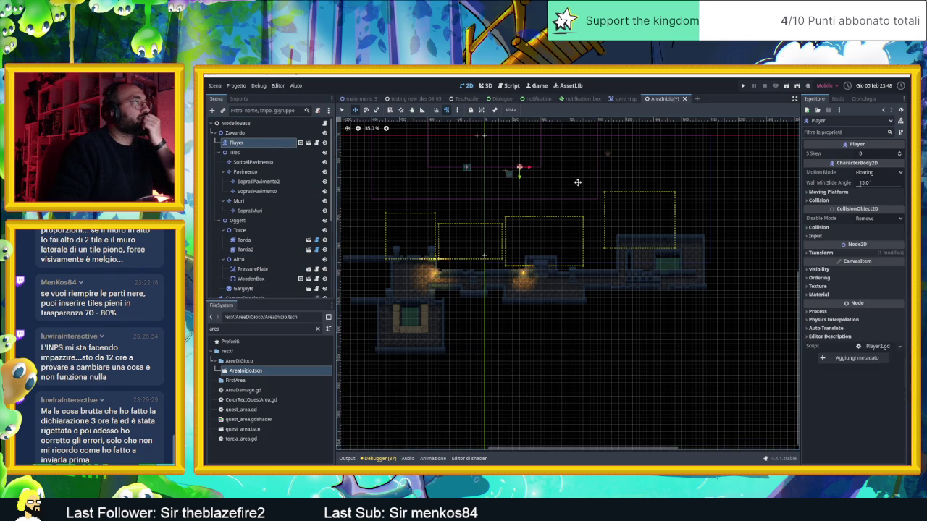
- Drag the Player down onto the lowered floor
drag(534, 239, 530, 290)
scroll(487, 174, up, 2)
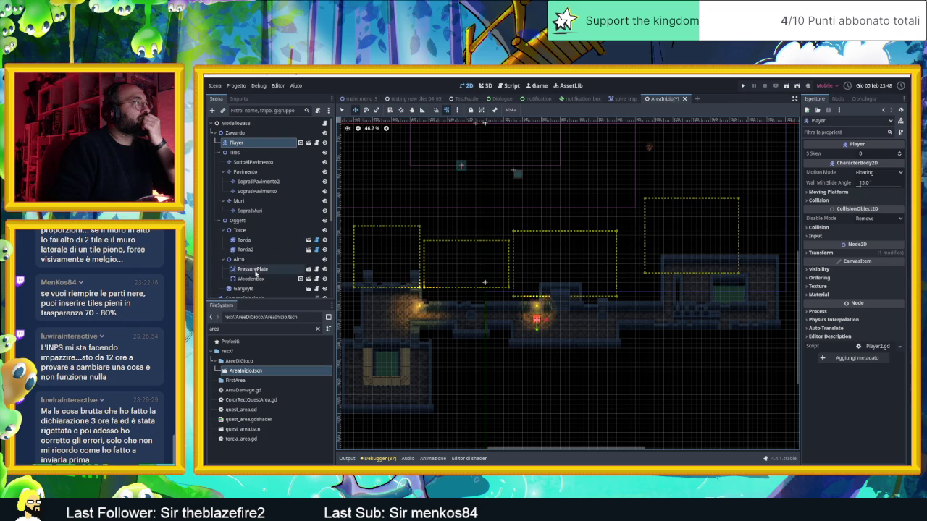
scroll(259, 279, down, 2)
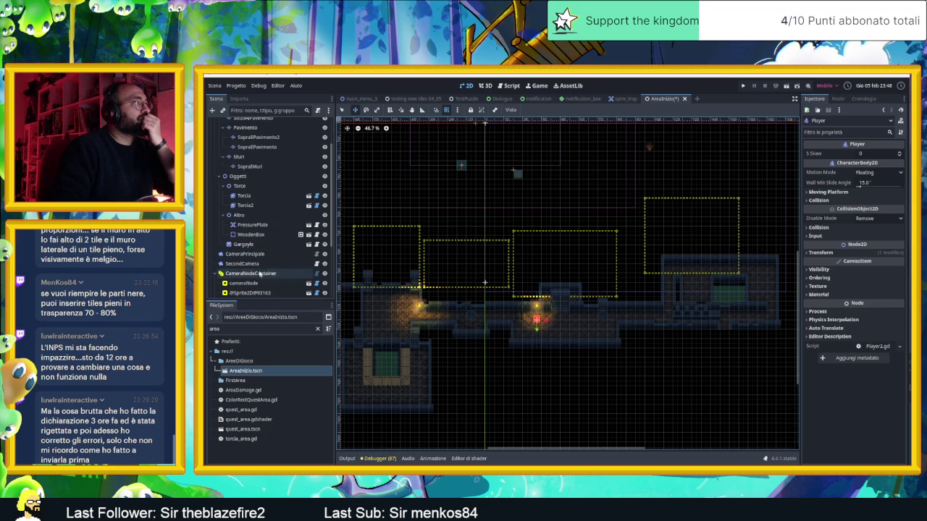
scroll(264, 250, down, 4)
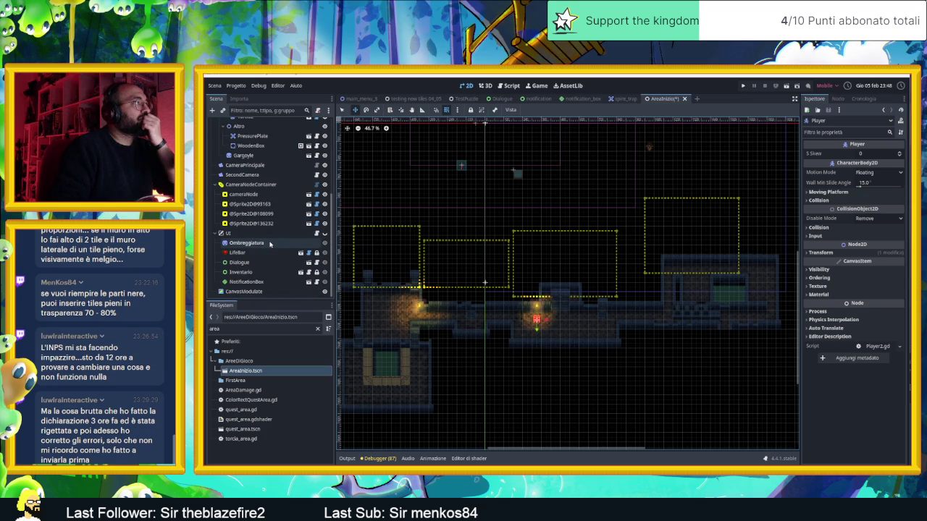
scroll(269, 244, up, 3)
- Move WoodenBox down to 30, 980 on the floor and save the scene to playtest
click(252, 212)
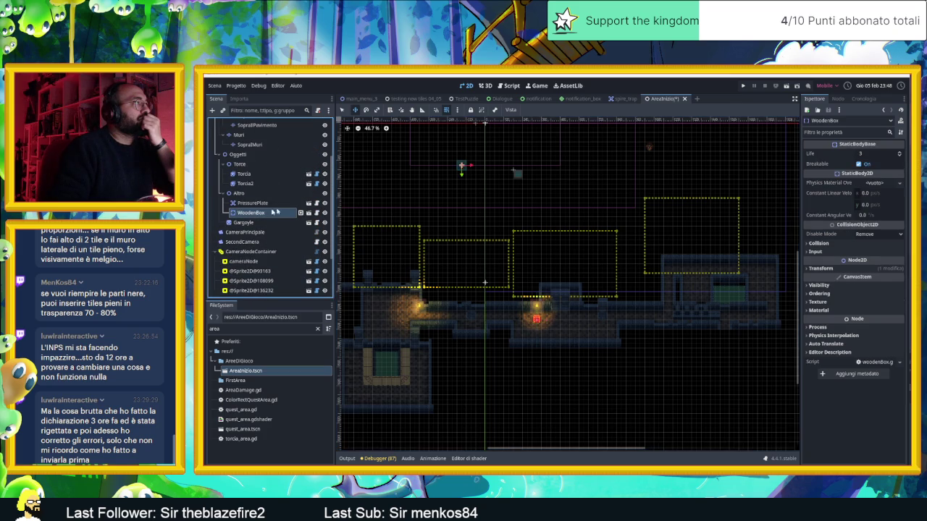
drag(462, 176, 466, 327)
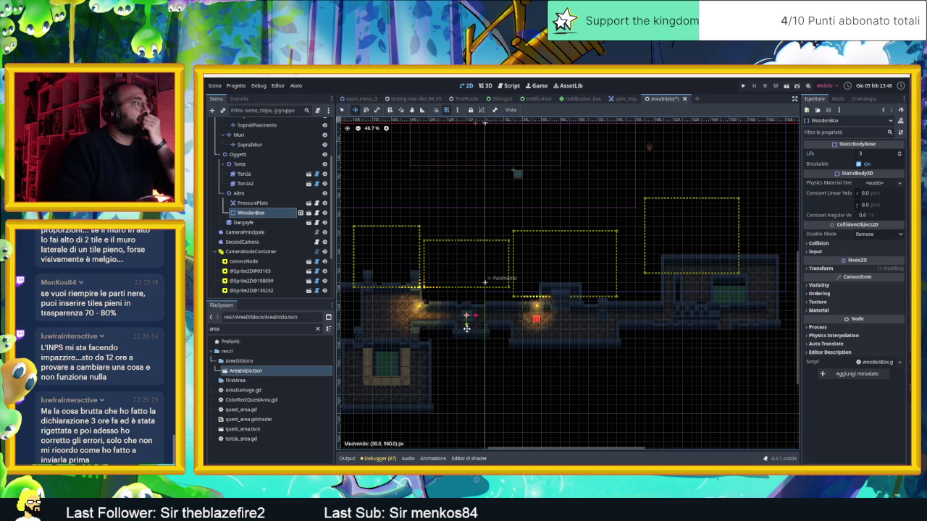
scroll(572, 197, down, 2)
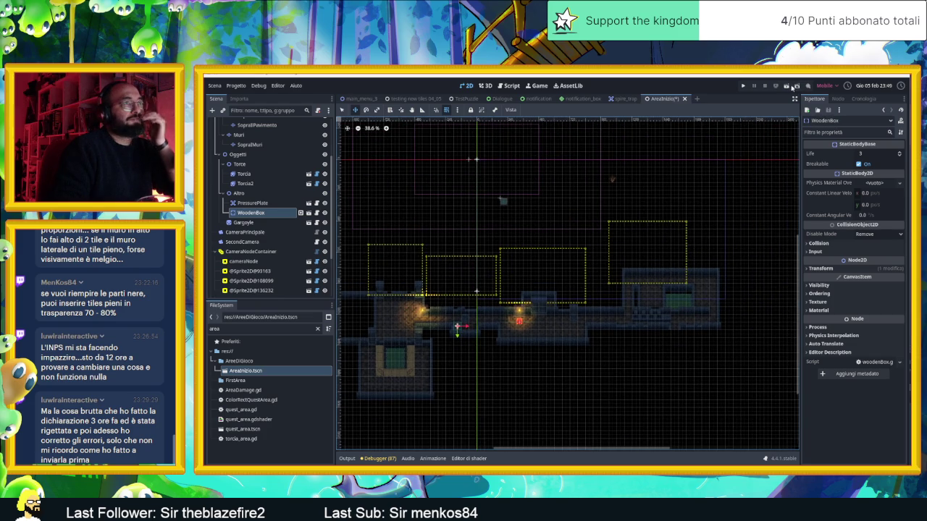
key(ctrl+s)
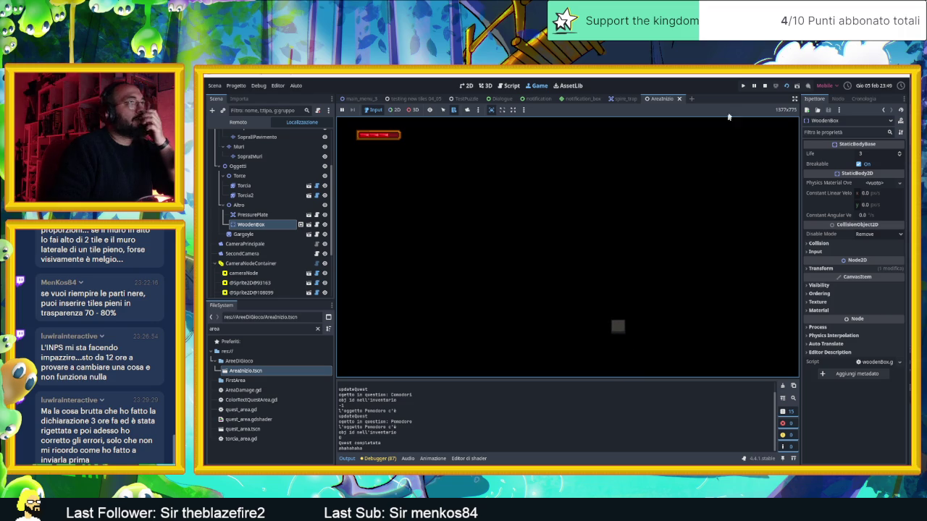
- Stop the running playtest and return to the 2D scene editor
click(764, 86)
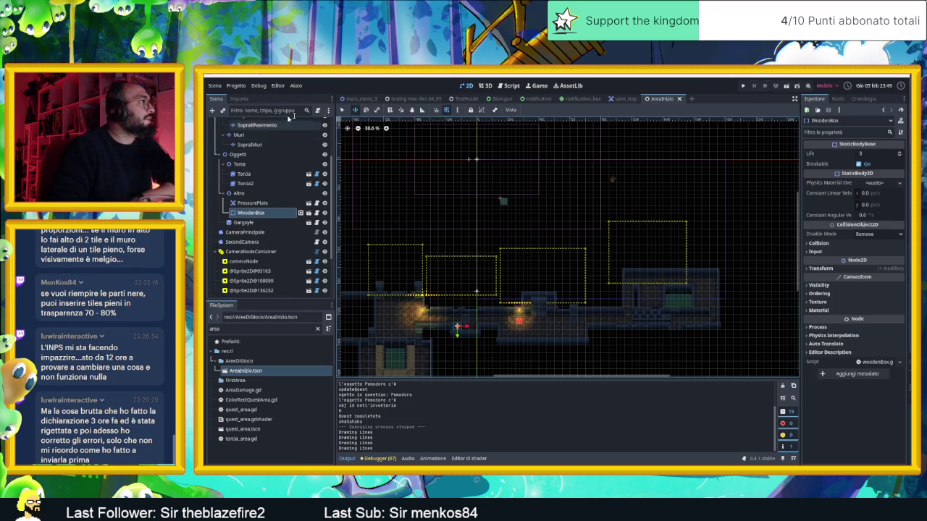
click(341, 109)
- Drag cameraNode's camera zone down to position 180, 990 over the lit room
click(470, 278)
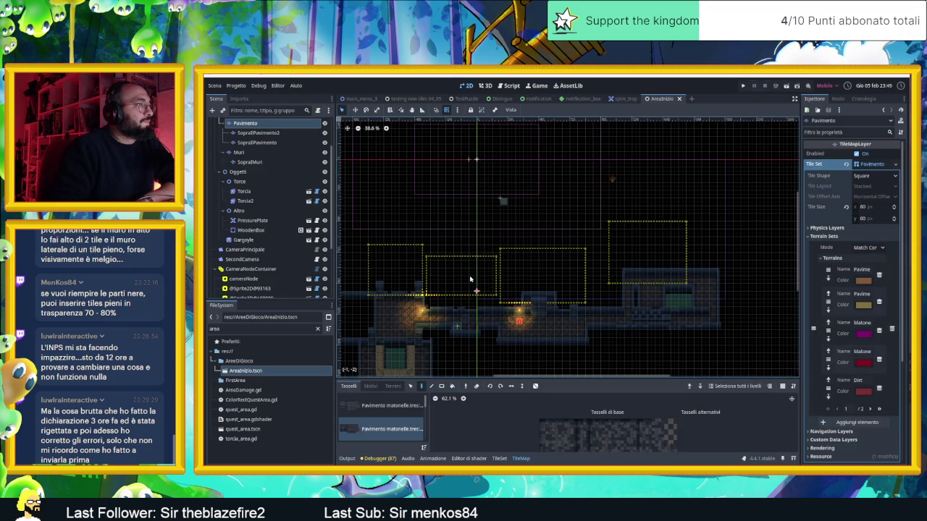
click(243, 279)
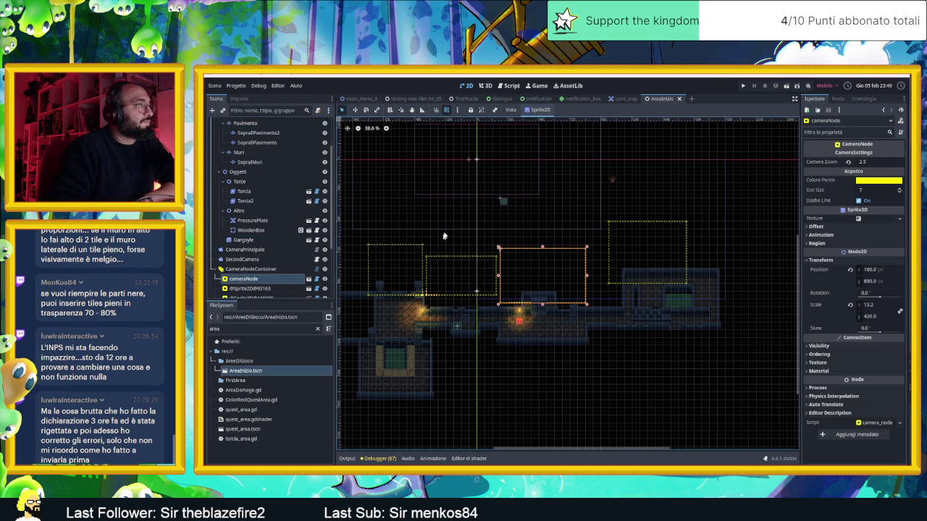
drag(532, 265, 532, 299)
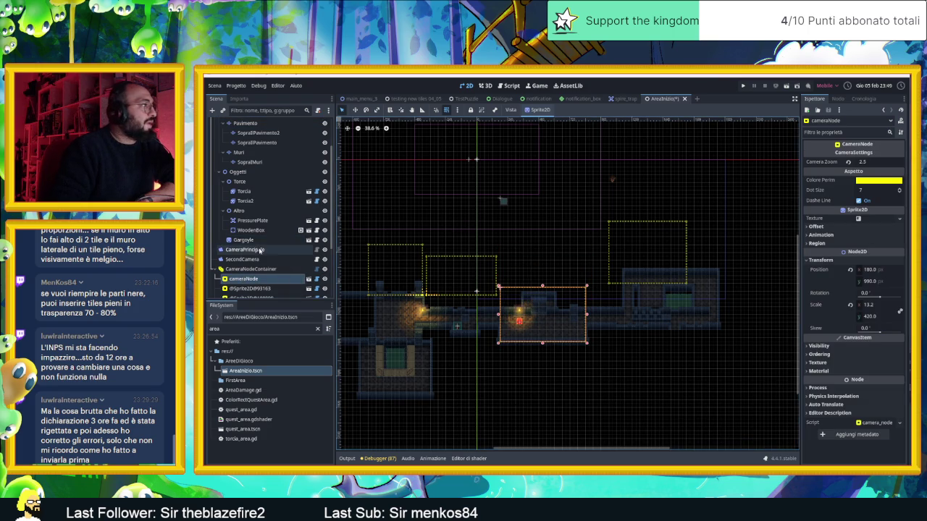
- Inspect CameraNodeContainer, Zawardo and ModelloBase, then reselect cameraNode
click(250, 269)
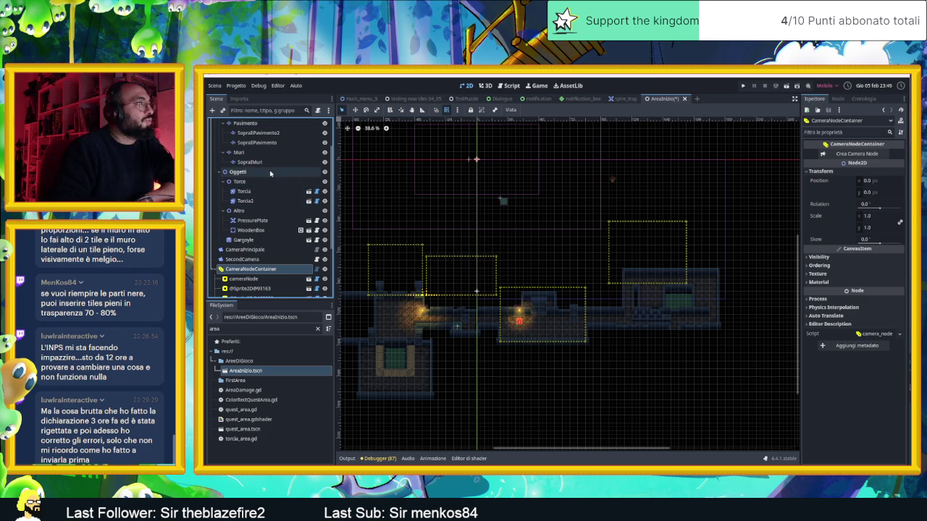
scroll(271, 181, up, 3)
scroll(264, 233, down, 4)
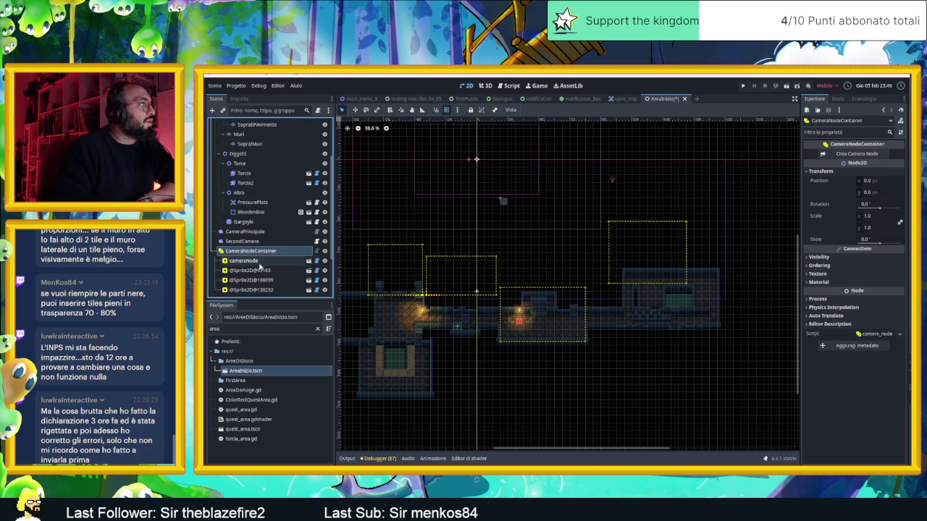
scroll(256, 217, up, 4)
click(233, 133)
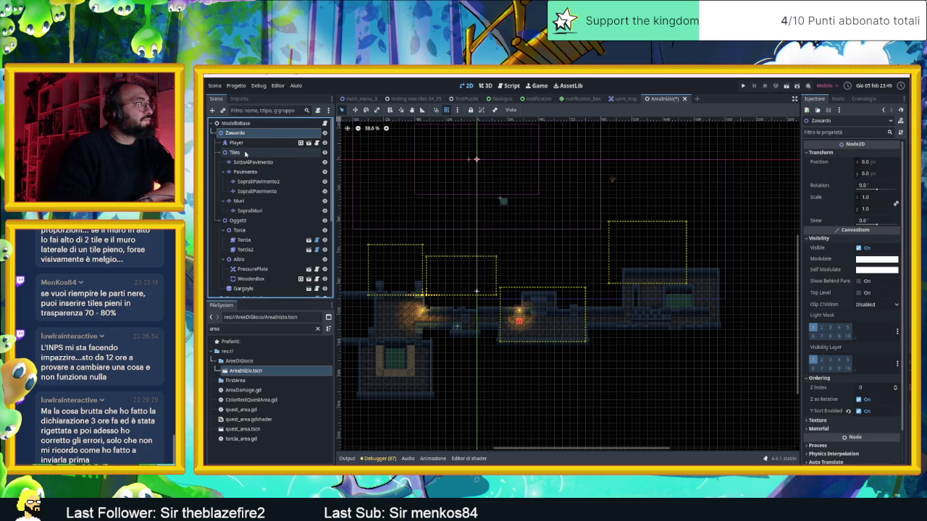
click(233, 123)
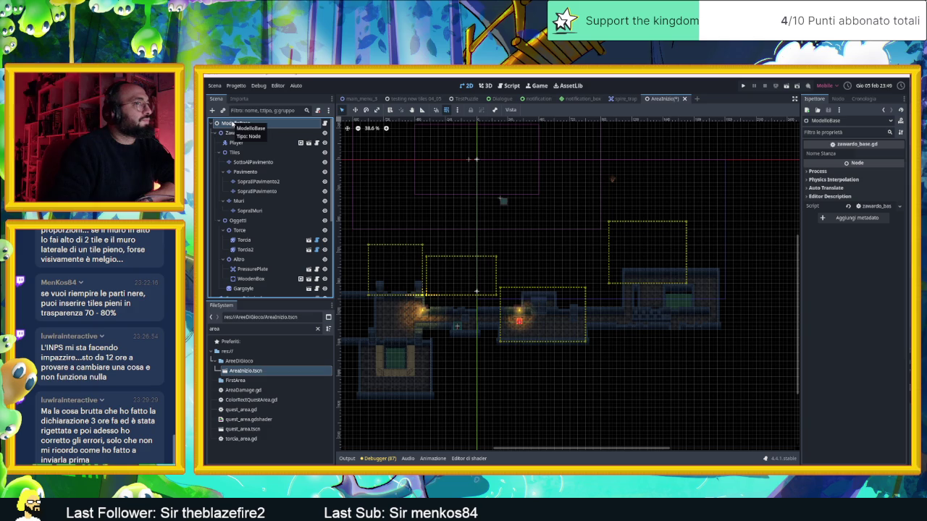
click(236, 133)
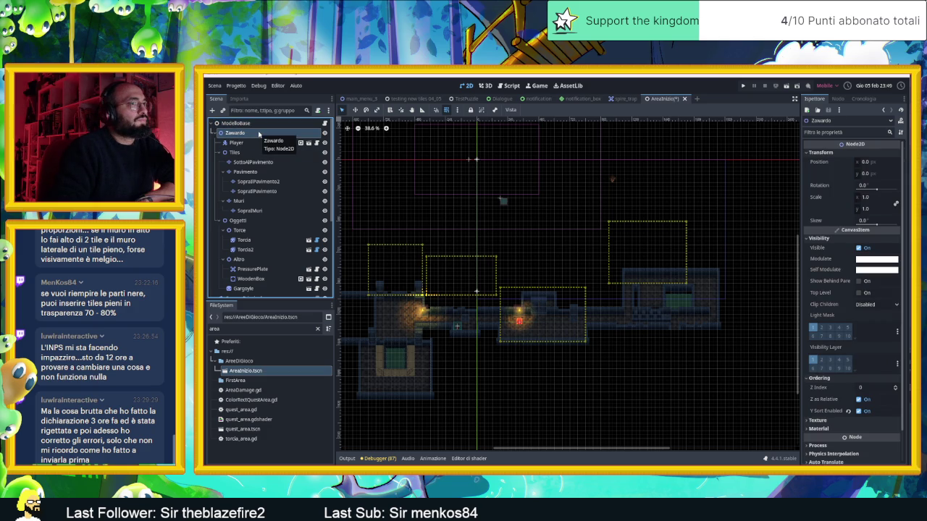
scroll(257, 181, down, 5)
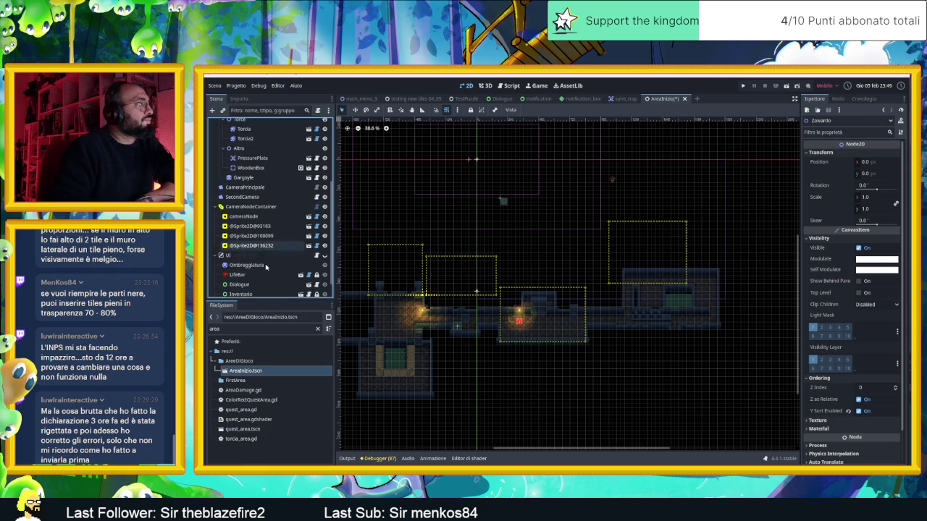
click(253, 218)
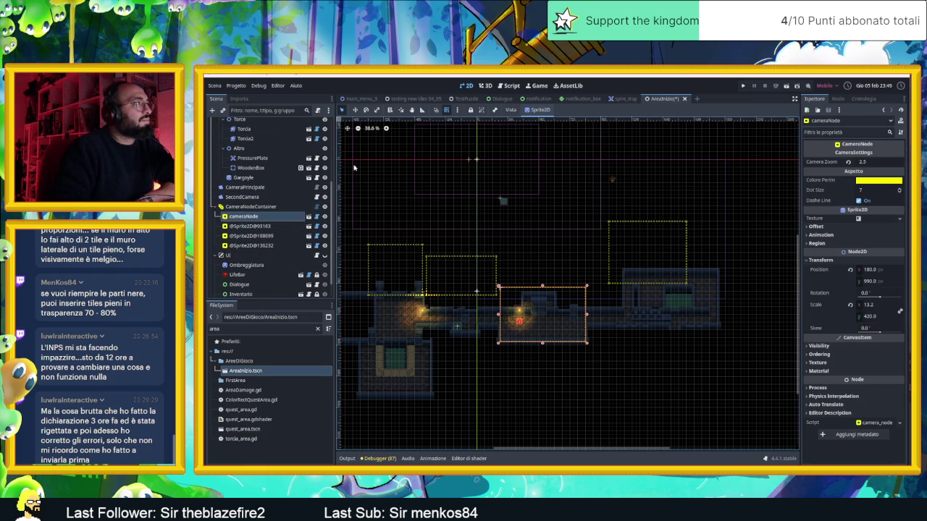
drag(261, 247, 252, 225)
right_click(260, 246)
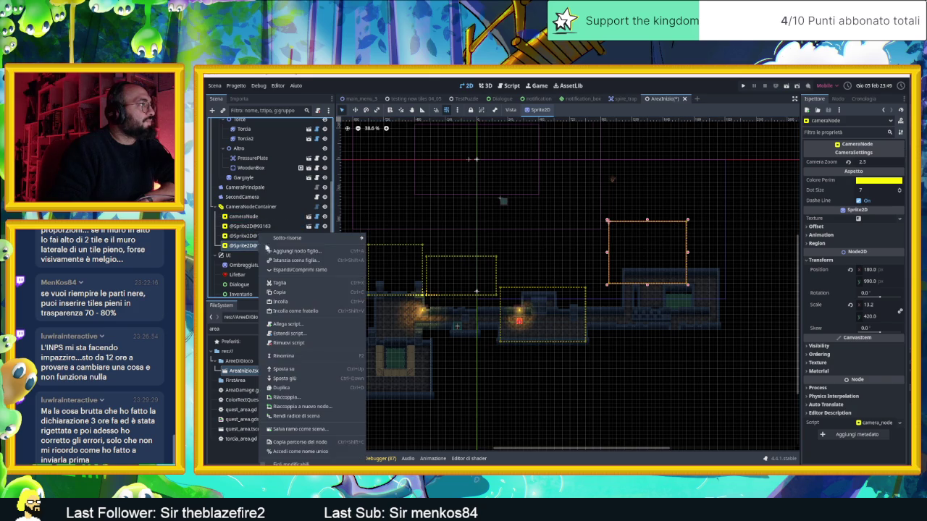
click(275, 283)
right_click(264, 236)
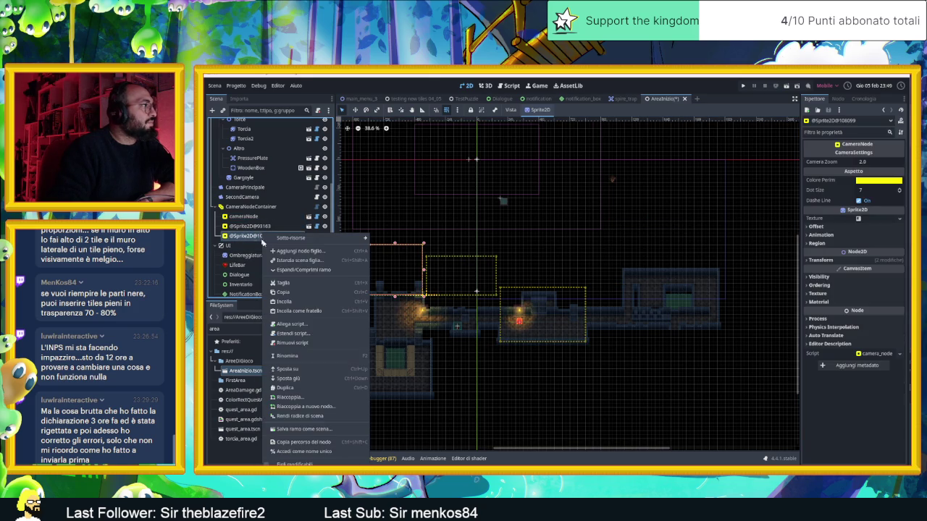
click(279, 274)
right_click(265, 227)
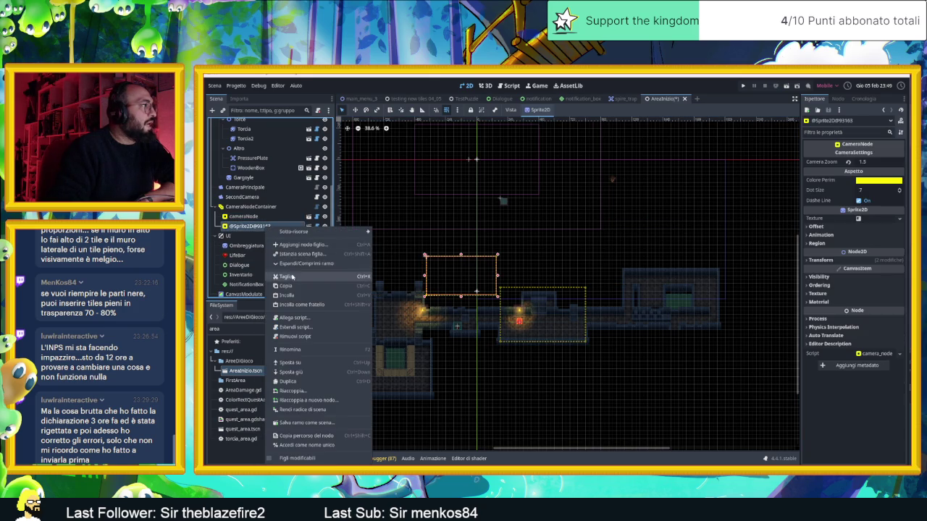
click(282, 275)
- Re-paste cameraNode under CameraNodeContainer and move its camera area over the red character's room
right_click(254, 228)
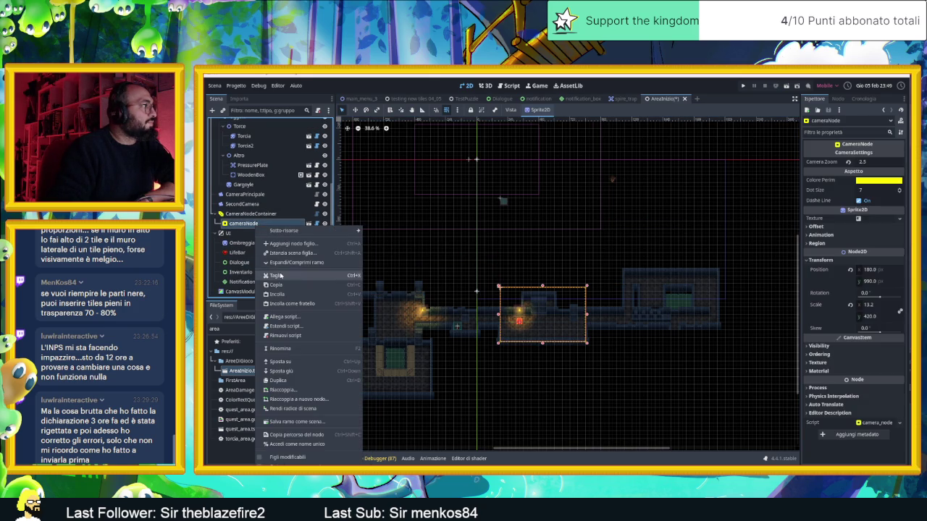
click(278, 276)
click(270, 225)
key(ctrl+v)
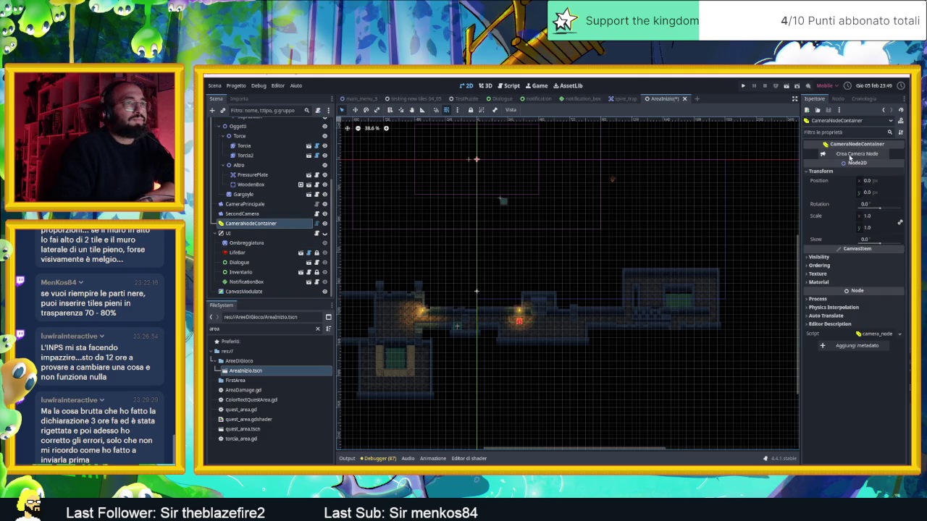
mouse_move(501, 176)
mouse_down()
mouse_move(538, 288)
mouse_move(531, 325)
mouse_move(517, 315)
mouse_move(593, 358)
mouse_up()
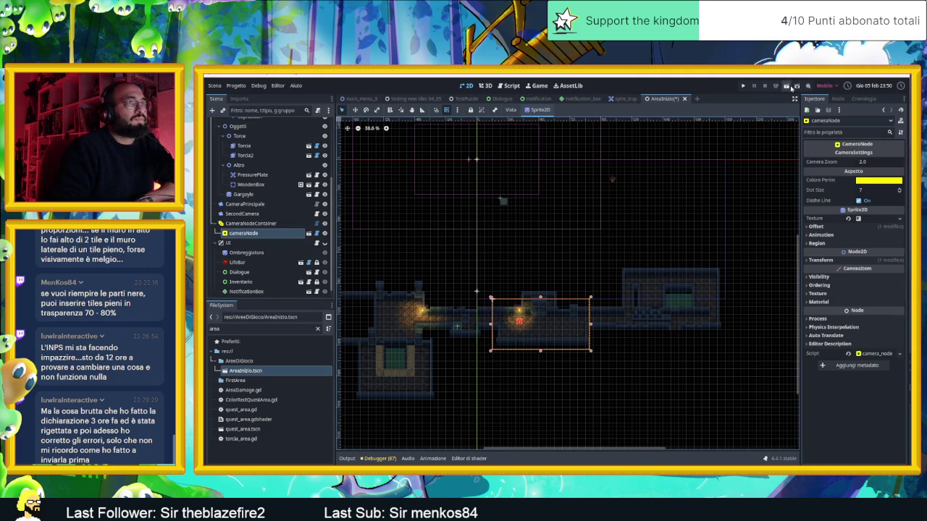
click(789, 86)
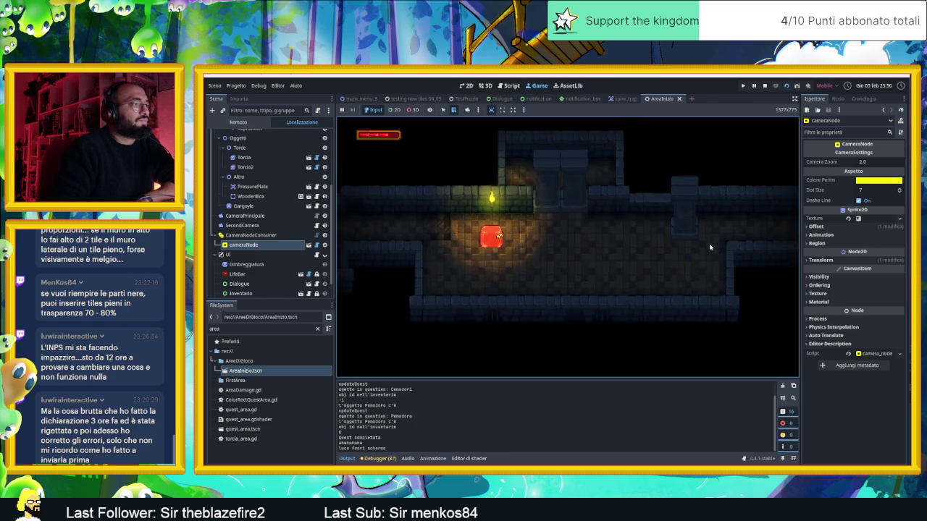
click(765, 86)
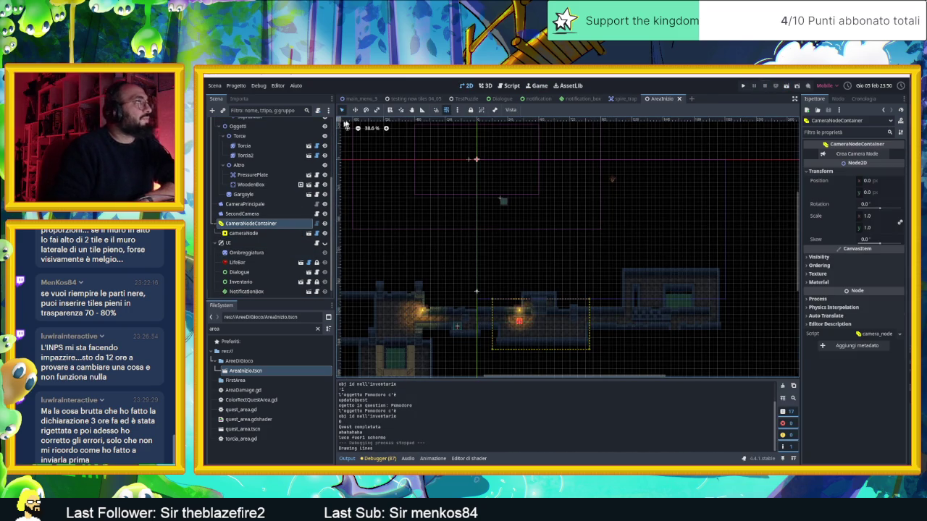
click(826, 153)
mouse_move(534, 156)
mouse_down()
mouse_move(481, 297)
mouse_move(544, 326)
mouse_up()
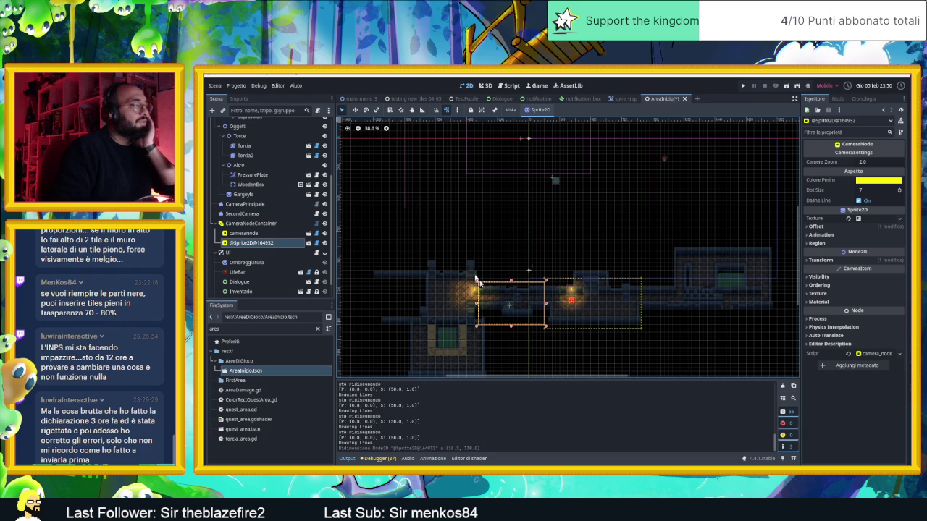
- Add a new camera area to CameraNodeContainer and place it further left in the corridor
click(254, 222)
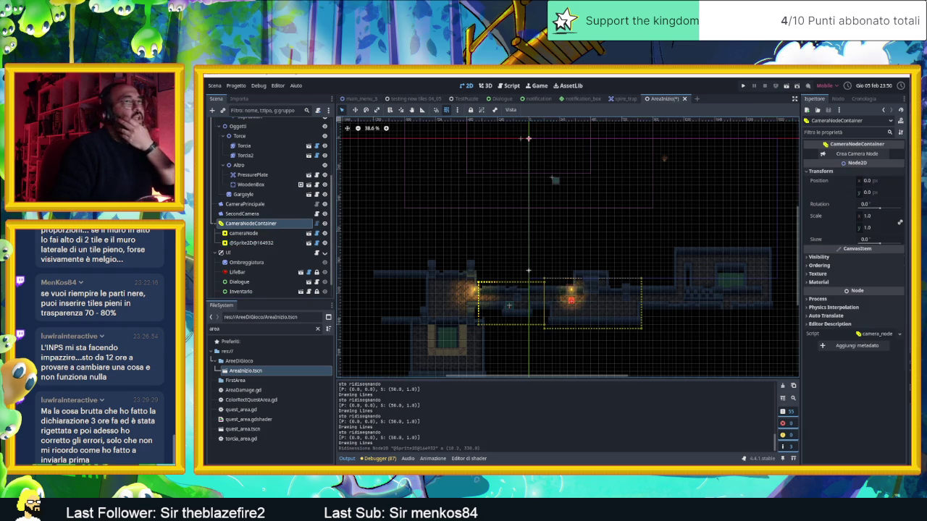
click(854, 153)
mouse_move(546, 156)
mouse_down()
mouse_move(382, 294)
mouse_move(433, 274)
mouse_move(481, 326)
mouse_up()
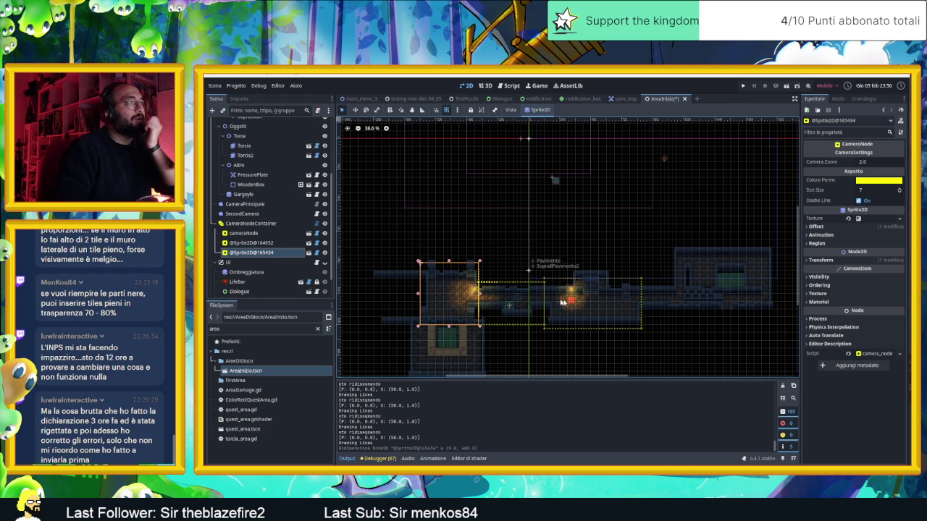
- Add a third camera area over the right-hand room and pull its right edge slightly inward
drag(673, 312, 533, 302)
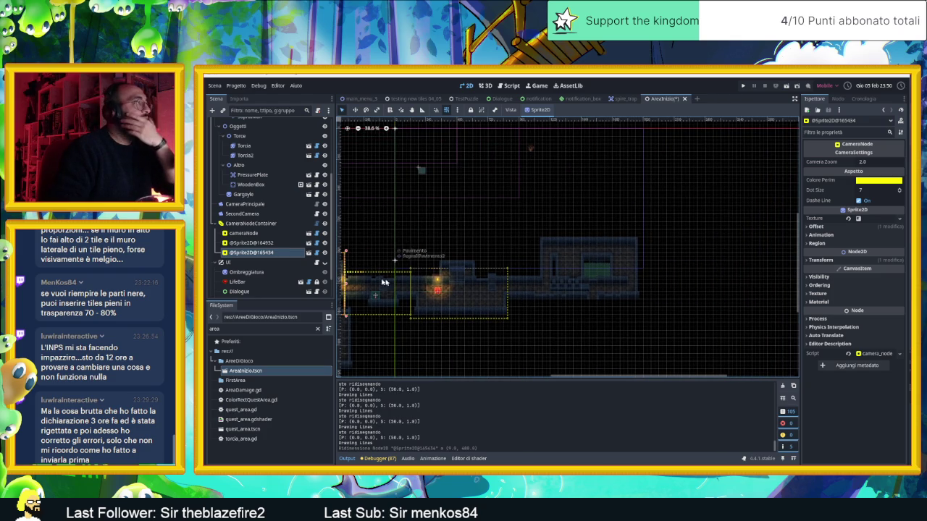
click(253, 223)
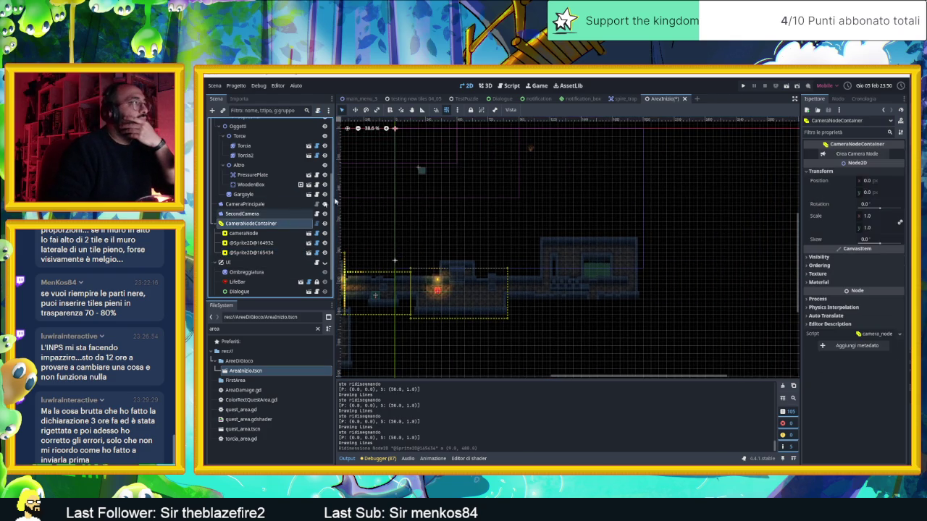
click(837, 155)
mouse_move(401, 138)
mouse_down()
mouse_move(588, 273)
mouse_move(546, 254)
mouse_move(595, 307)
mouse_up()
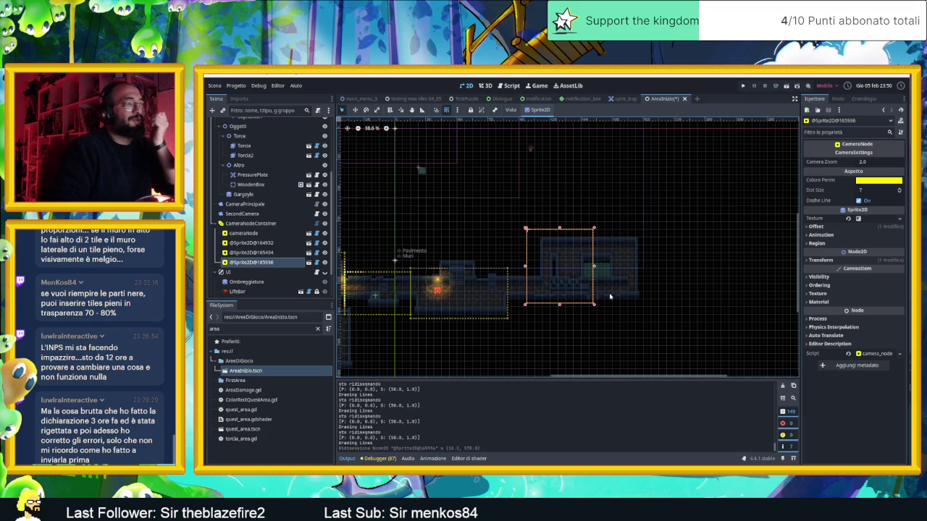
drag(593, 304, 586, 307)
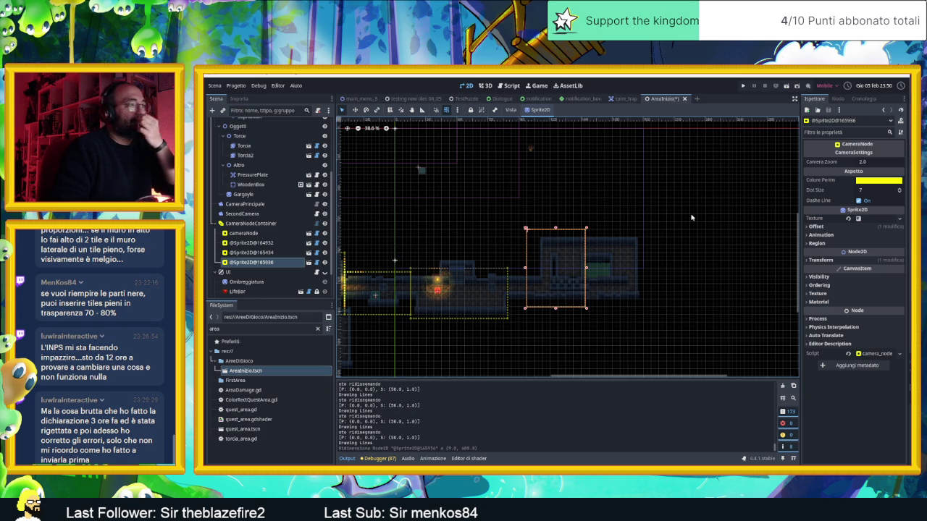
click(786, 86)
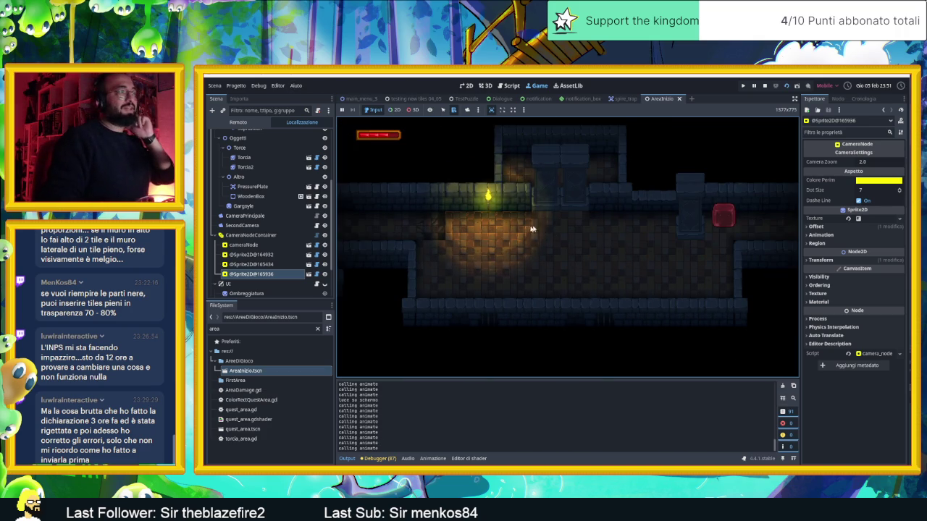
click(766, 86)
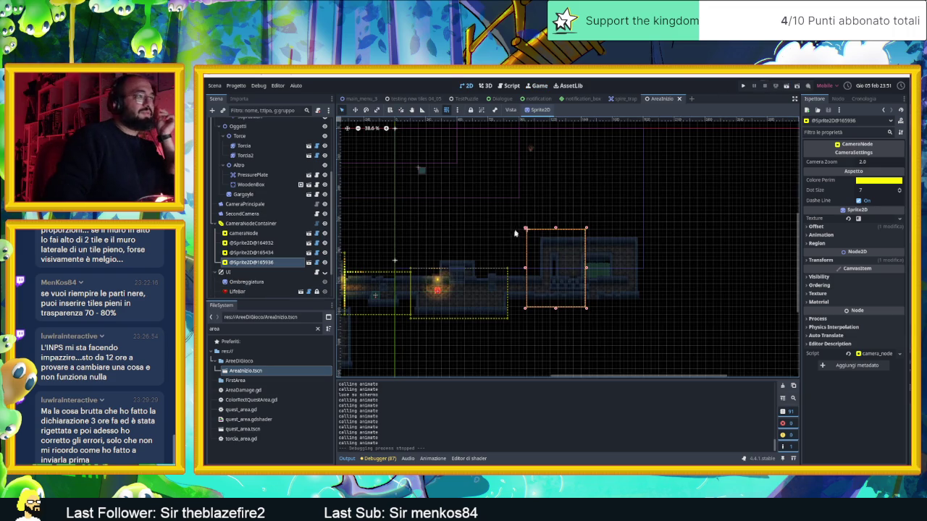
scroll(531, 155, up, 2)
scroll(588, 229, up, 5)
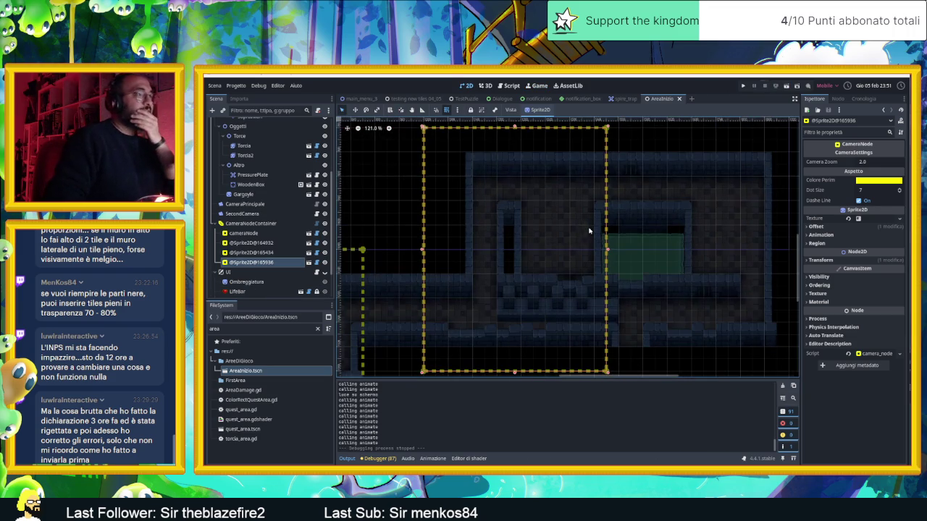
scroll(272, 213, down, 2)
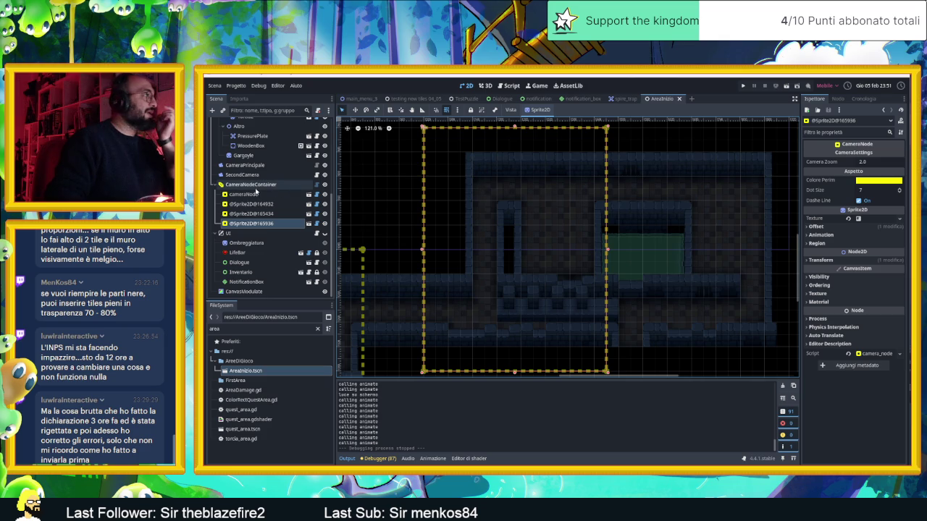
scroll(269, 215, up, 4)
scroll(268, 216, up, 1)
click(239, 199)
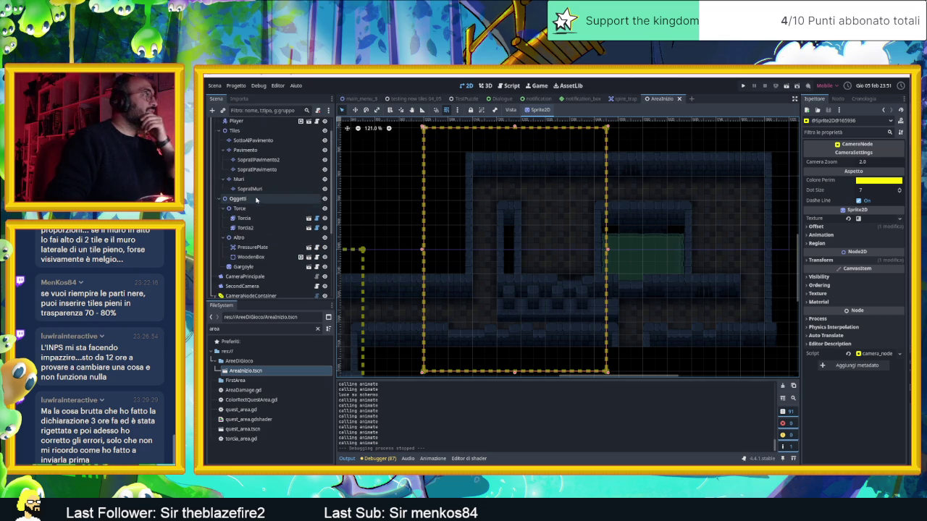
click(262, 240)
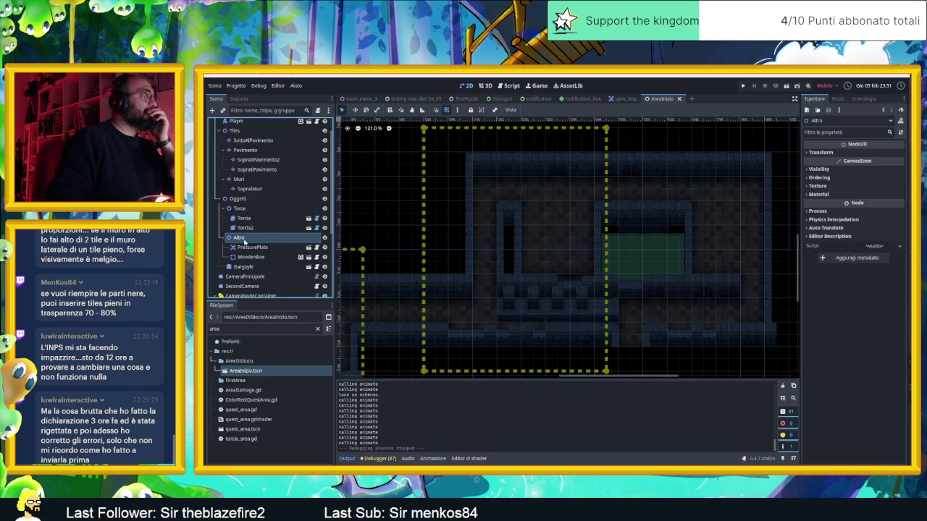
click(239, 199)
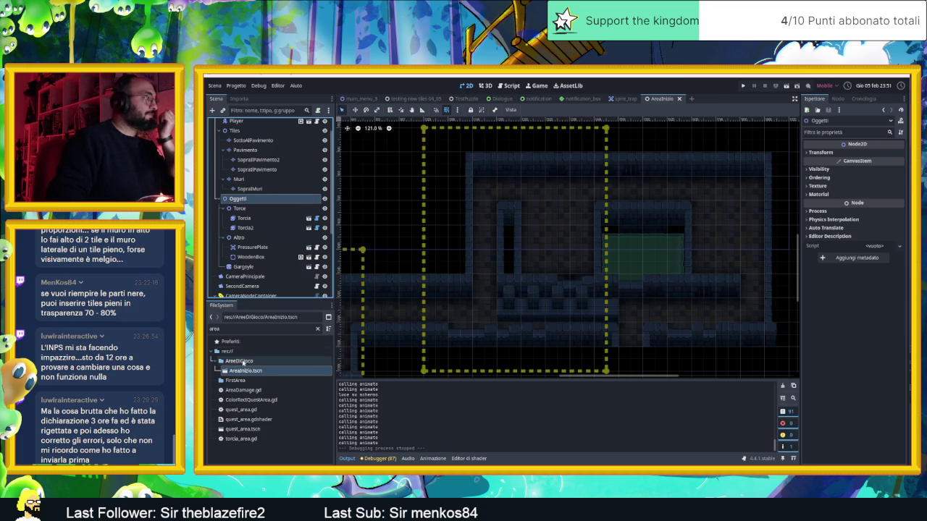
click(238, 329)
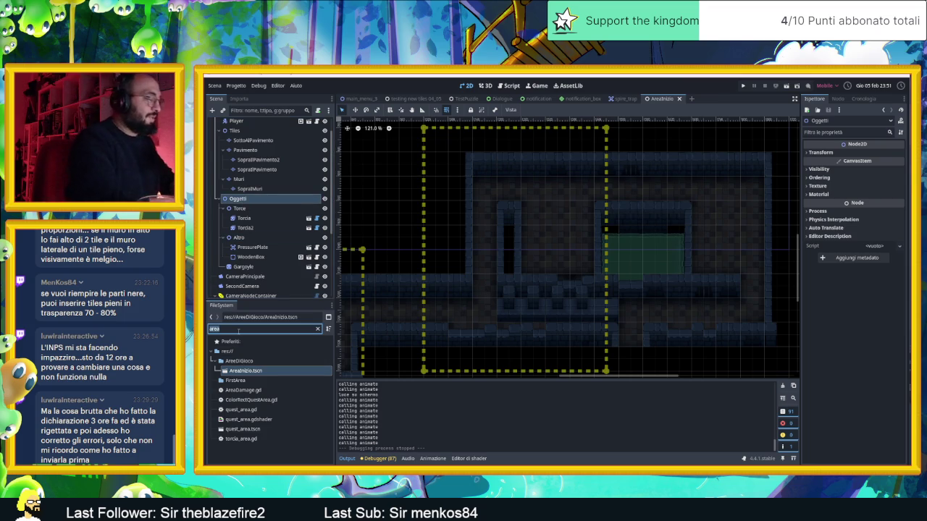
- Find speed_tile.tscn with a 'speed' file search and instance it into the room
text(speed)
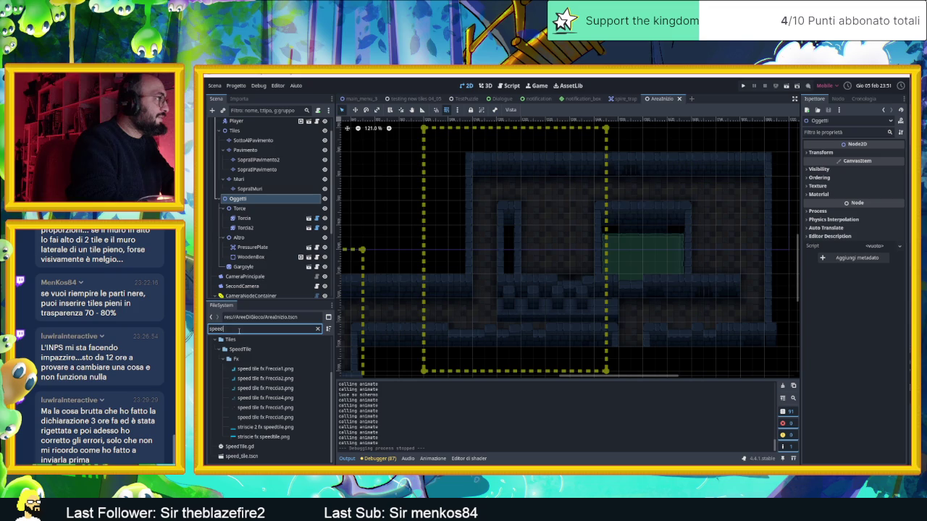
text(t)
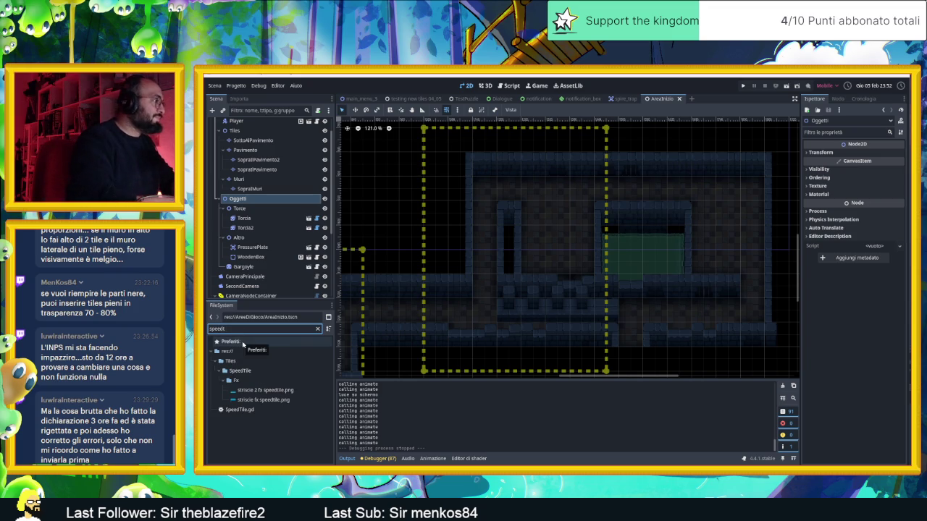
key(BackSpace)
click(246, 456)
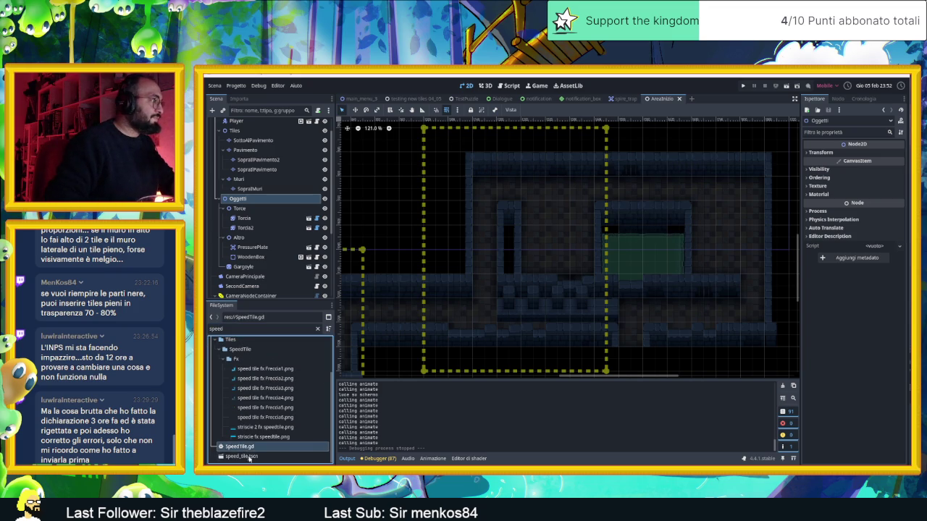
mouse_move(230, 458)
mouse_down()
mouse_move(540, 272)
mouse_move(587, 190)
mouse_up()
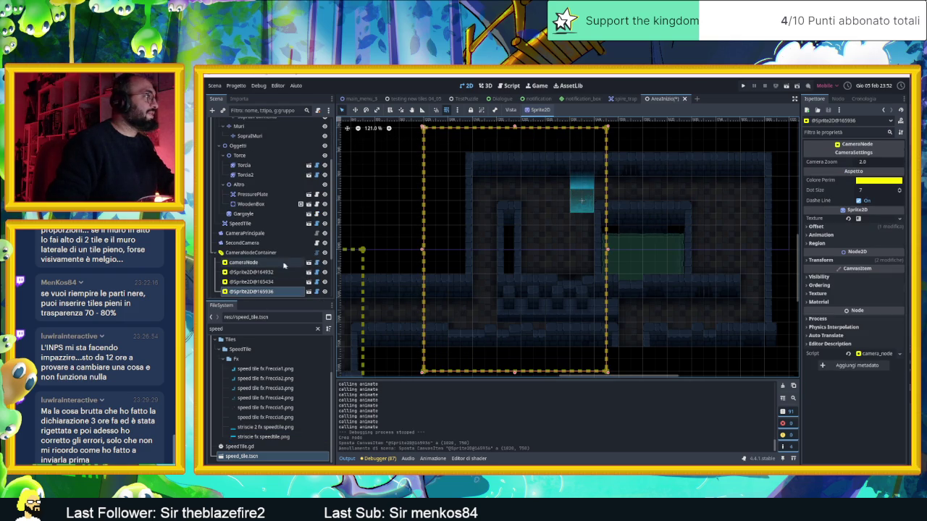
- Undo the accidental camera move and delete cameraNode with all three camera sprites
key(ctrl+z)
shift+click(261, 291)
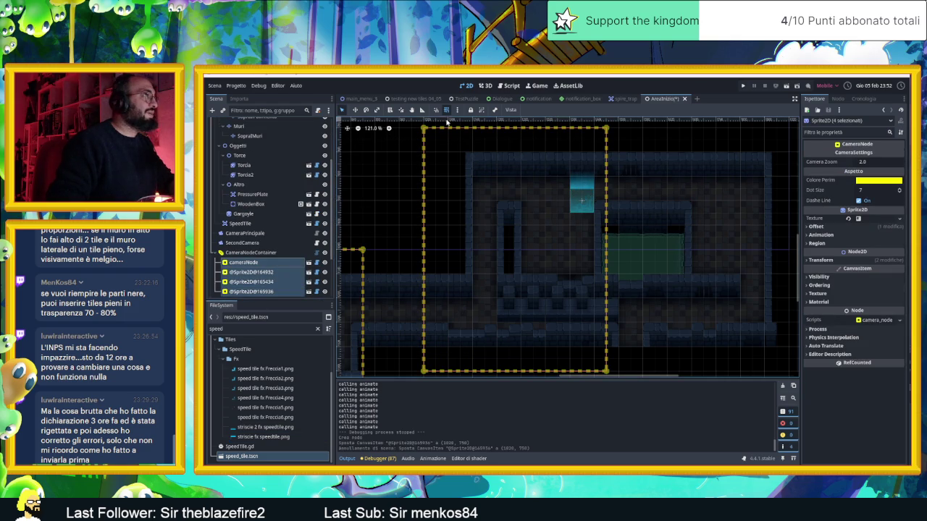
key(Delete)
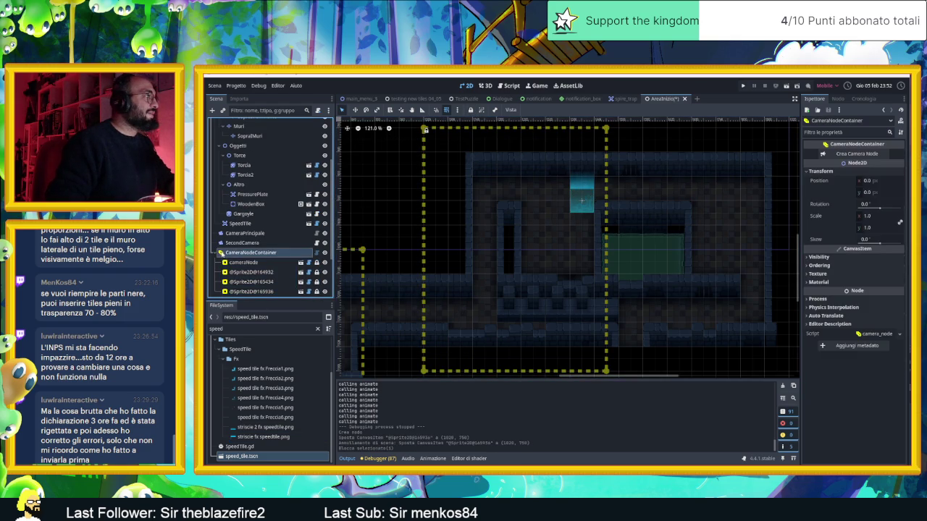
- Move the SpeedTile node up to become the first child of Oggetti
scroll(269, 236, up, 3)
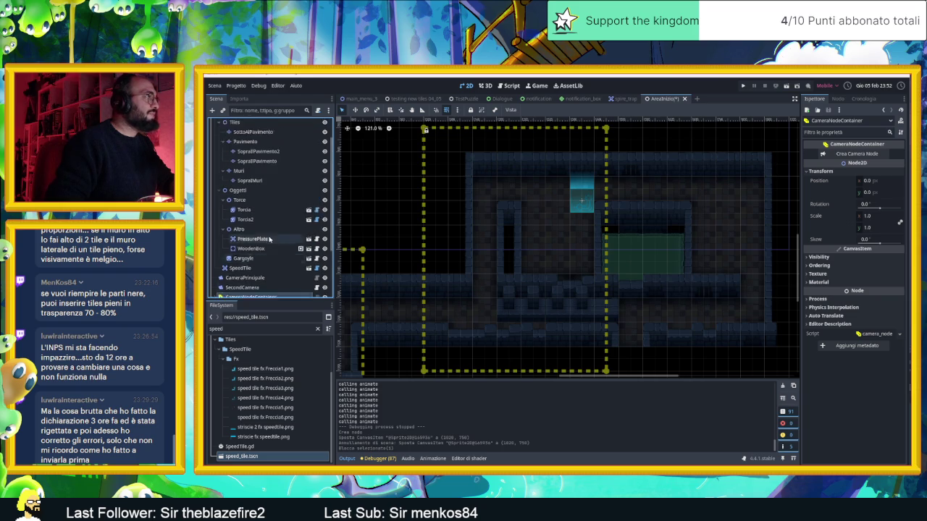
scroll(269, 236, down, 5)
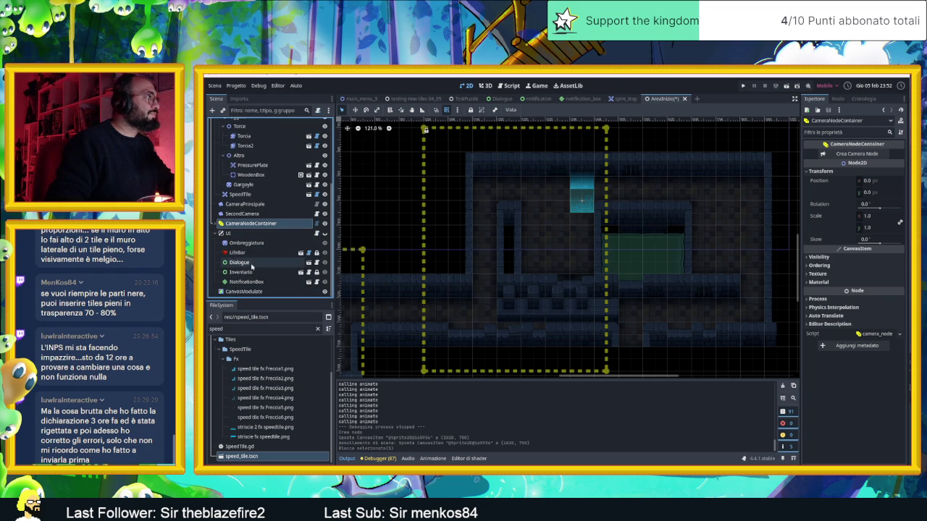
scroll(255, 226, up, 6)
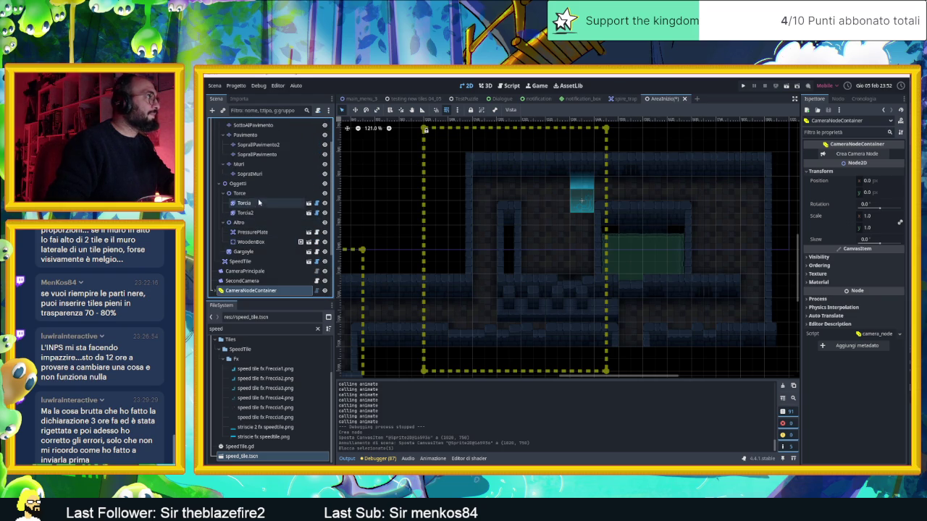
scroll(265, 215, down, 3)
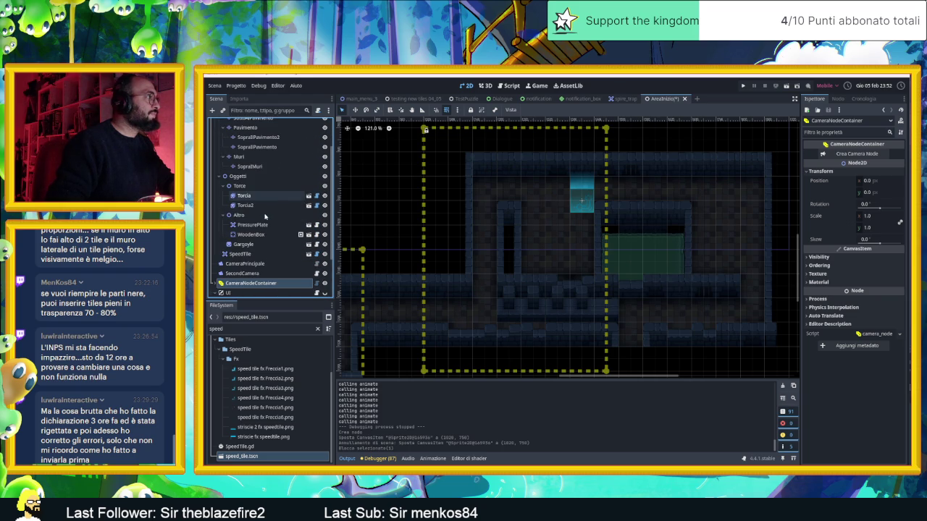
click(258, 254)
drag(250, 254, 243, 181)
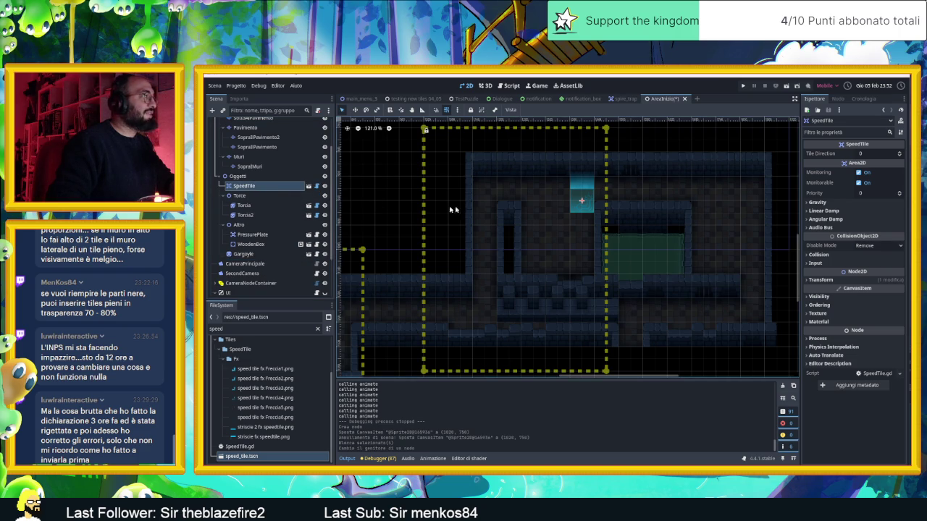
- Shift the speed tile up 30 px and set its Tile Direction to 2
drag(582, 203, 582, 191)
scroll(582, 191, up, 2)
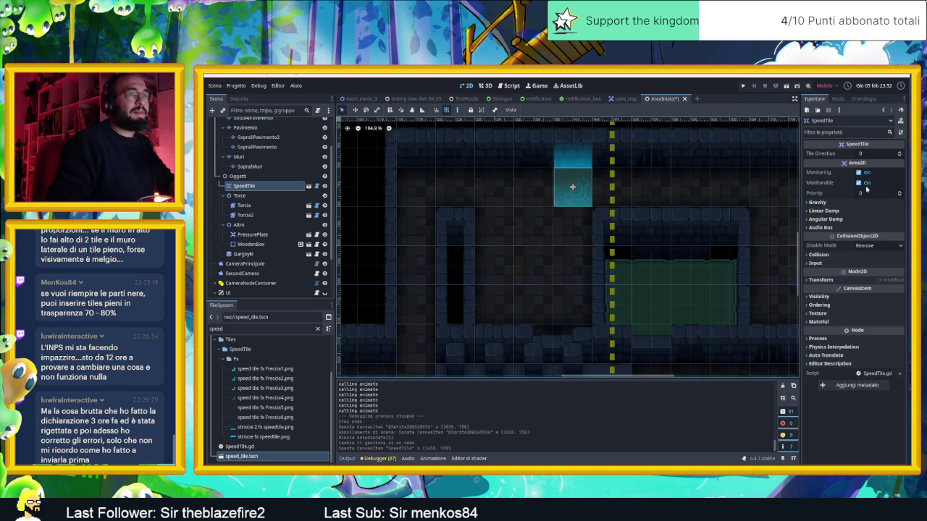
click(899, 152)
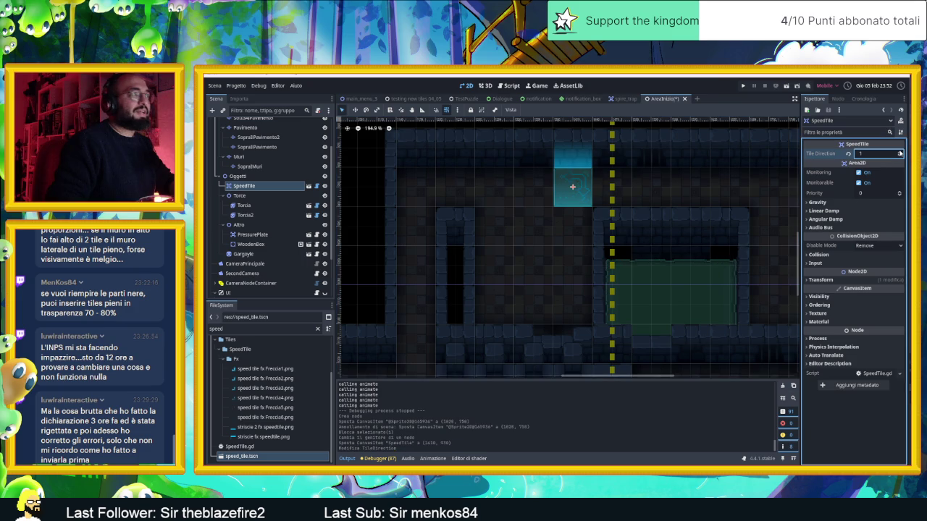
scroll(439, 265, down, 1)
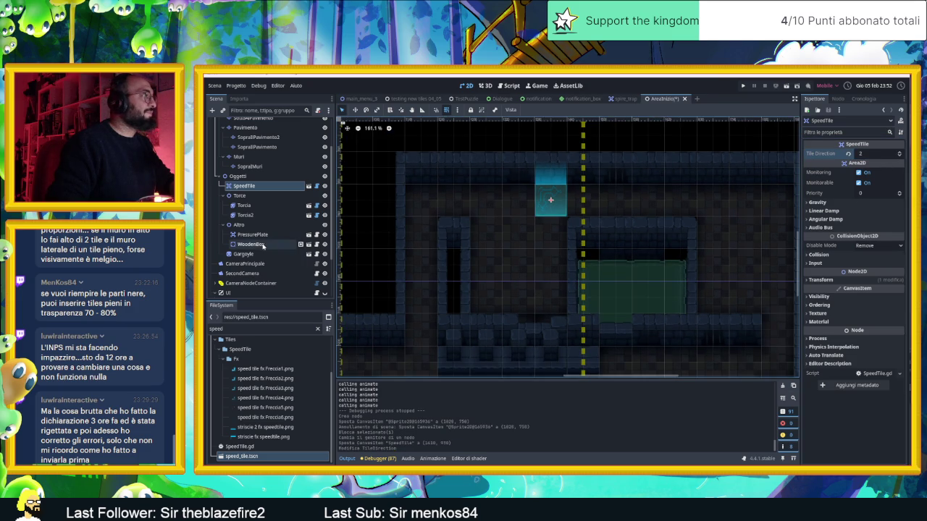
- Duplicate WoodenBox, place WoodenBox2 at 1410, 950 by the speed tile, then save and run
click(246, 244)
key(ctrl+d)
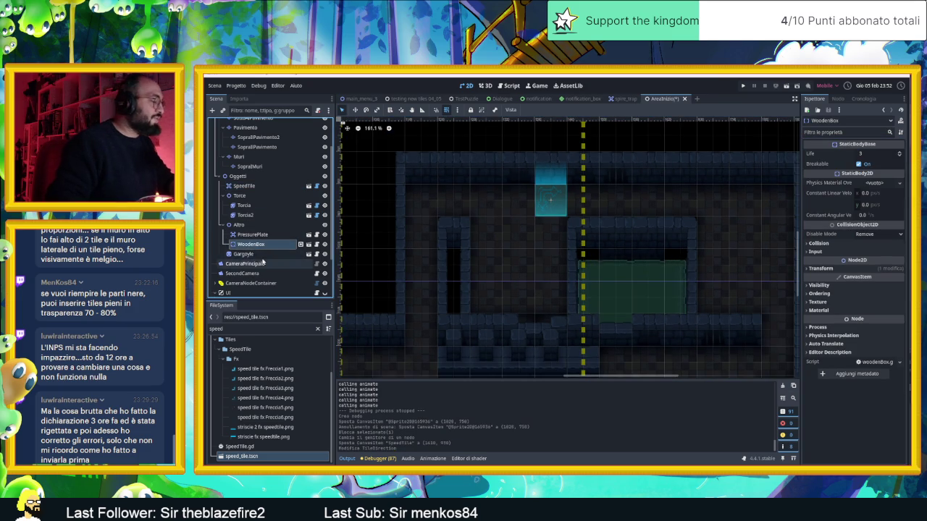
scroll(534, 215, down, 6)
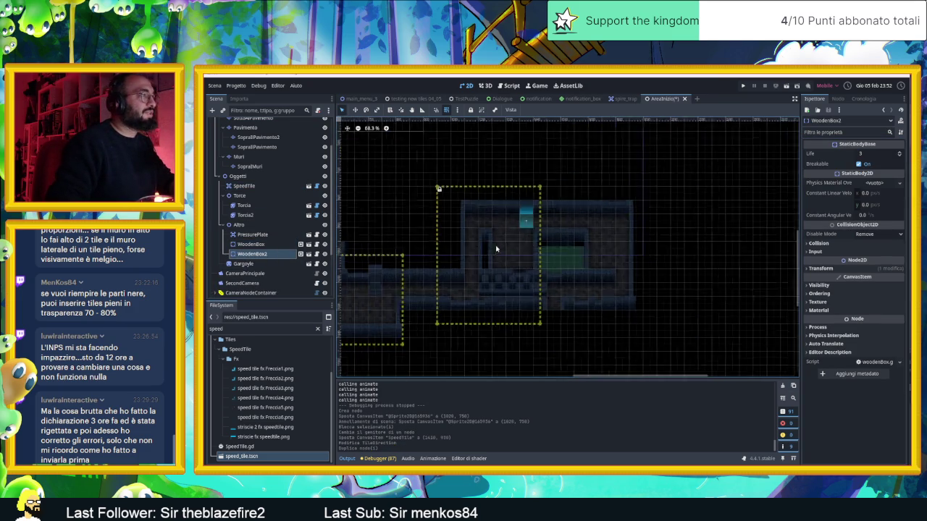
scroll(542, 259, down, 1)
mouse_move(541, 259)
mouse_down()
mouse_move(672, 269)
mouse_move(782, 227)
mouse_up()
scroll(578, 262, up, 4)
scroll(578, 262, up, 5)
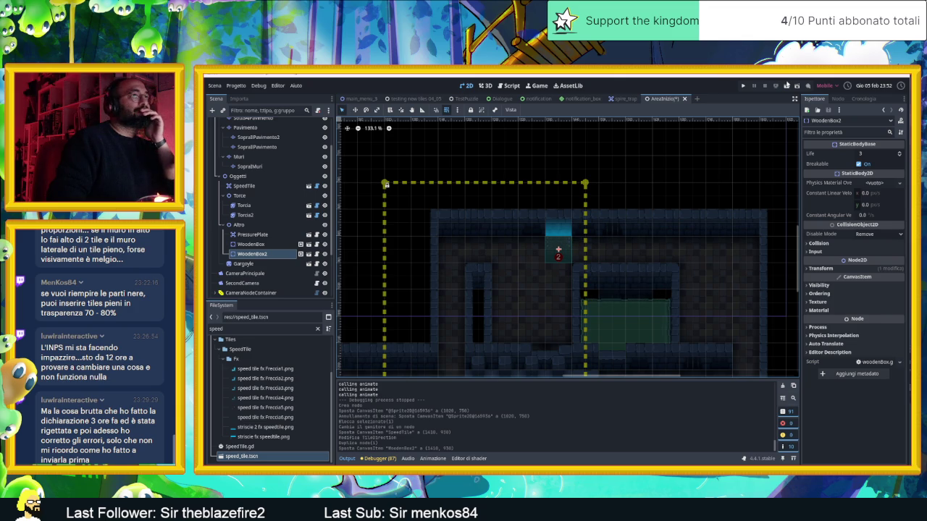
click(786, 87)
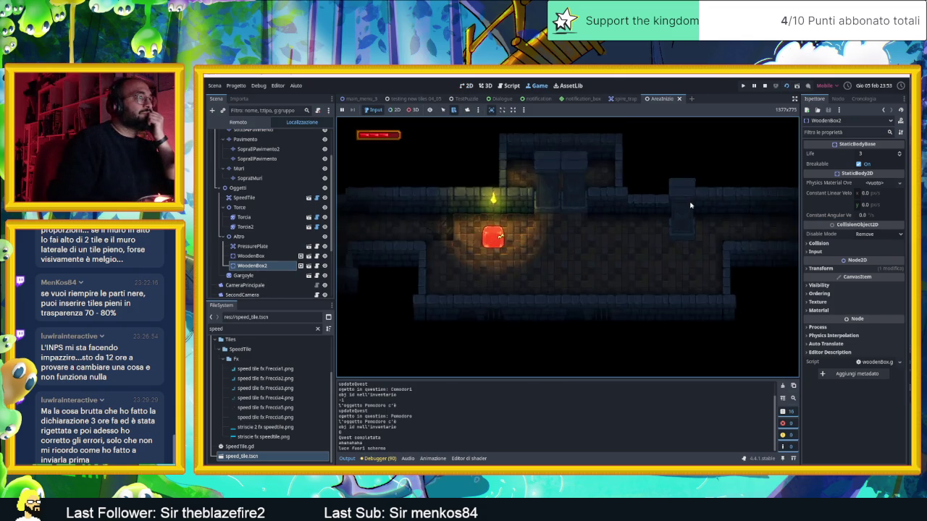
- Walk the player through the rooms and over the arrow tile, then stop the game
key(Up)
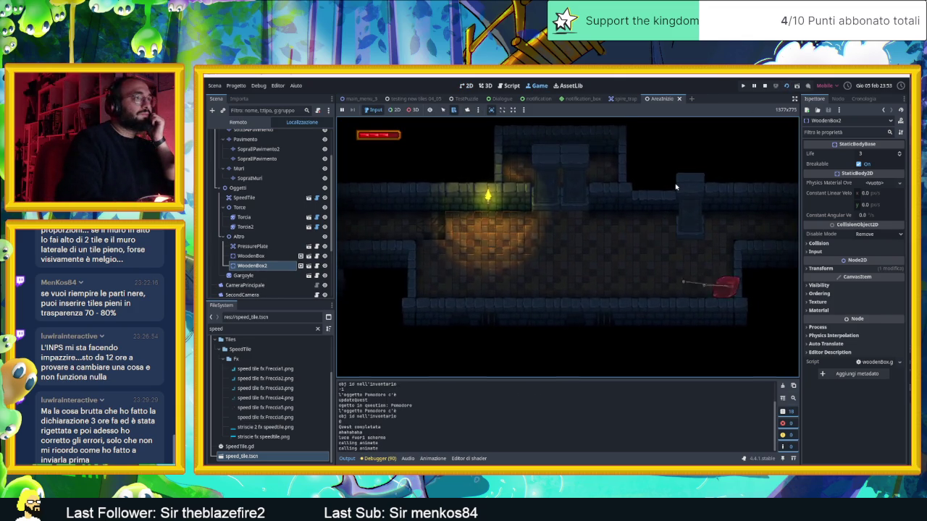
key(Right)
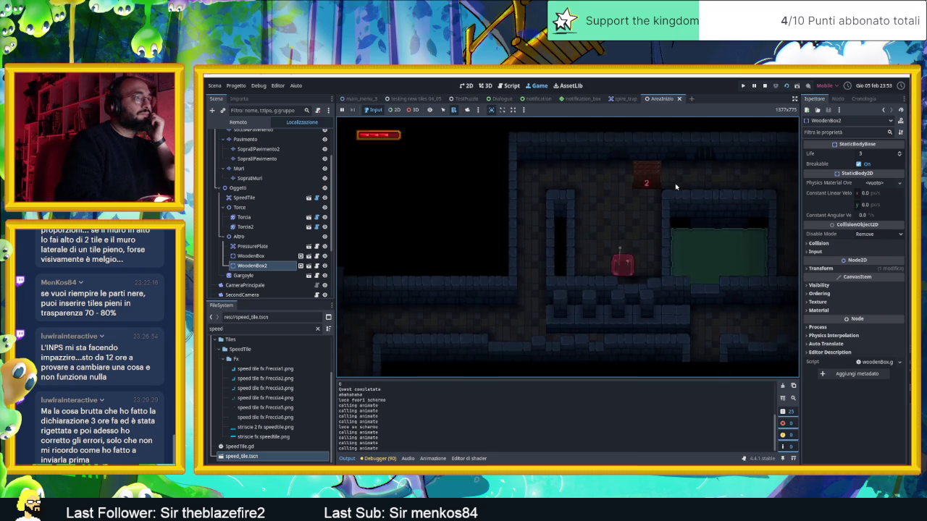
key(Down)
key(Right)
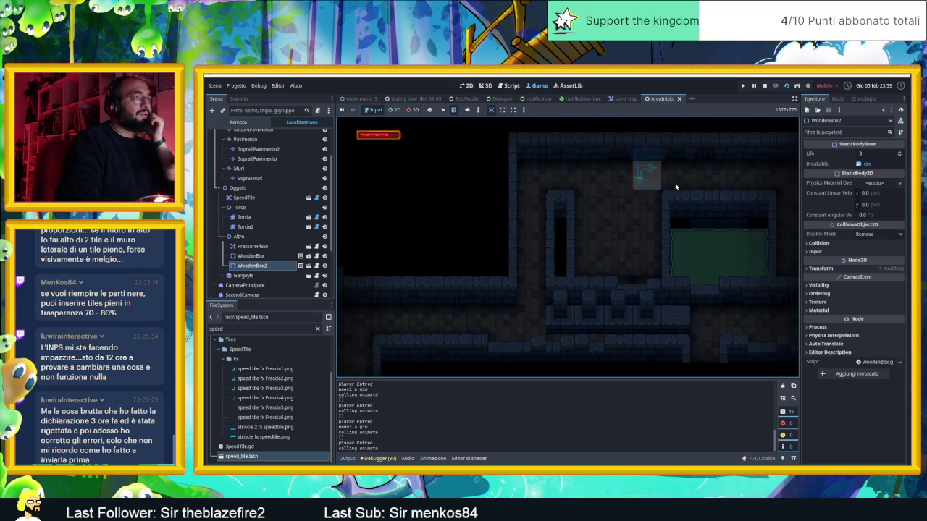
key(Down)
key(Right)
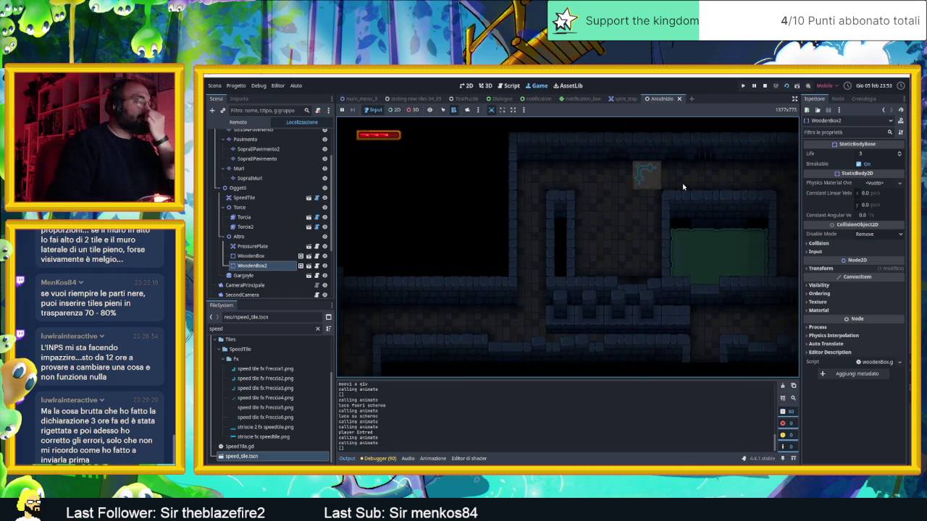
click(764, 87)
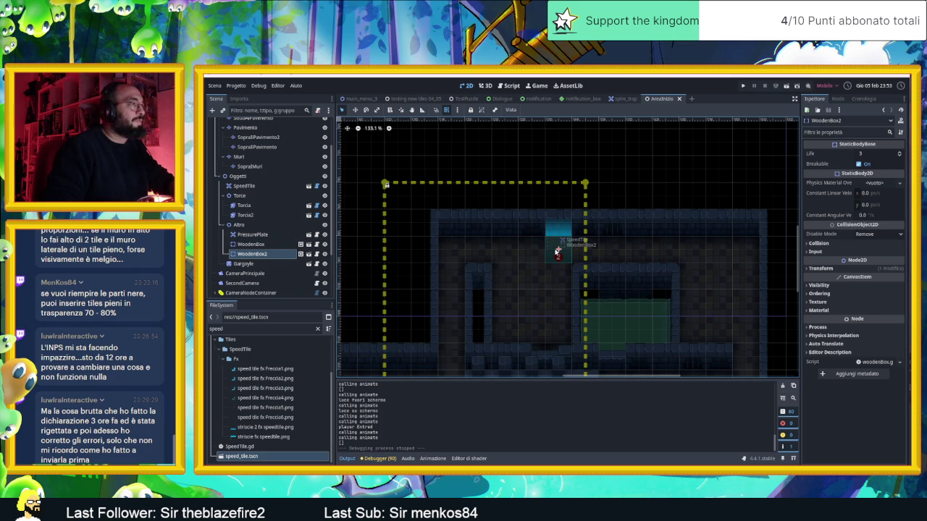
- Slide WoodenBox2 and SpeedTile left toward the room's upper-left corner
drag(557, 249, 451, 250)
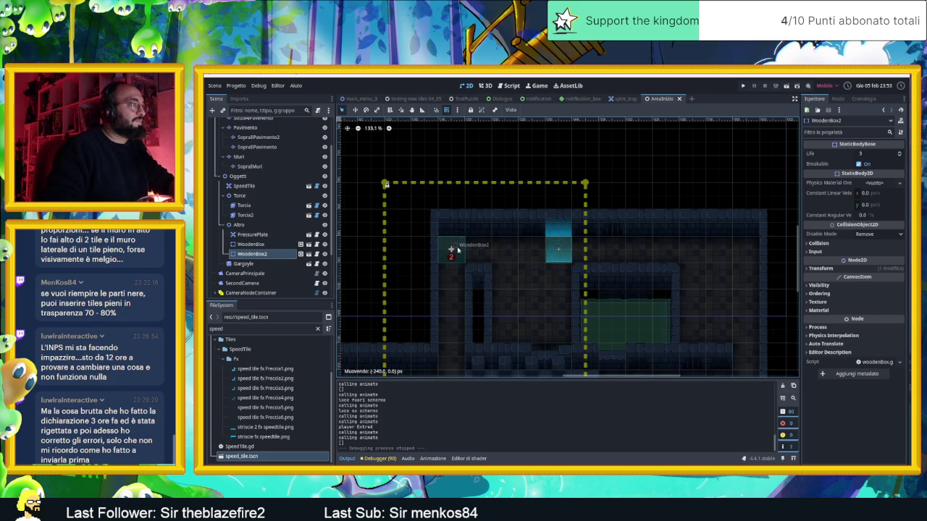
click(244, 186)
drag(520, 251, 440, 251)
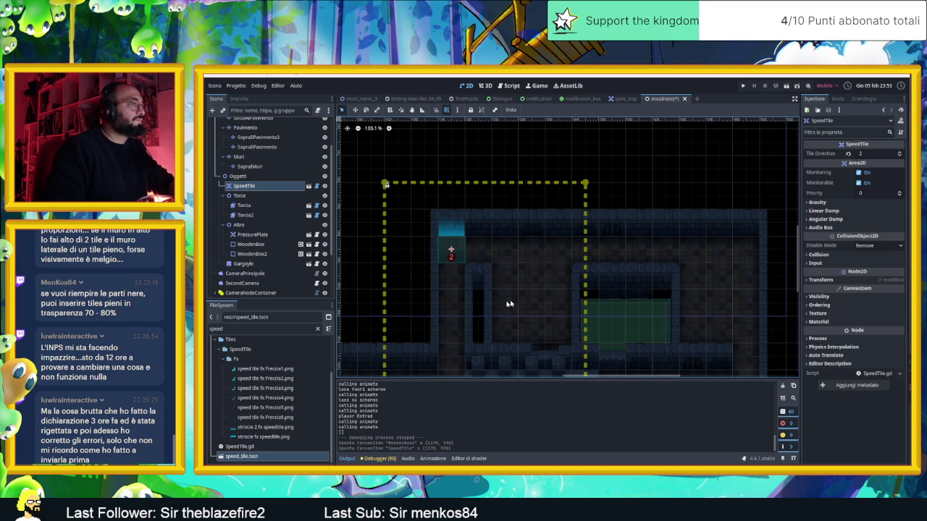
- On the SopraMuri layer, pick two stacked Muro blue.tres wall tiles, then save and playtest
scroll(523, 316, down, 1)
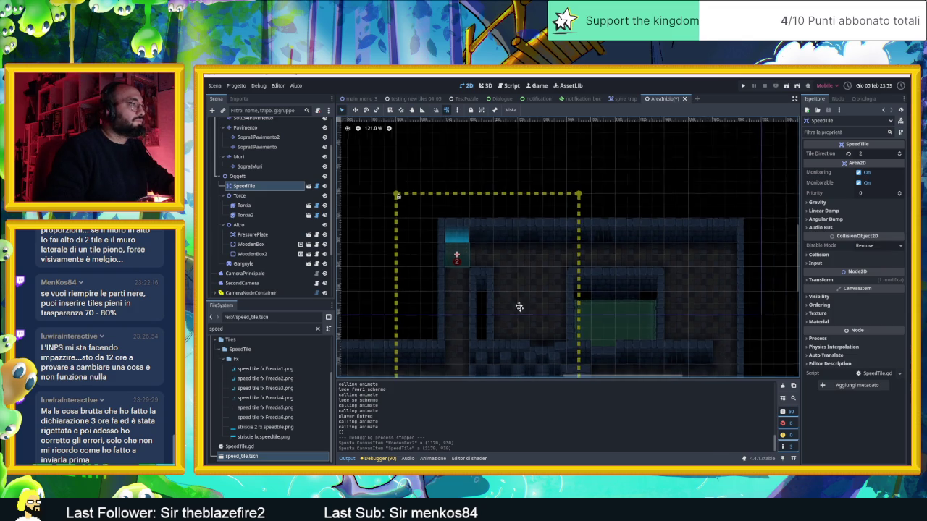
scroll(490, 379, down, 1)
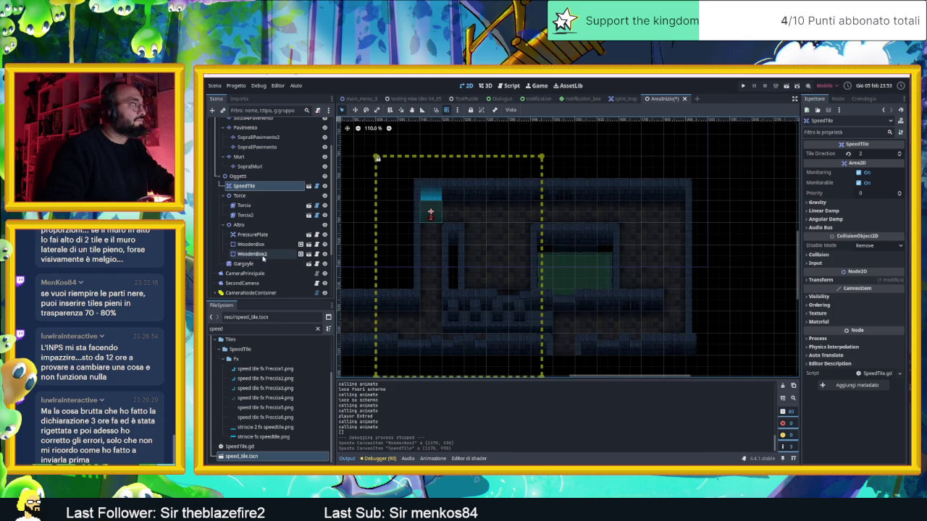
click(250, 166)
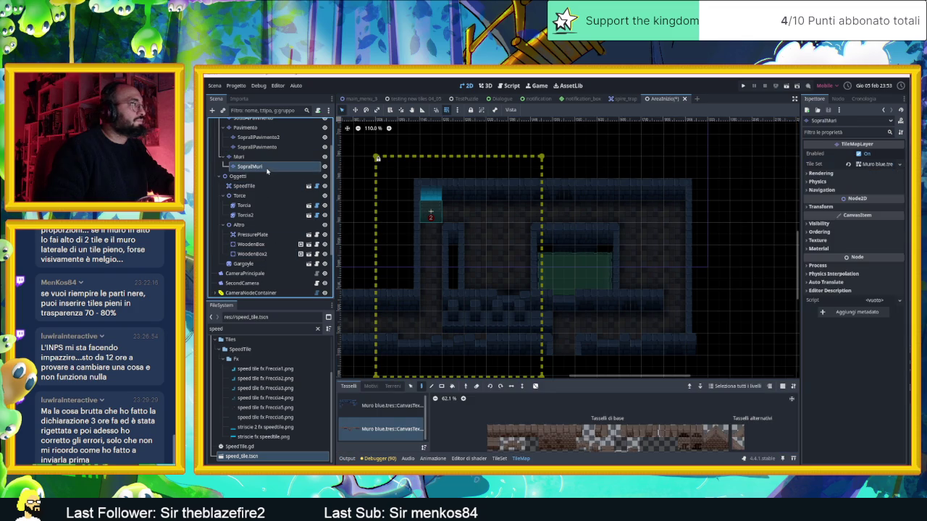
click(391, 405)
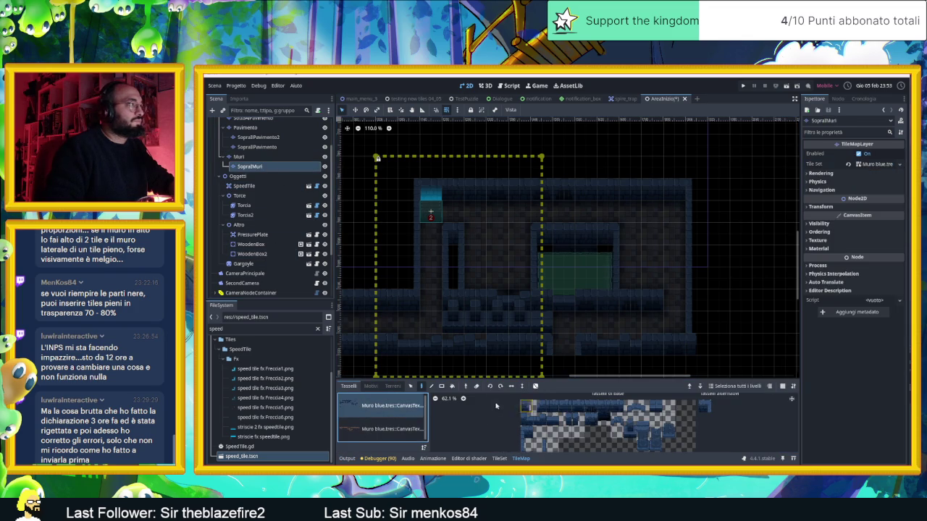
drag(642, 438, 642, 418)
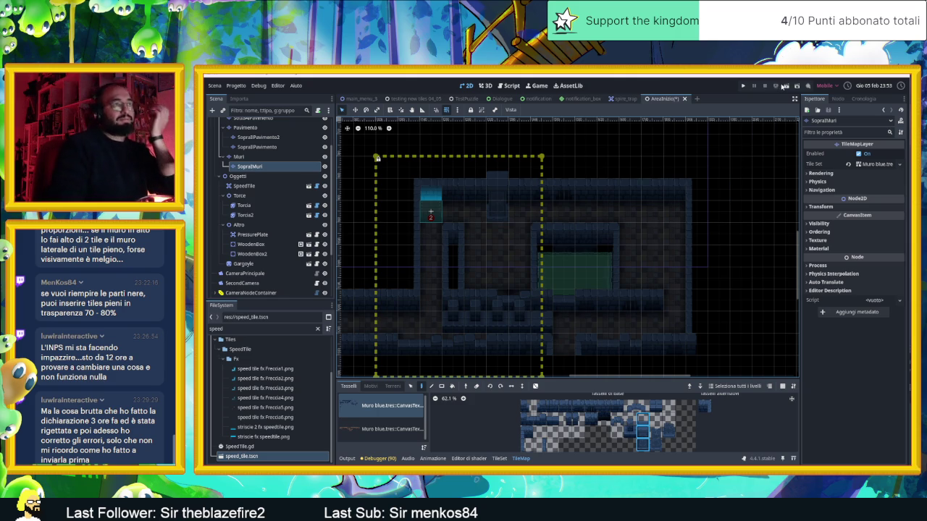
click(785, 85)
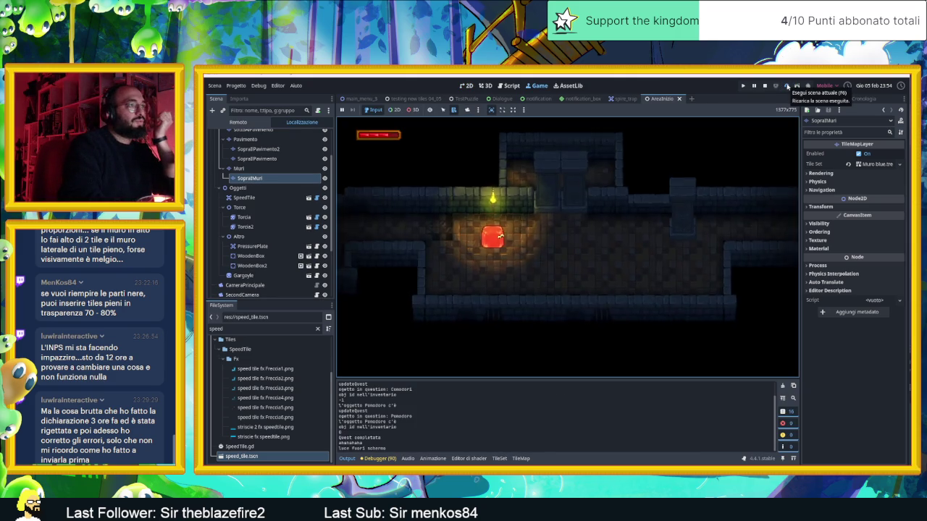
- Steer the player up, down, left and right across the speed tile, then stop the playtest
key(Down)
key(Up)
key(Down)
key(Up)
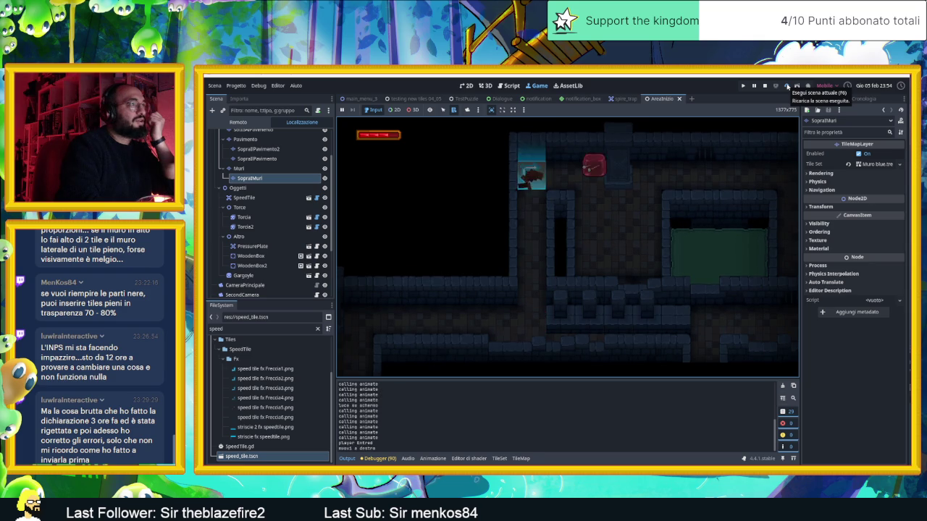
key(Down)
key(Up)
key(Left)
key(Up)
key(Down)
key(Right)
key(Up)
key(Down)
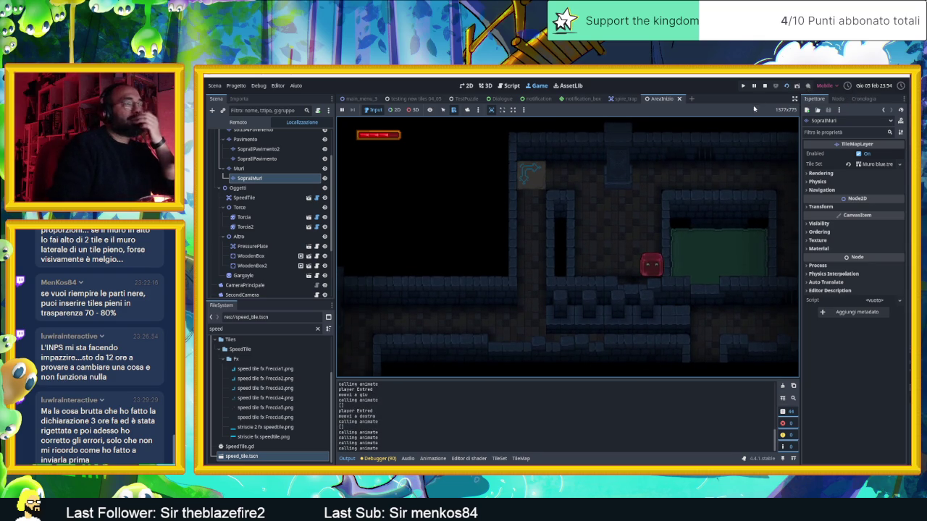
click(763, 86)
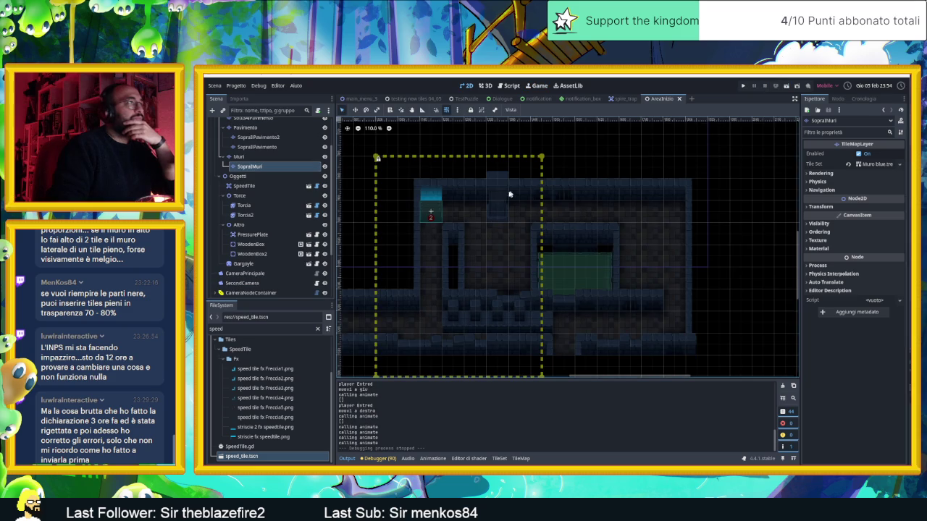
- Duplicate SpeedTile, rest WoodenBox2 on the first tile, and move SpeedTile2 to the right
click(431, 211)
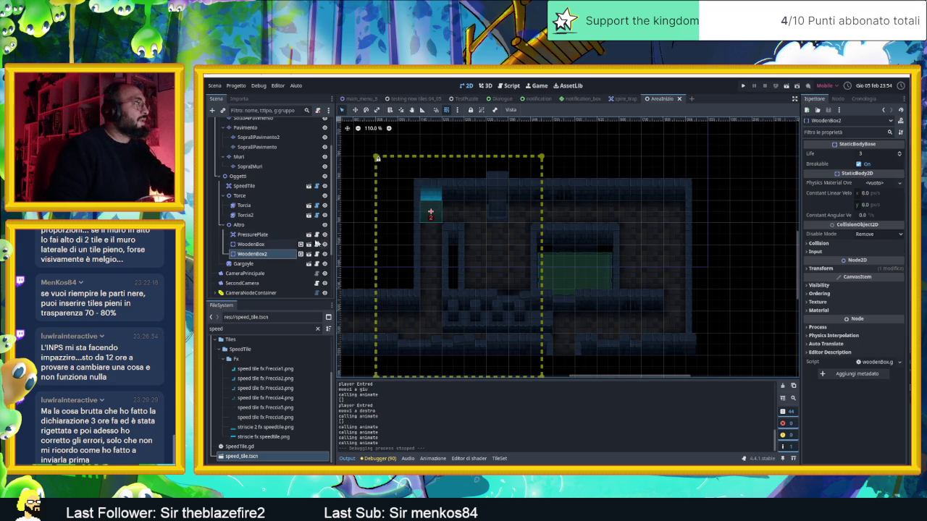
click(246, 186)
key(ctrl+d)
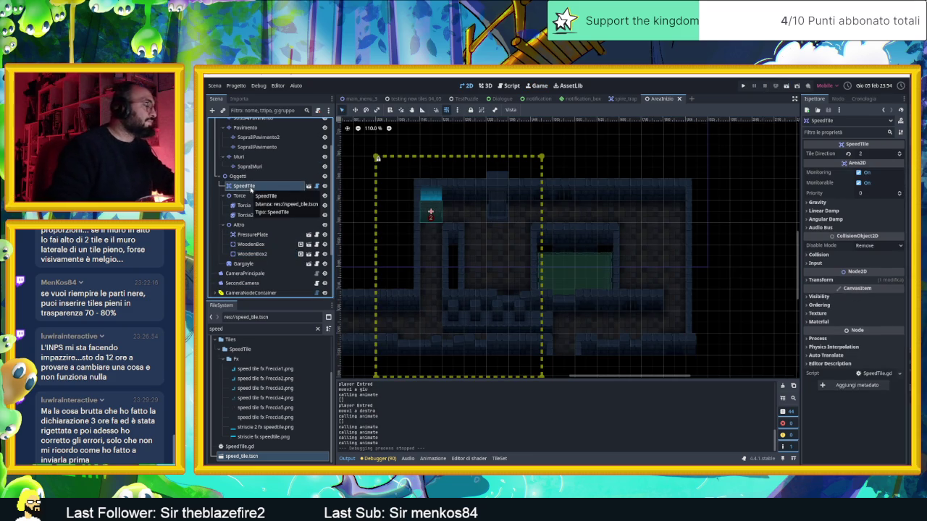
mouse_move(432, 211)
mouse_down()
mouse_move(502, 213)
mouse_move(411, 201)
mouse_up()
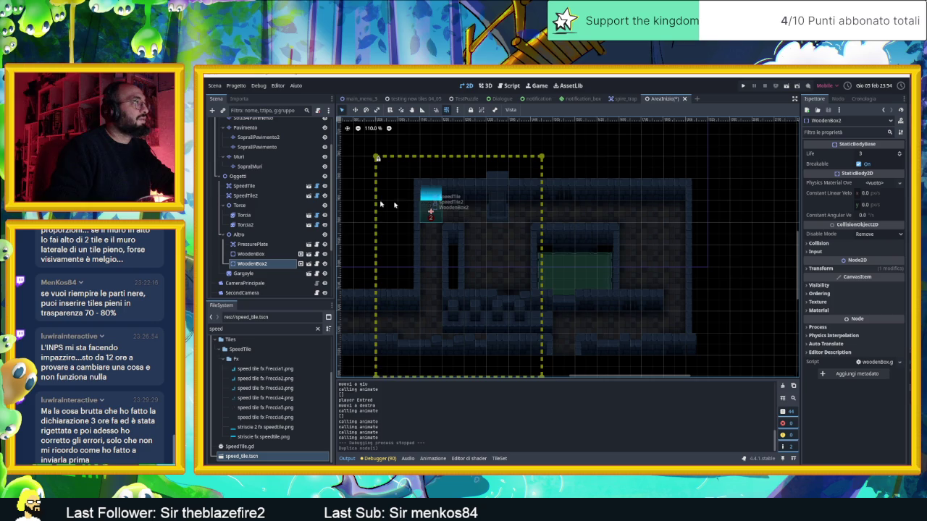
click(247, 195)
drag(432, 206, 519, 212)
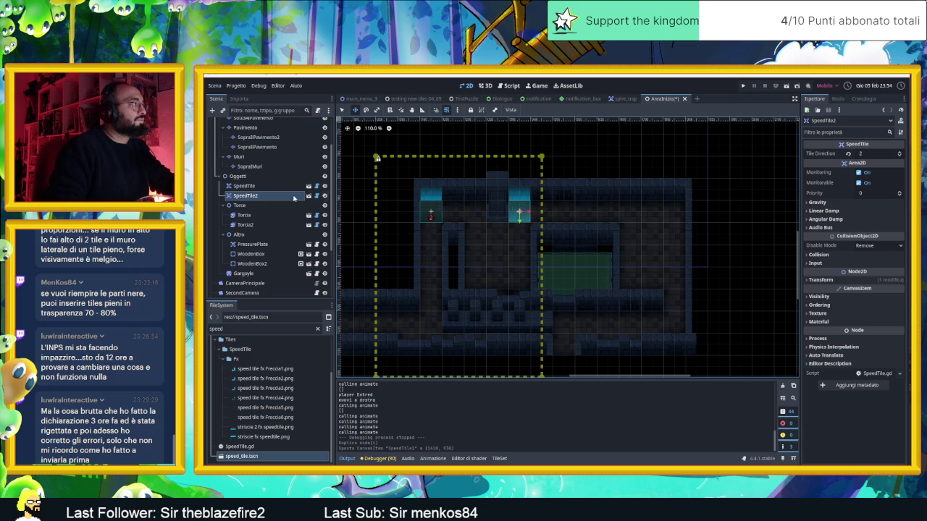
- Duplicate into SpeedTile3 at 1290, 1110 with Tile Direction 3, then save and run
key(ctrl+d)
mouse_move(519, 211)
mouse_down()
mouse_move(483, 254)
mouse_move(474, 279)
mouse_up()
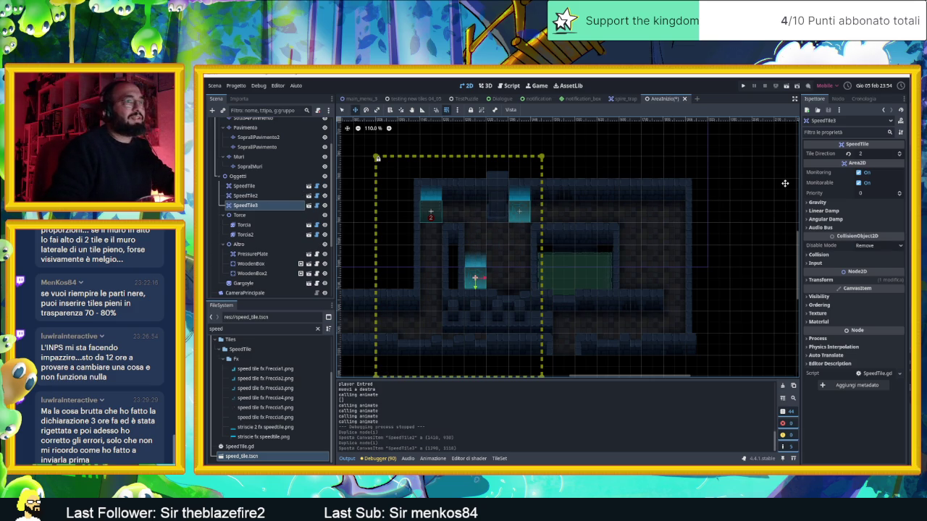
click(899, 153)
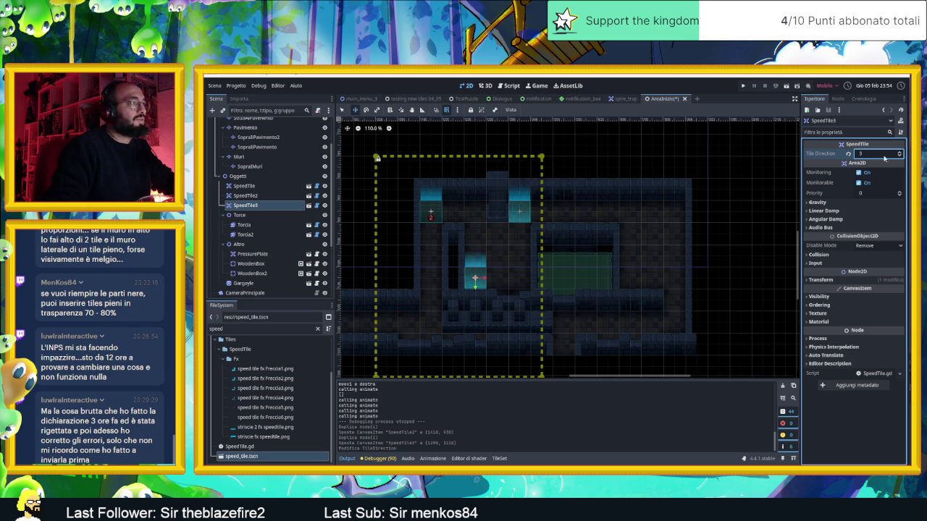
click(788, 89)
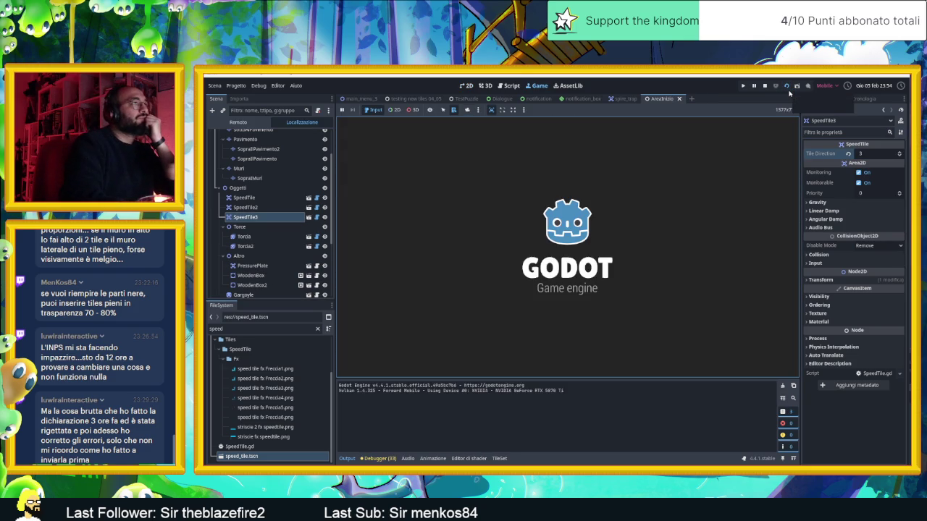
- Move the player right, up and down across the three speed tiles, then stop the game
key(Right)
key(Up)
key(Down)
key(Up)
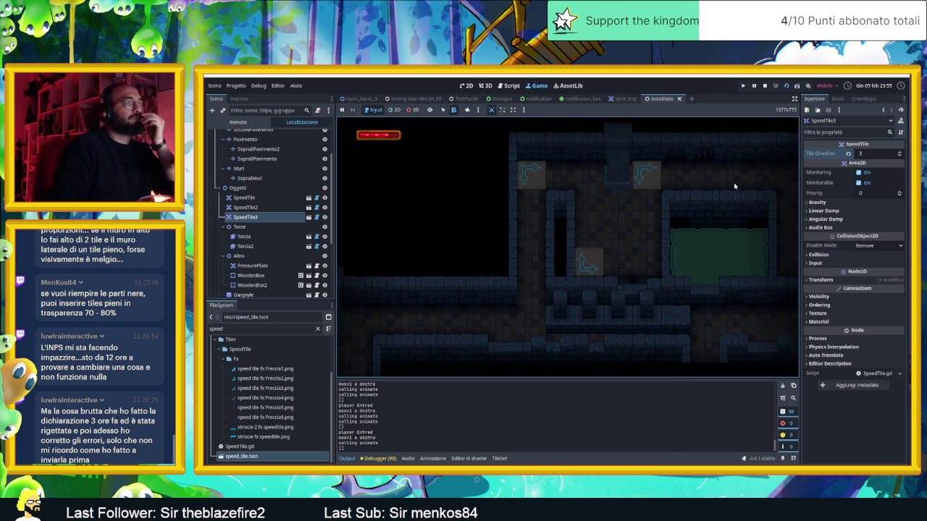
click(764, 86)
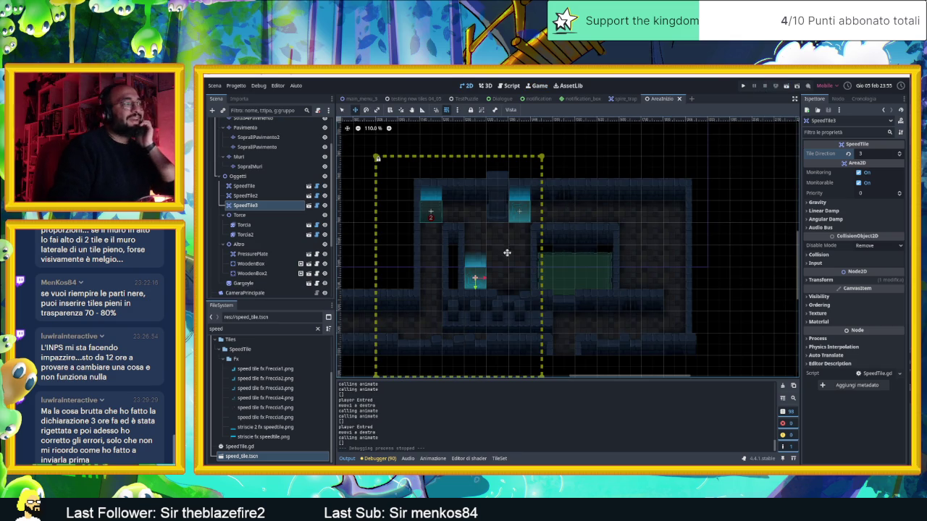
- Pan to the torch room, select WoodenBox2, and place a first duplicate in the corridor
drag(506, 253, 565, 248)
drag(514, 273, 677, 225)
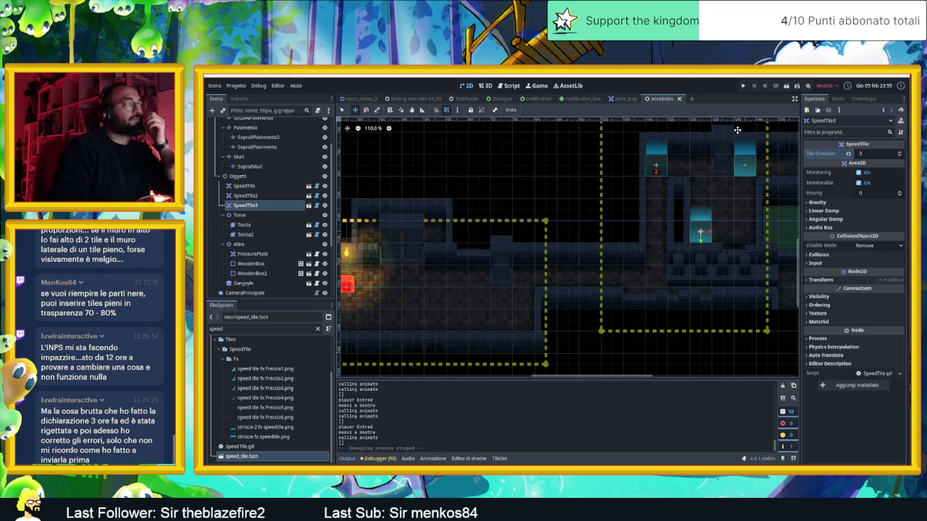
key(q)
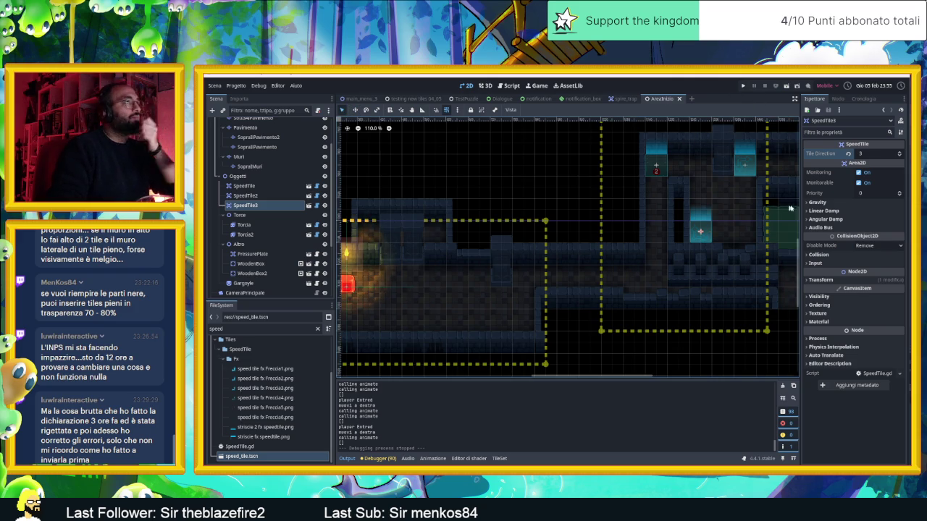
click(656, 166)
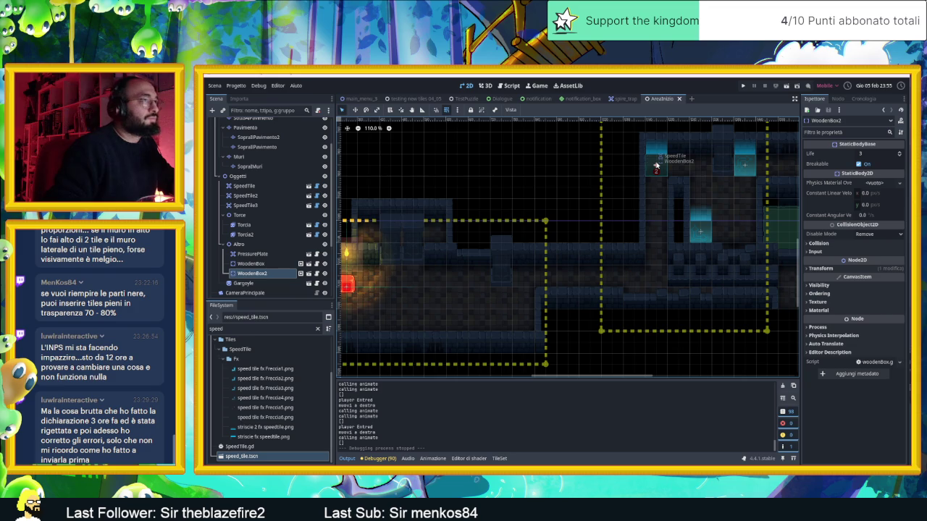
key(ctrl+d)
mouse_move(656, 167)
mouse_down()
mouse_move(597, 273)
mouse_move(527, 278)
mouse_up()
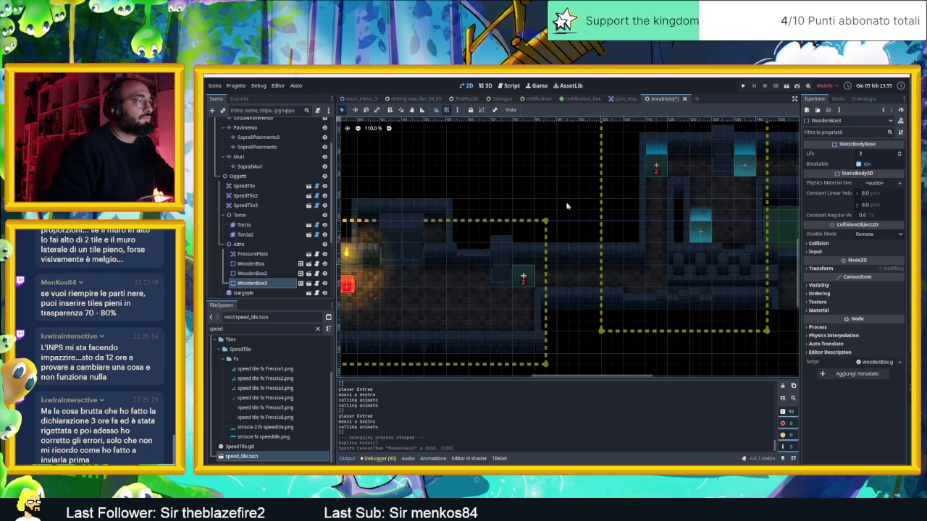
- Add two more box copies, below and left of the first, then save and run the scene
scroll(576, 262, left, 2)
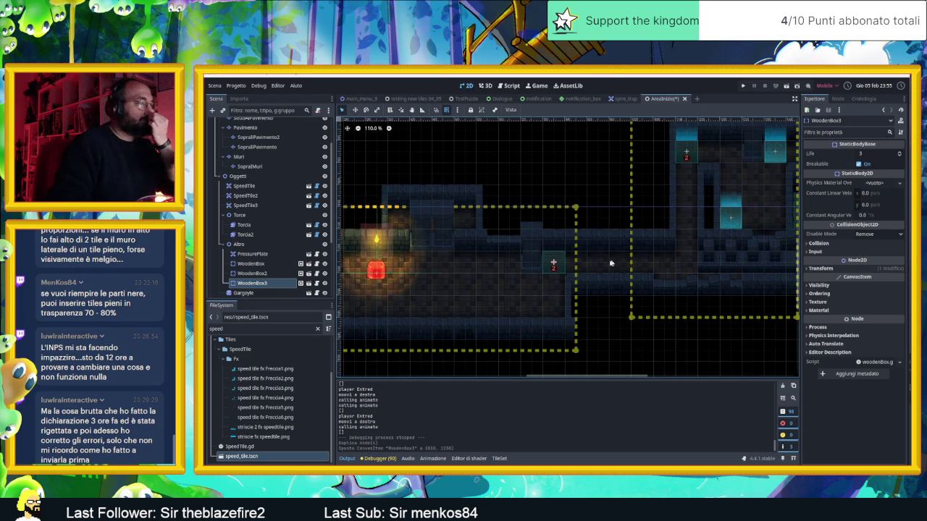
key(ctrl+d)
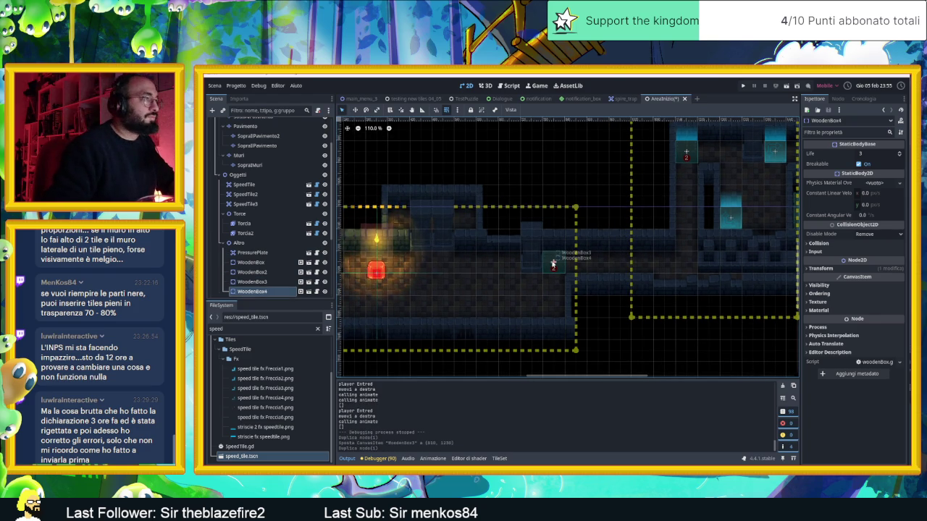
drag(553, 262, 553, 282)
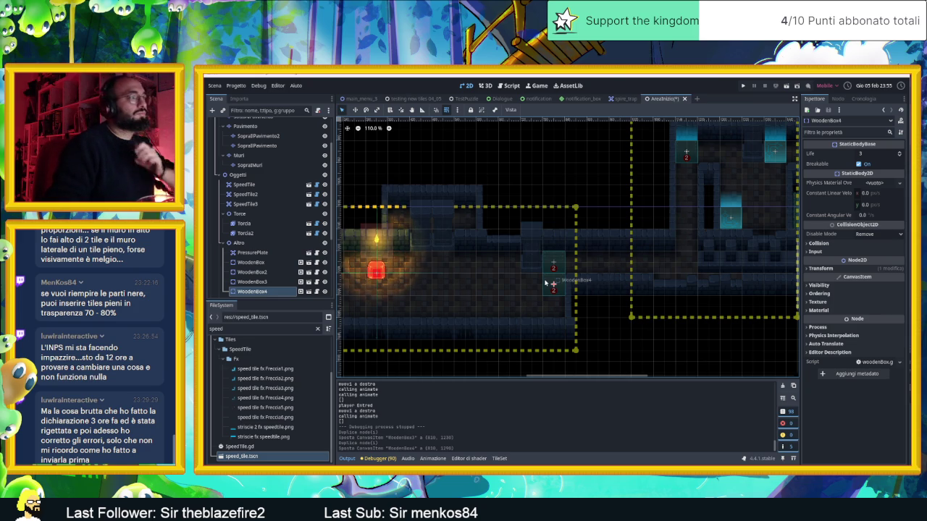
key(ctrl+d)
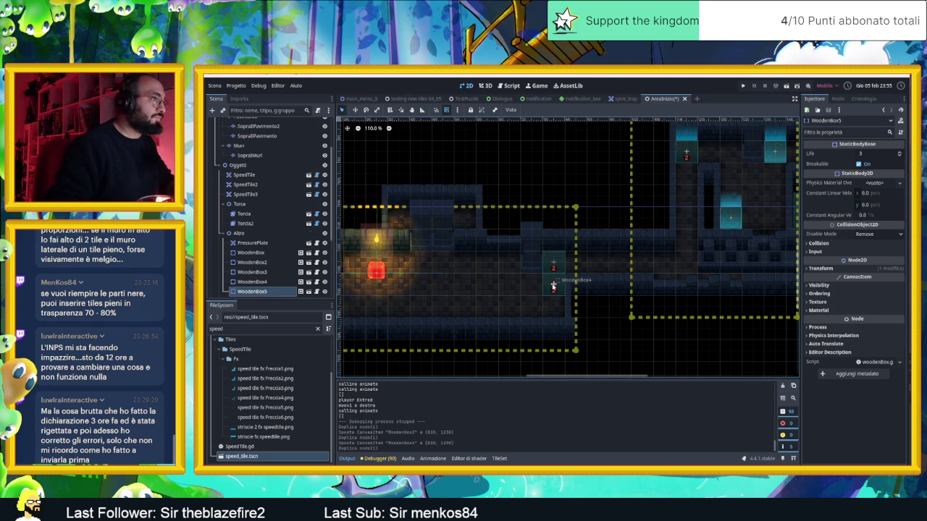
drag(552, 285, 508, 263)
click(614, 170)
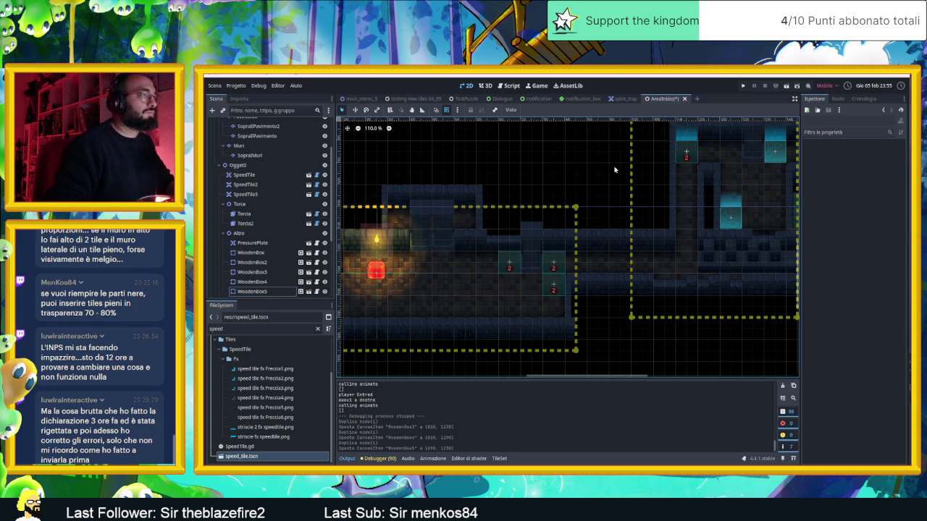
click(786, 84)
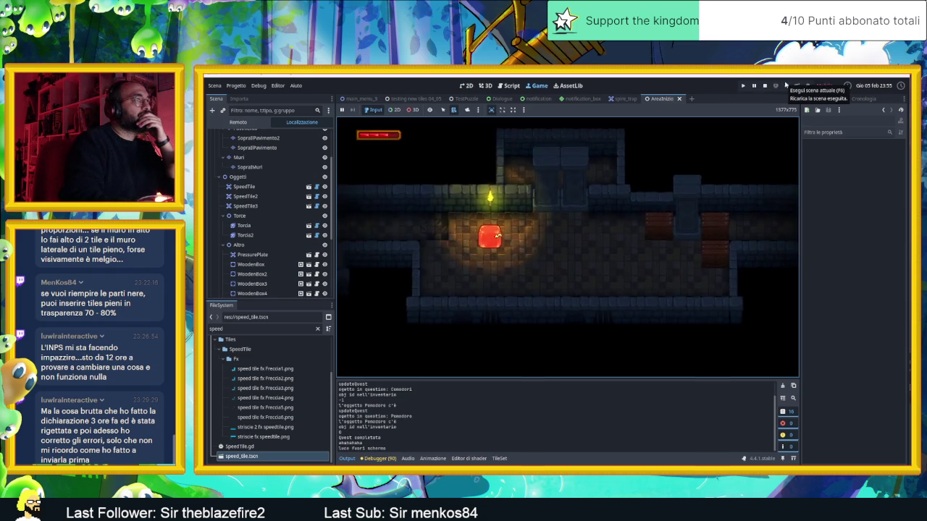
- Steer the player around the torch room, past the torch, and out to the right
key(Down)
key(Up)
key(Down)
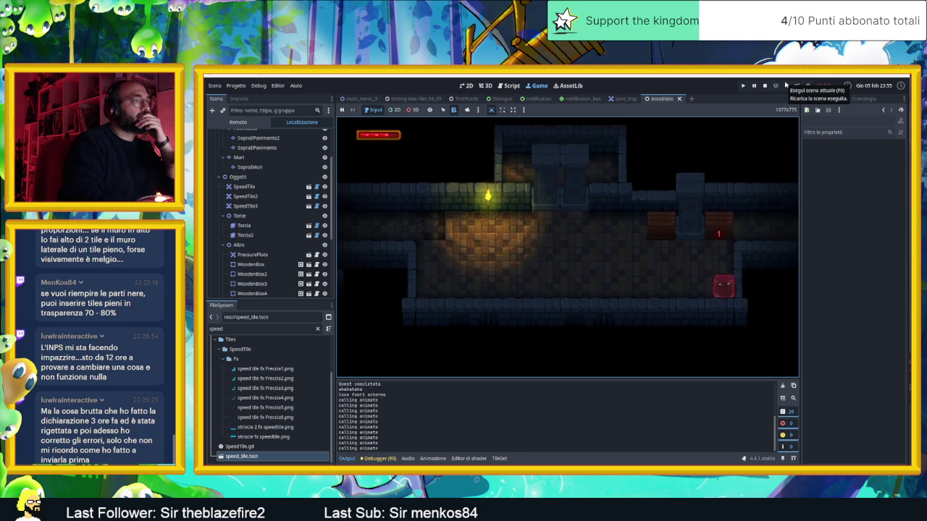
key(Left)
key(Up)
key(Right)
key(Left)
key(Right)
key(Down)
key(Right)
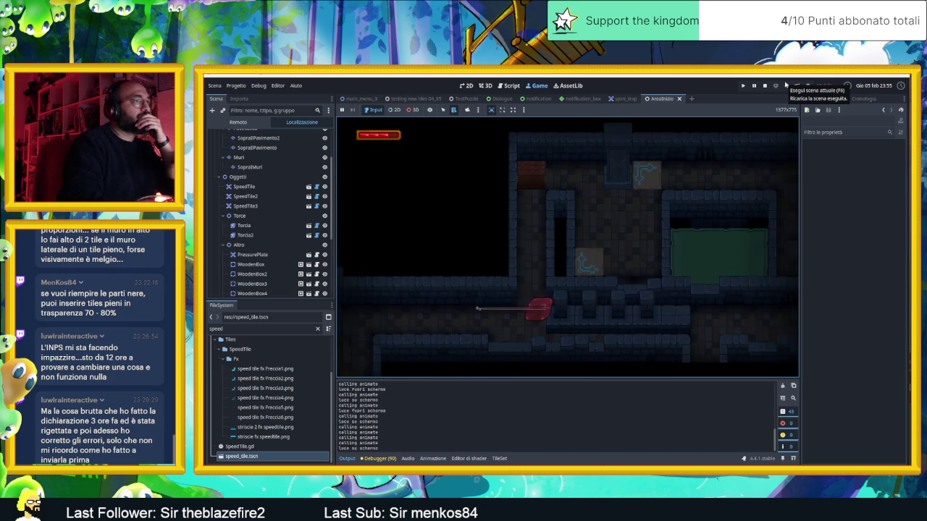
- Ride the speed tiles up and down the corridor past the crates, then stop the playtest
key(Down)
key(Up)
key(Down)
key(Up)
key(Down)
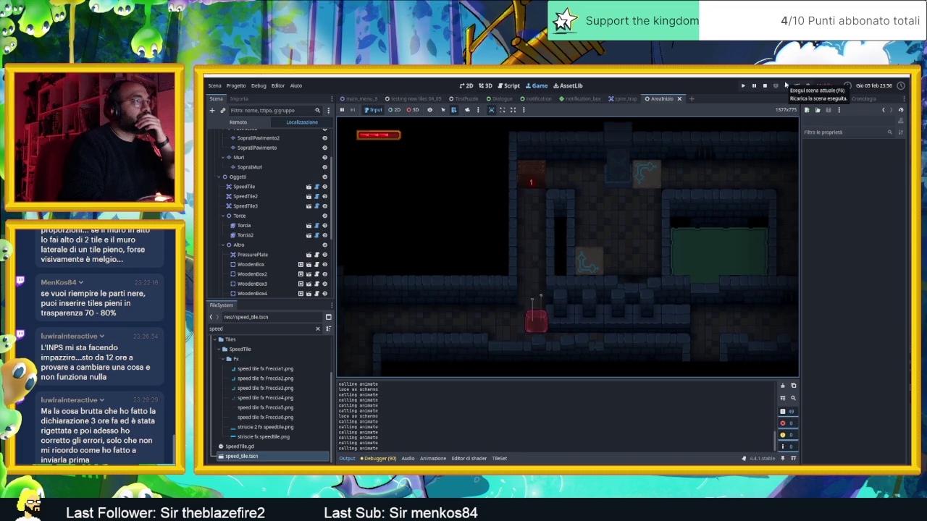
key(Up)
key(Down)
key(Up)
key(Down)
key(Left)
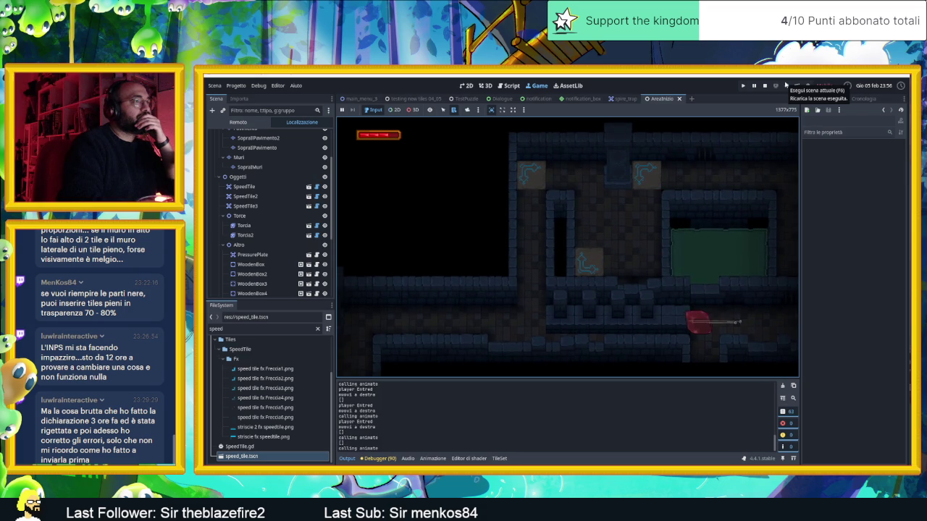
key(Down)
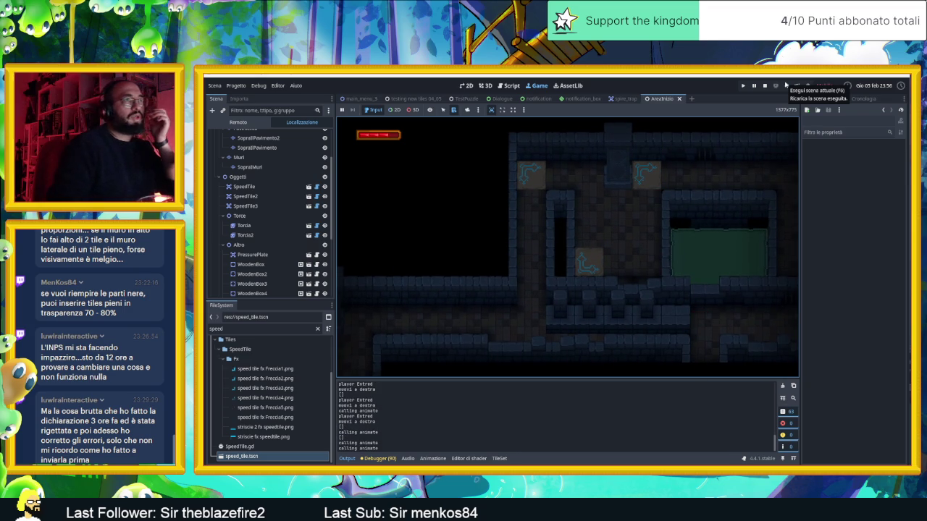
click(764, 86)
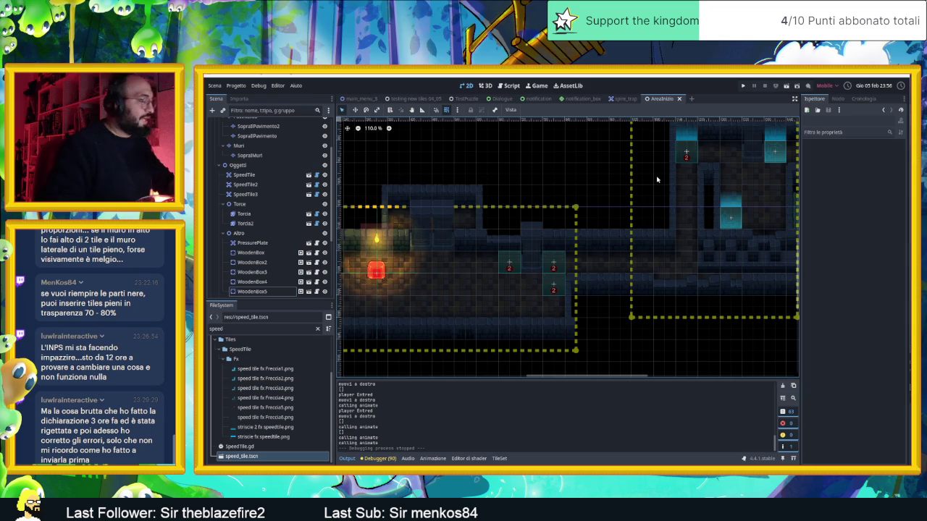
- Zoom out the level view, minimize Godot, and close the File Explorer window
scroll(640, 213, down, 2)
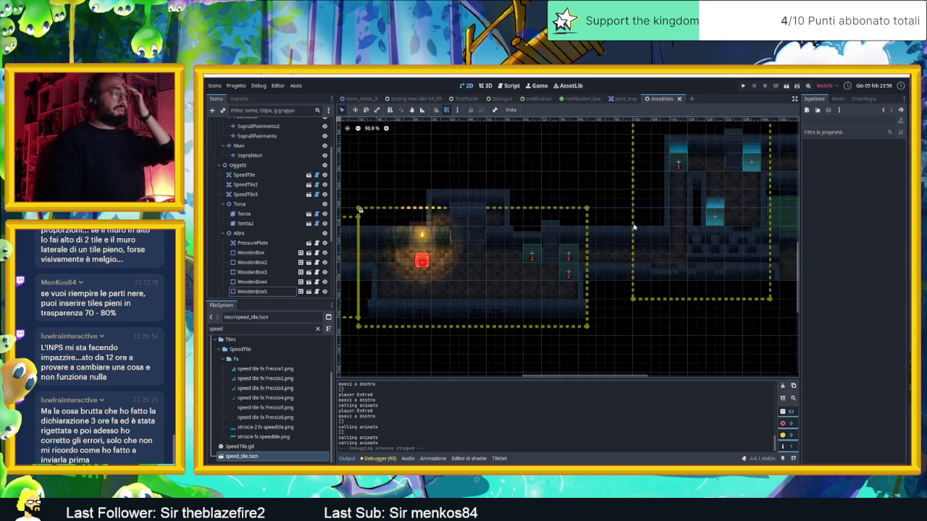
scroll(634, 227, down, 2)
scroll(634, 226, left, 3)
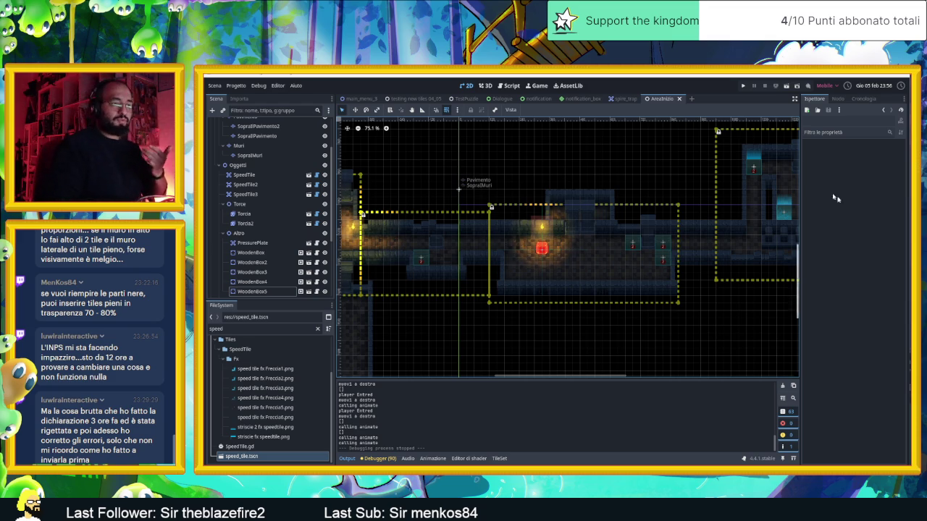
click(868, 80)
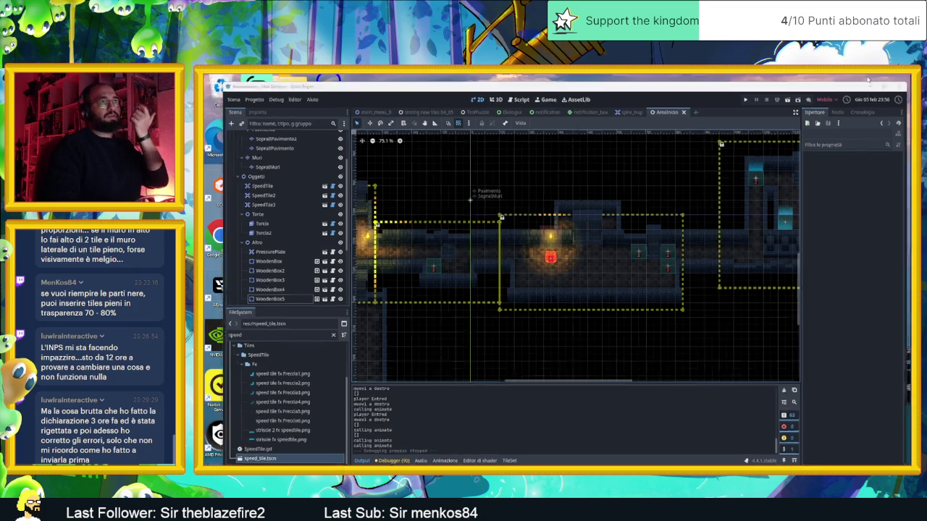
click(698, 144)
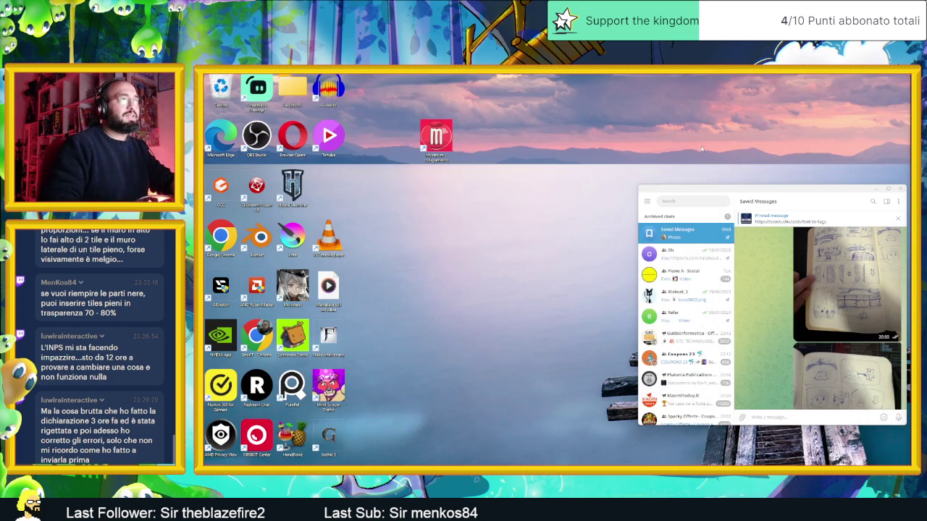
- Close Telegram and switch to the browser showing the Humble Bundle Polygon Assets page
click(897, 192)
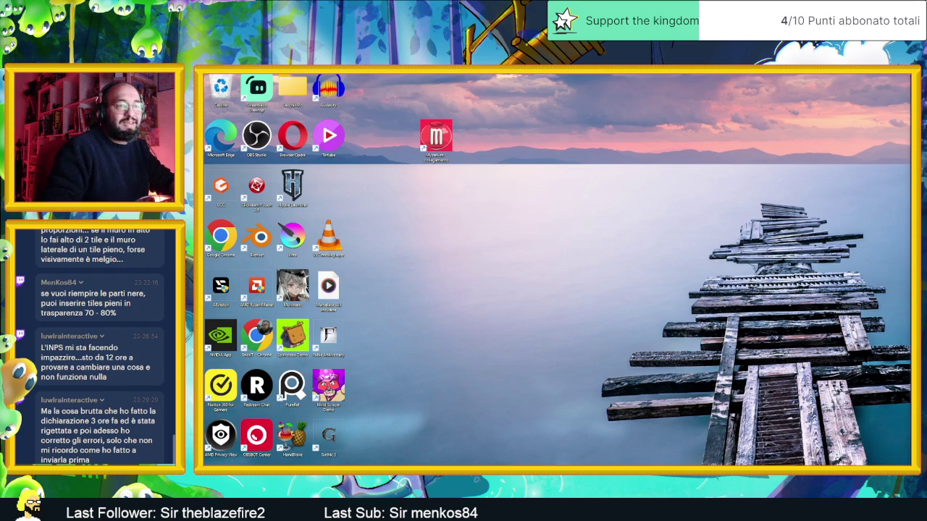
key(alt+Tab)
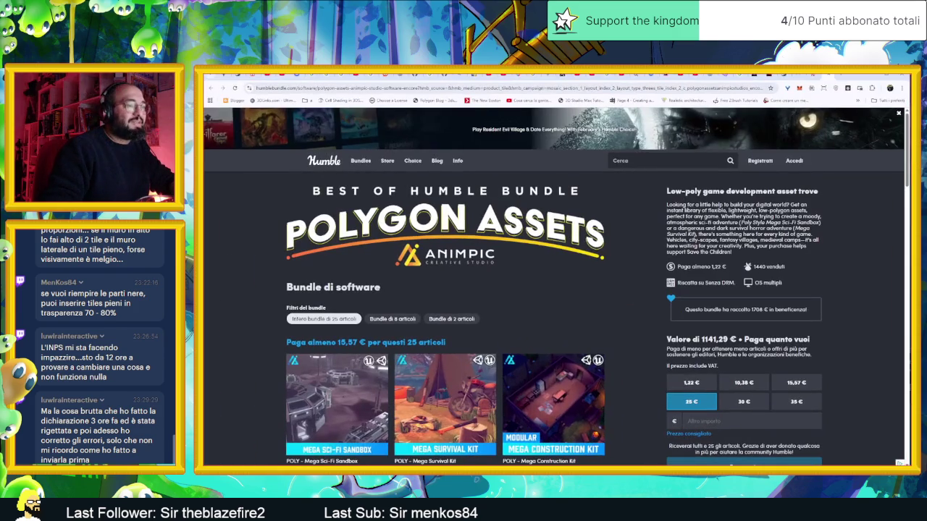
- Hide the browser with Win+D to reveal the desktop
key(super+d)
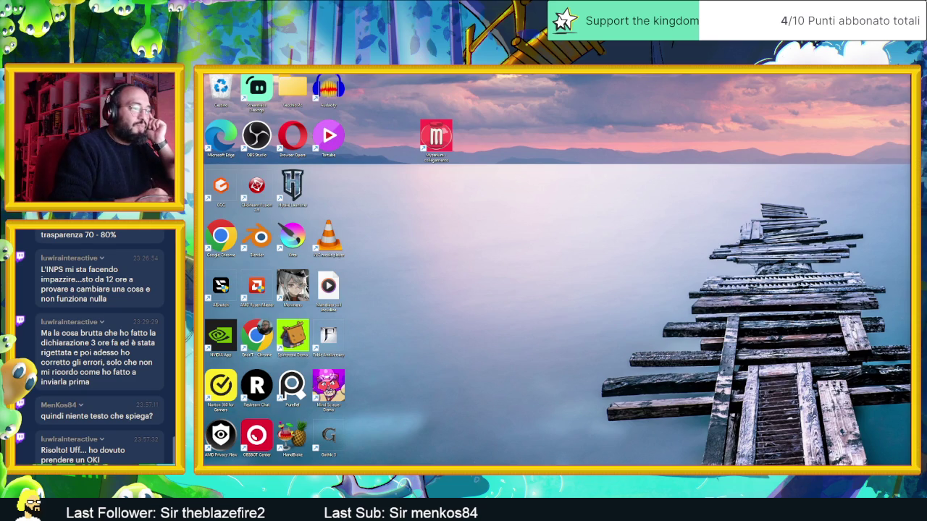
- Open the Start menu and dismiss it again, leaving the bare desktop
key(super)
key(super)
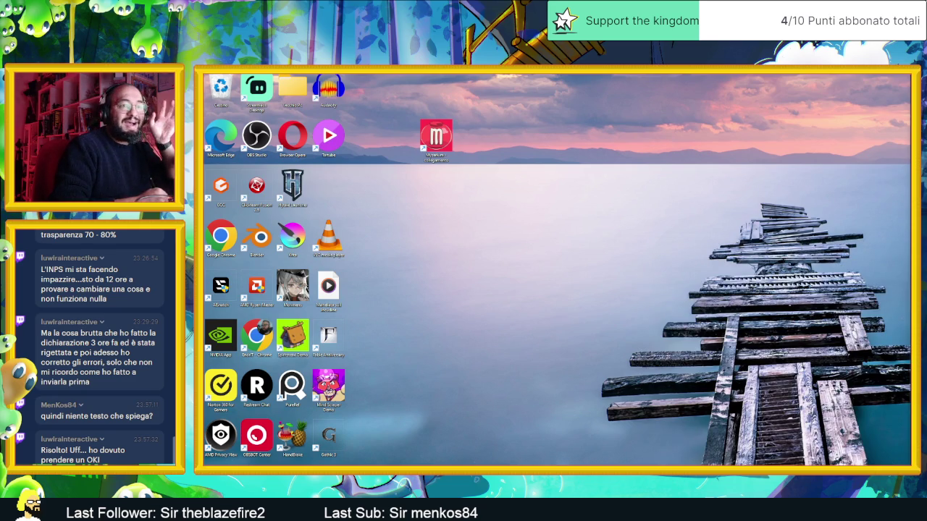
key(super)
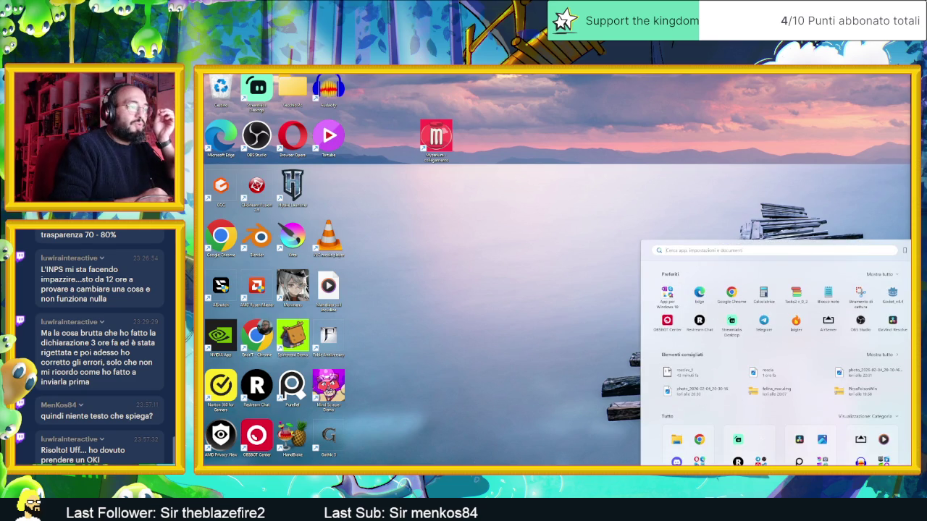